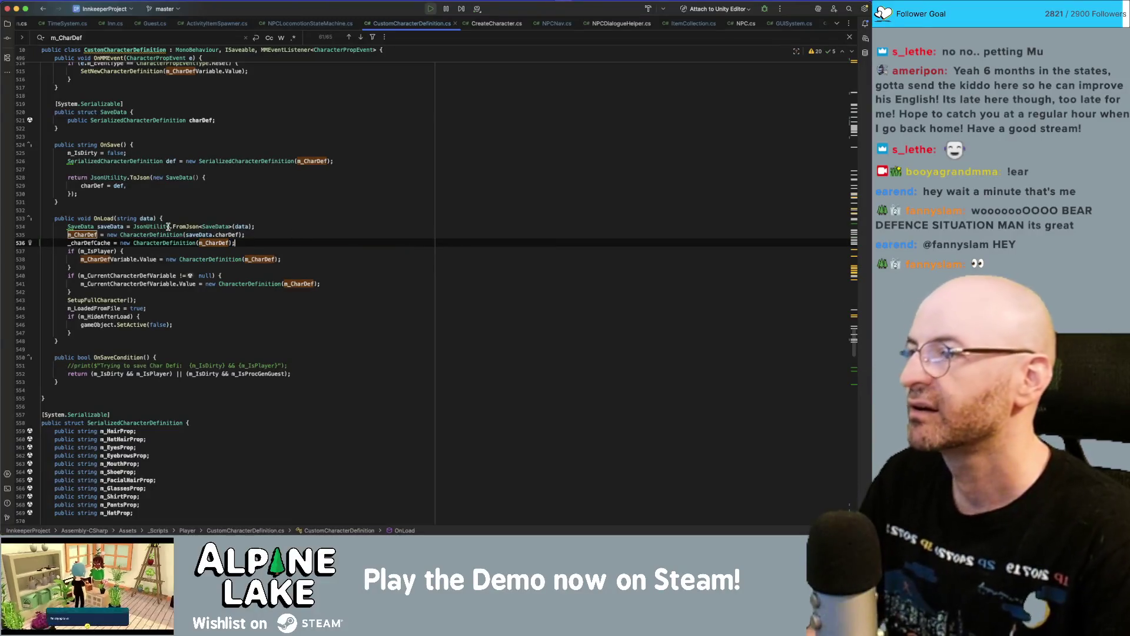
- Return from Rider to the Unity editor and stop the running game
key("super+Tab")
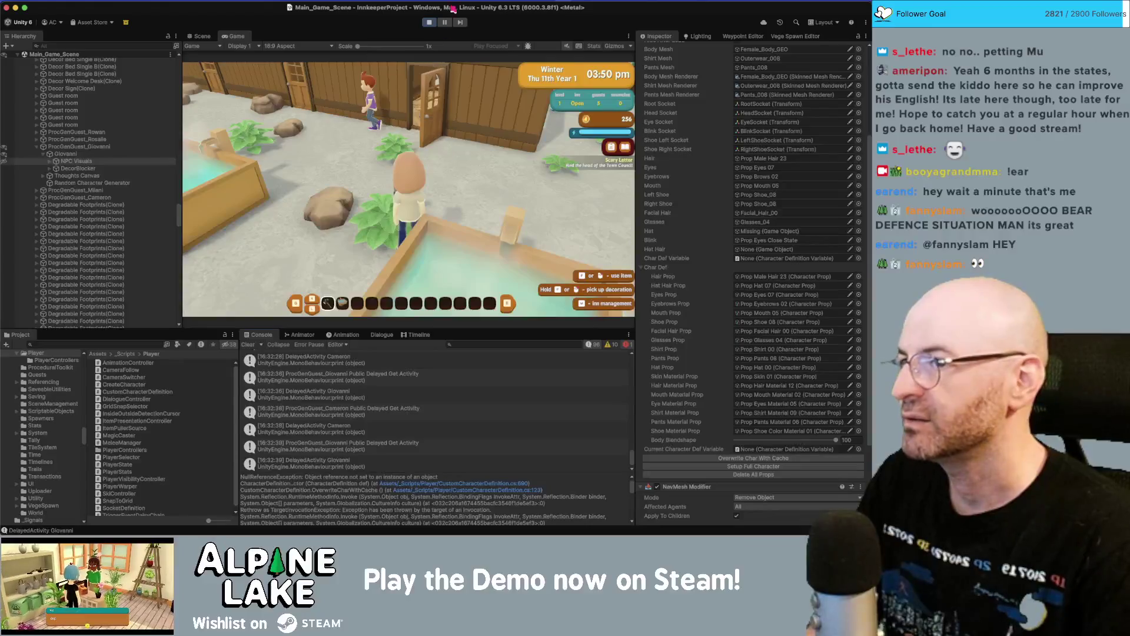
left_click(429, 23)
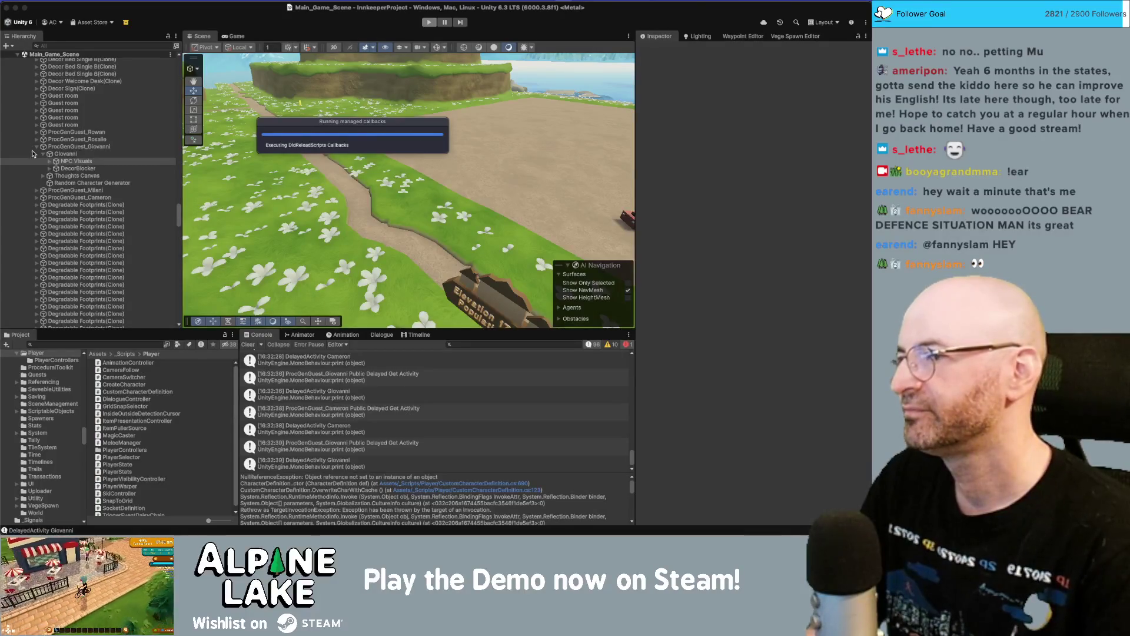
- Restart the game in Play mode, beginning at 06:00 am on Winter Thu 11th Year 1
left_click(430, 22)
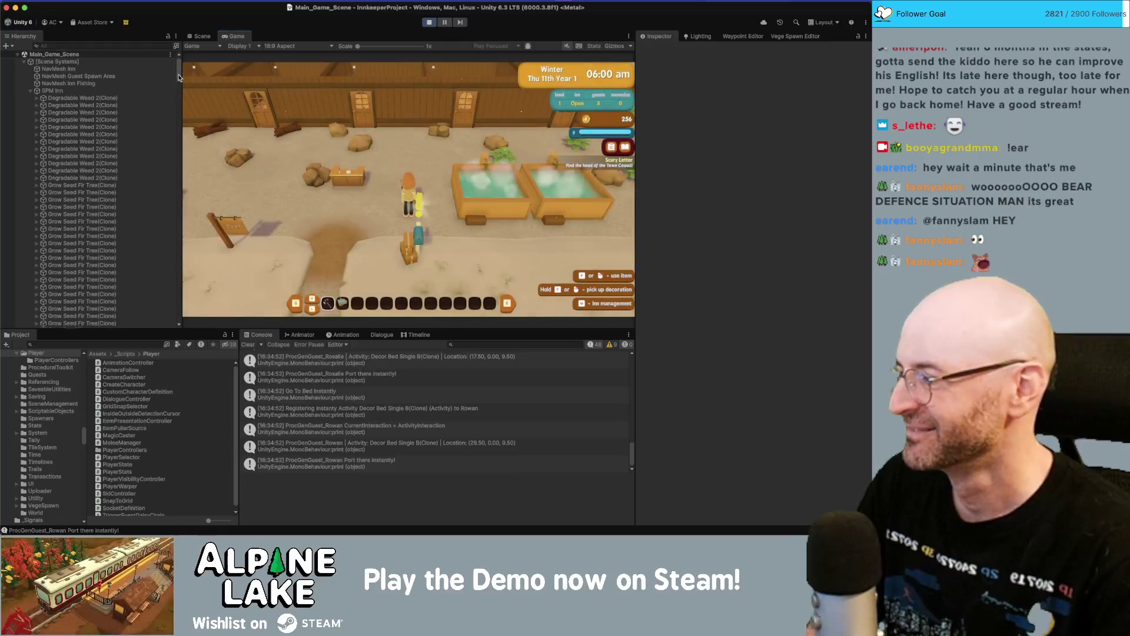
- Select ProcGenGuest_Rosalie in the Hierarchy and expand it to show the Rosalie character's components
scroll(180, 84, "down", 5)
left_click_drag(180, 84, 178, 218)
scroll(103, 176, "down", 1)
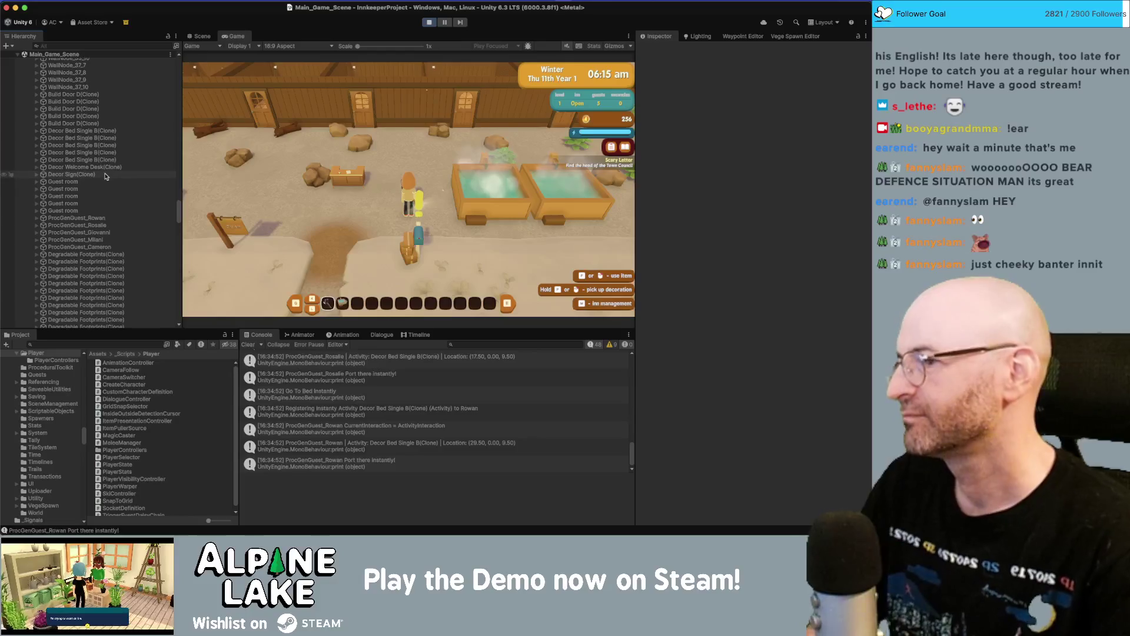
scroll(108, 176, "down", 2)
left_click(122, 217)
key("Right")
key("Down")
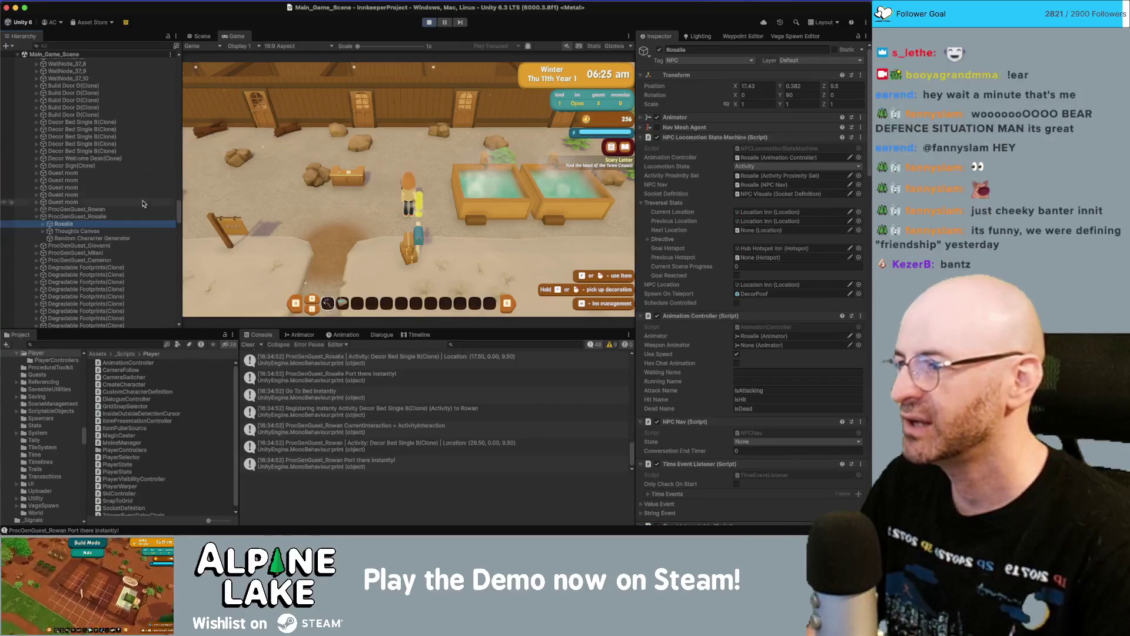
- Walk the player around the inn, the signpost and the hot tubs, following Rosalie
key("w")
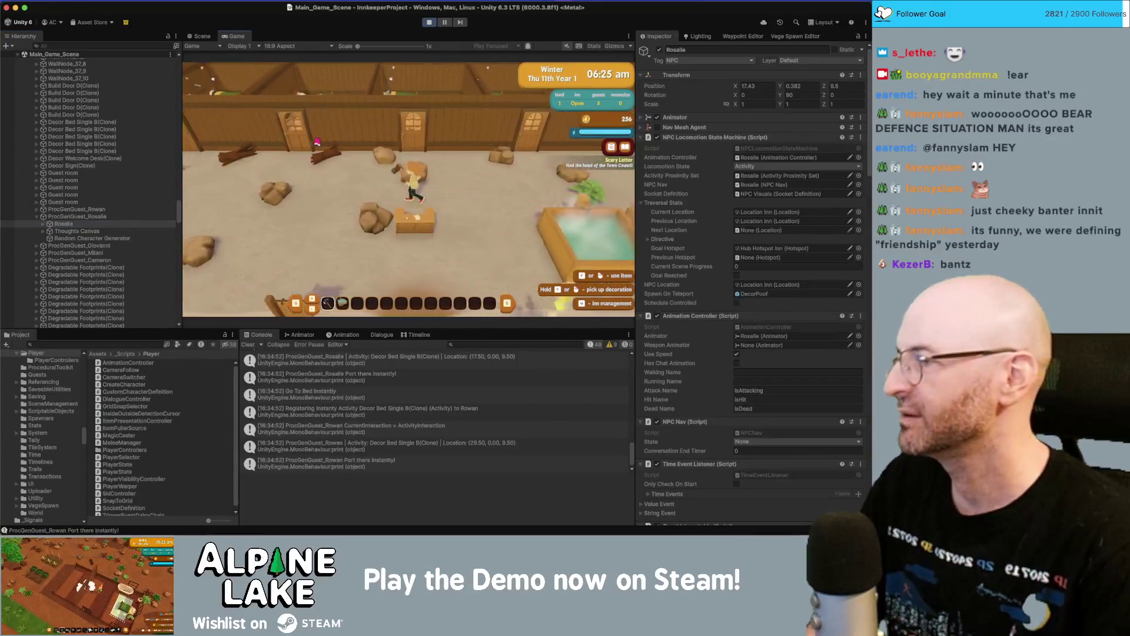
key("a")
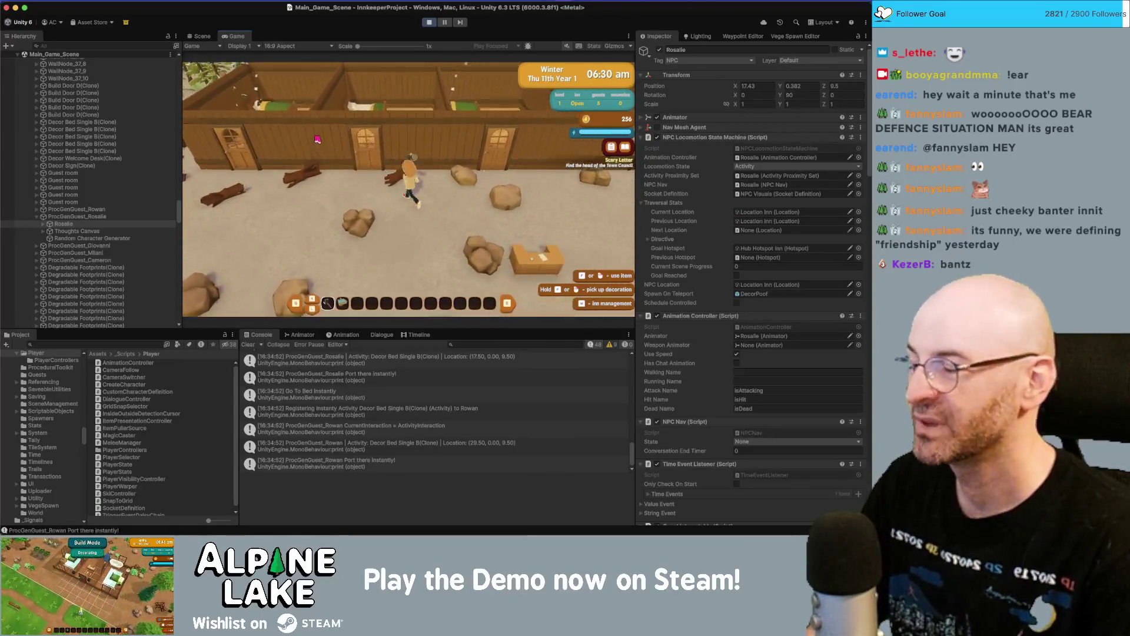
key("a")
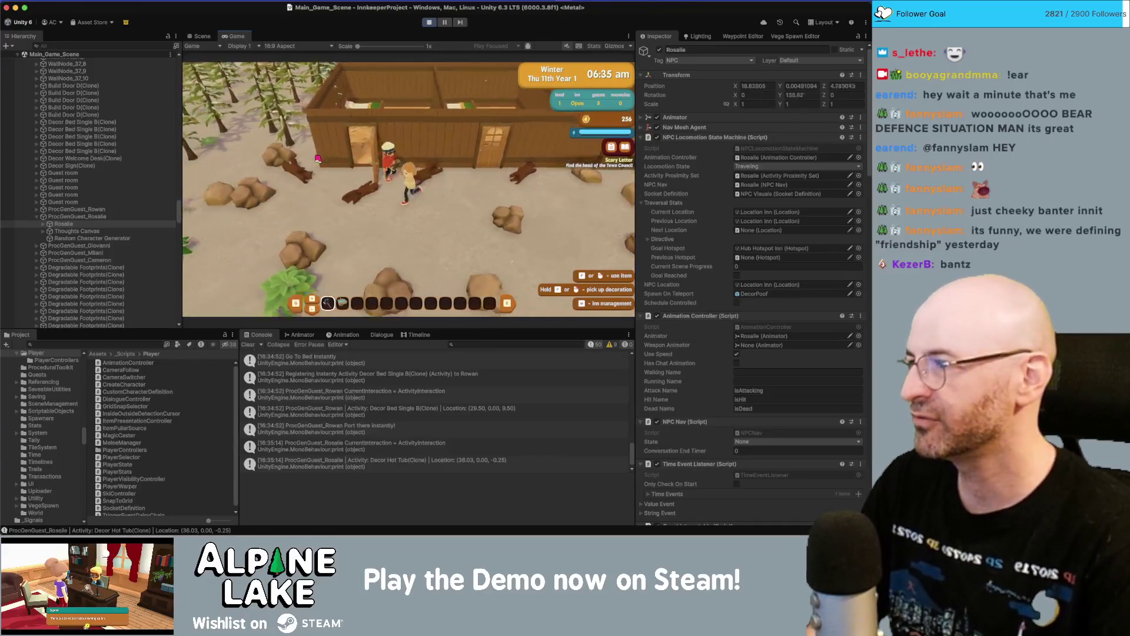
key("s")
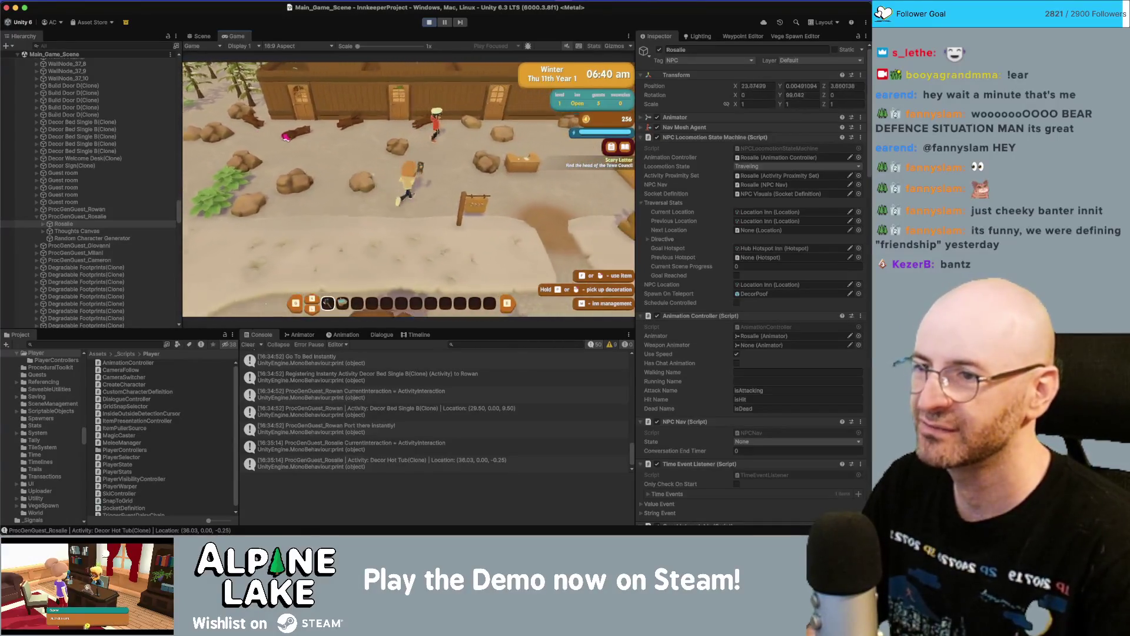
key("a")
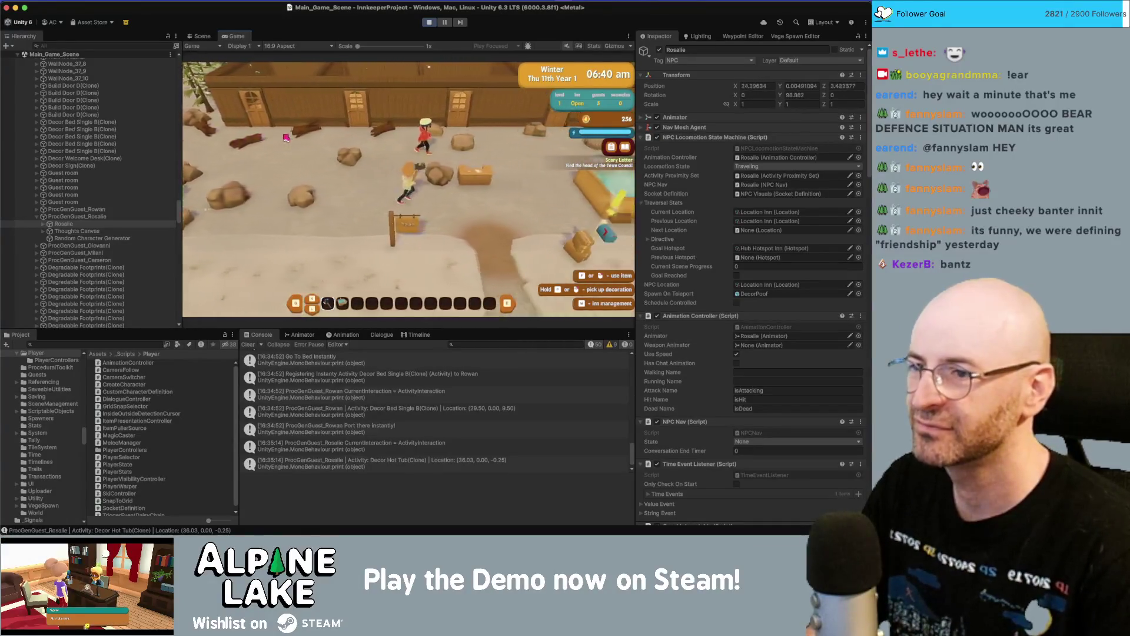
key("d")
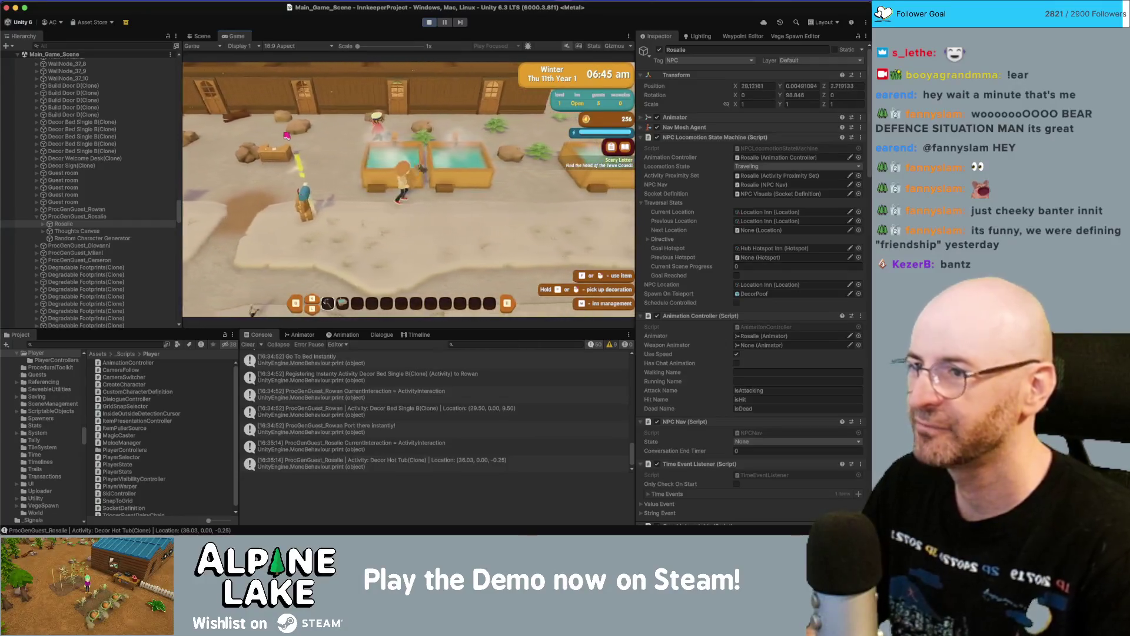
key("d")
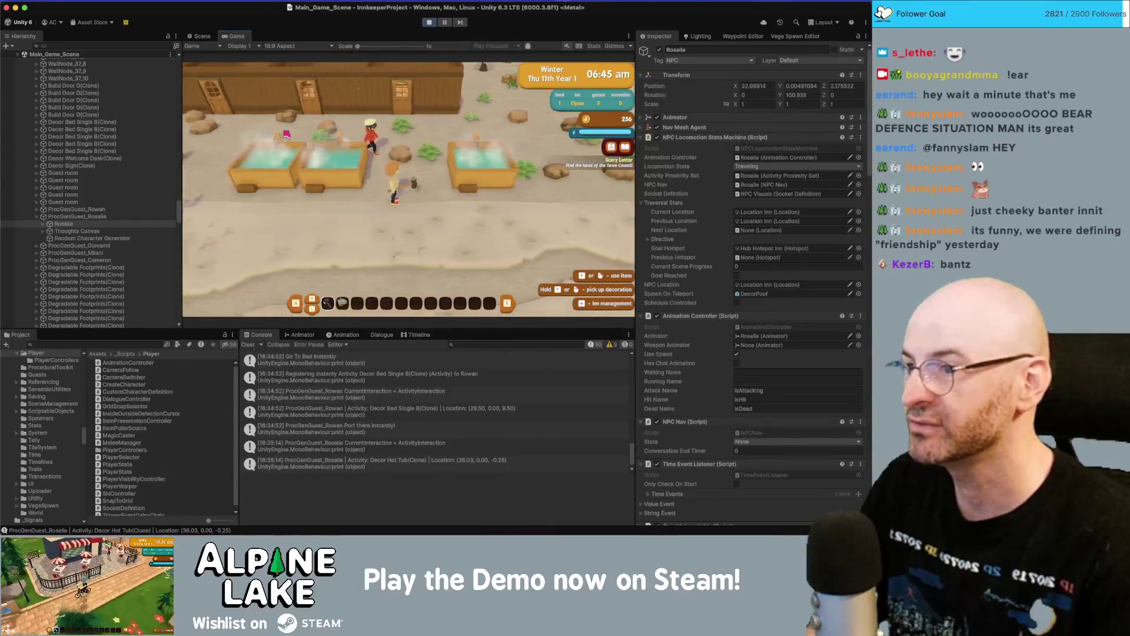
key("a")
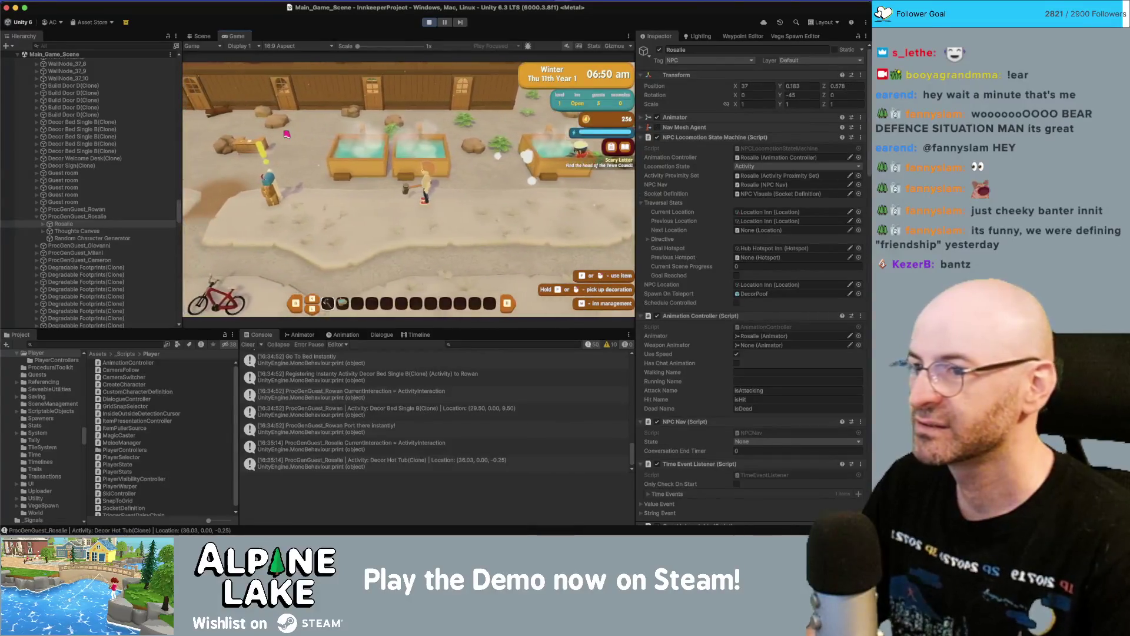
key("a")
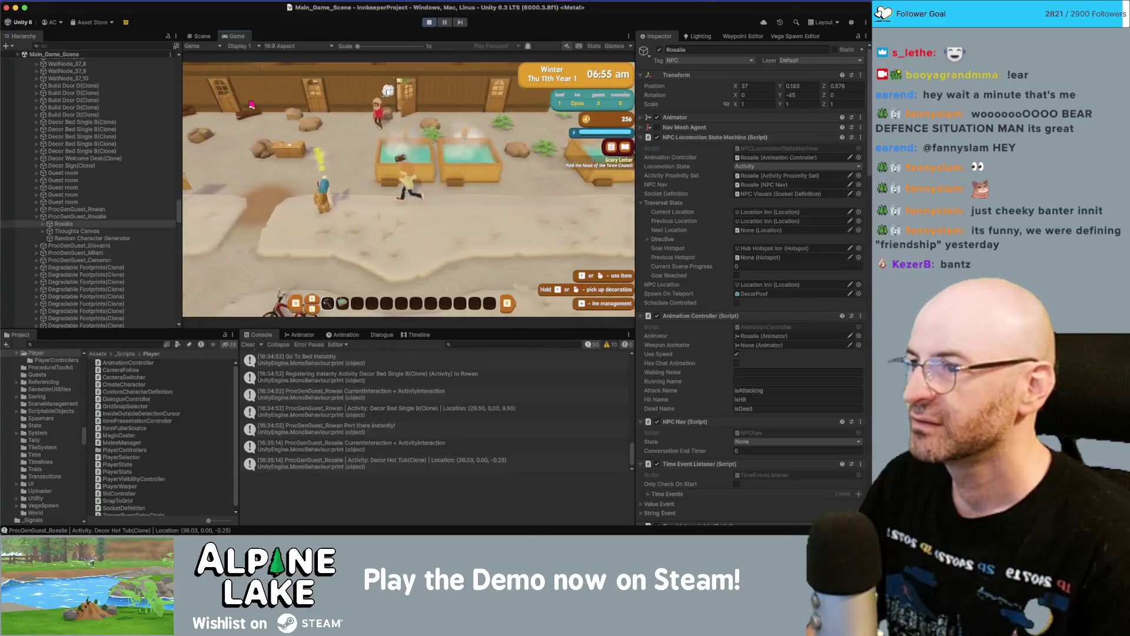
key("a")
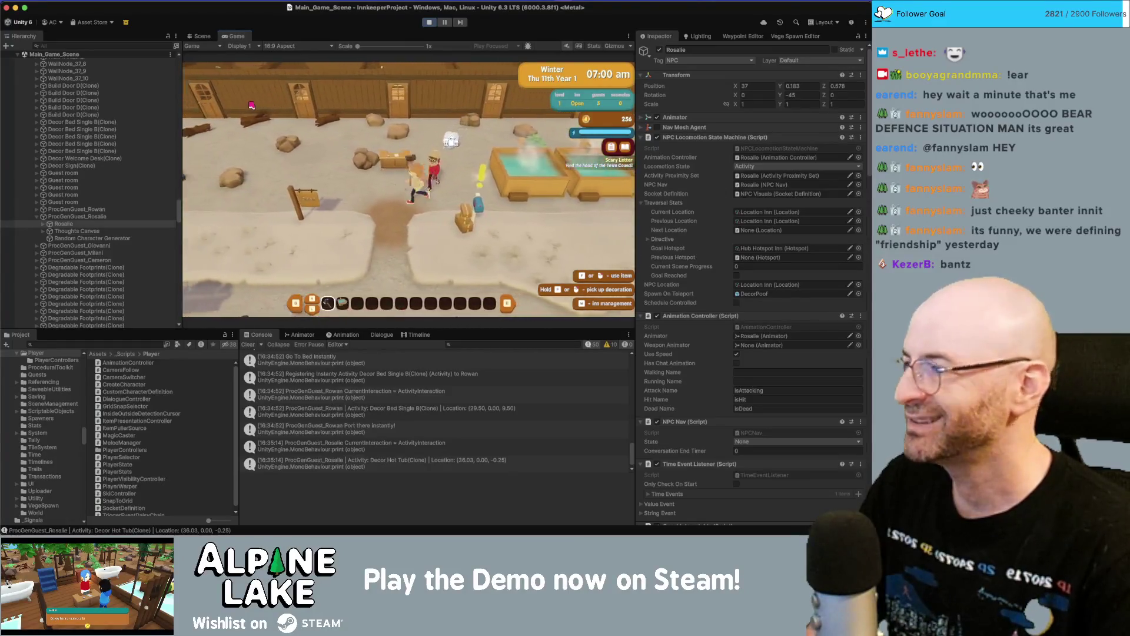
key("s")
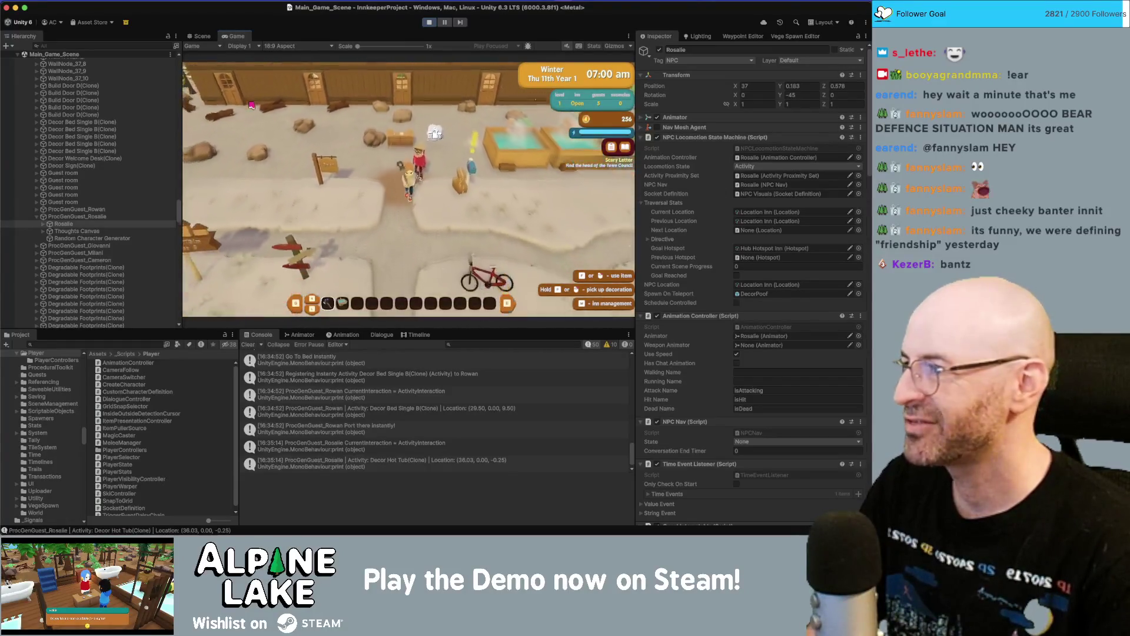
key("a")
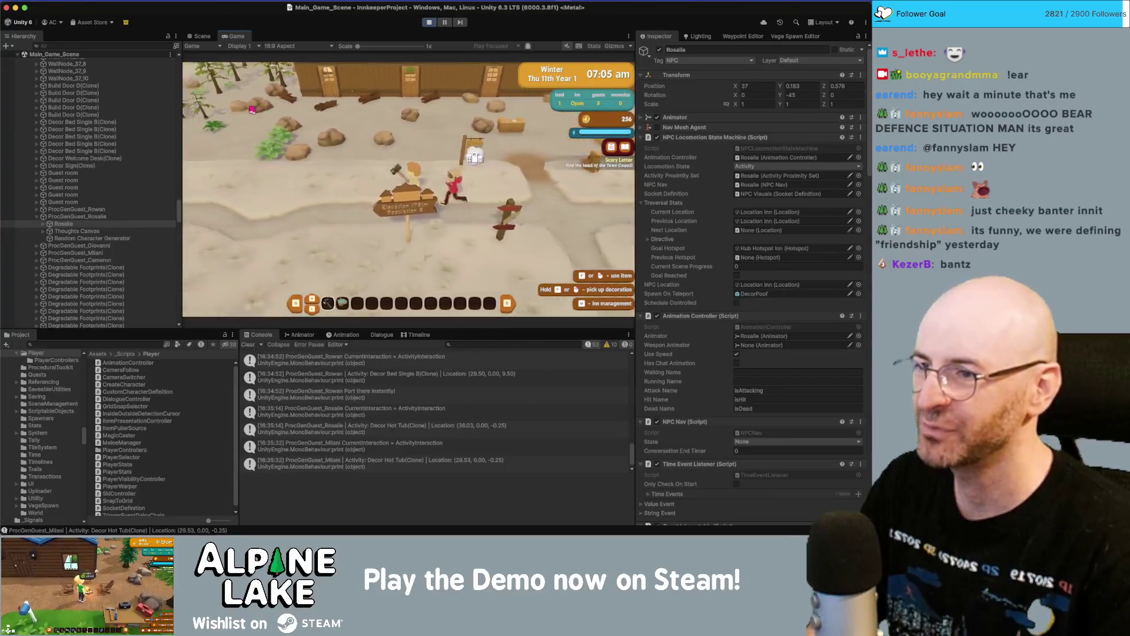
key("d")
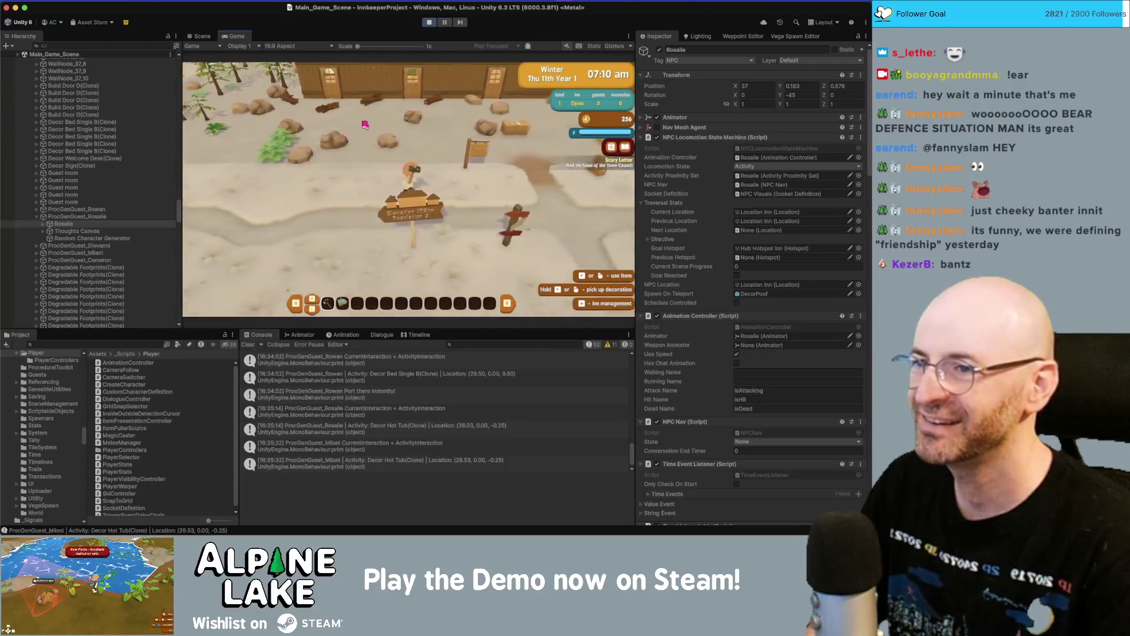
key("w")
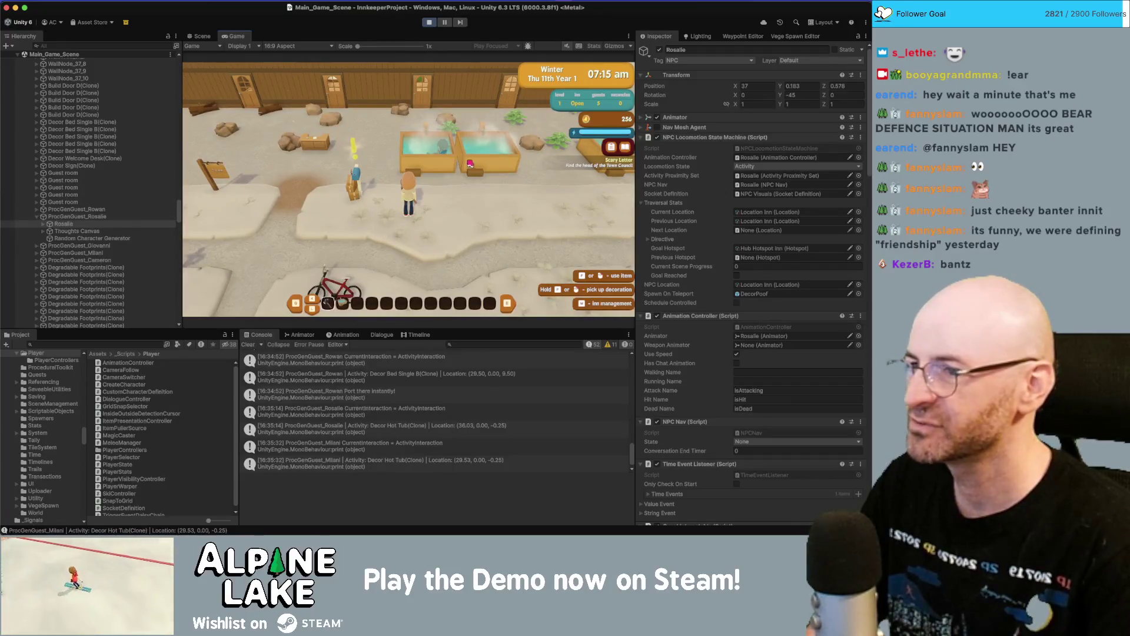
- On Rosalie's NPC Visuals, delete all props and then set up the full character again
left_click(43, 224)
left_click(76, 230)
scroll(793, 387, "down", 5)
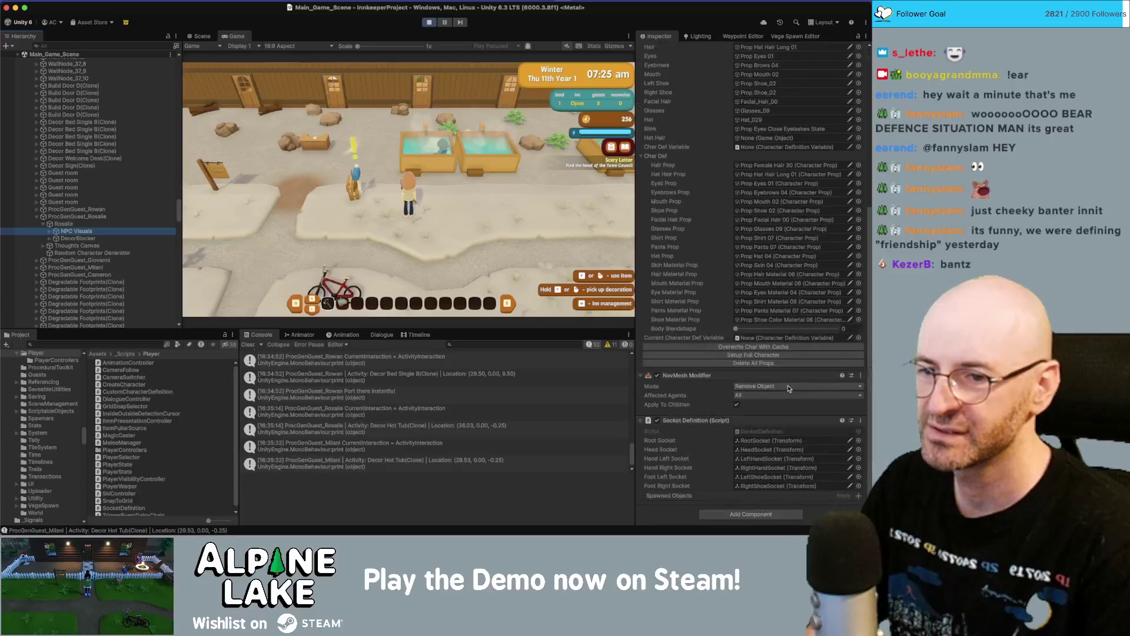
left_click(765, 363)
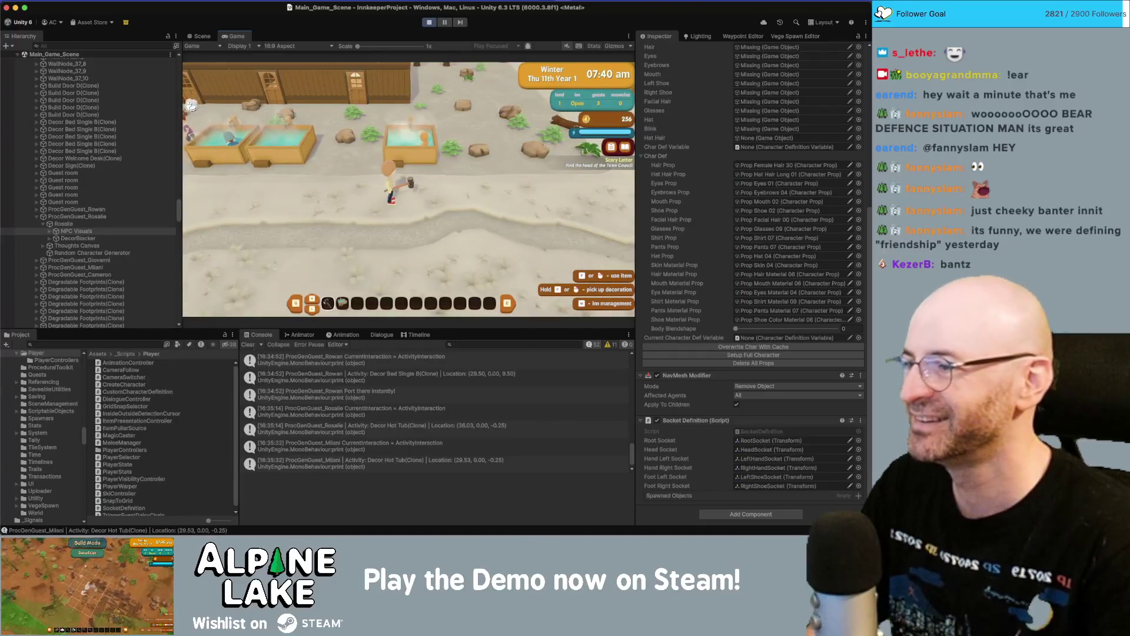
left_click(50, 233)
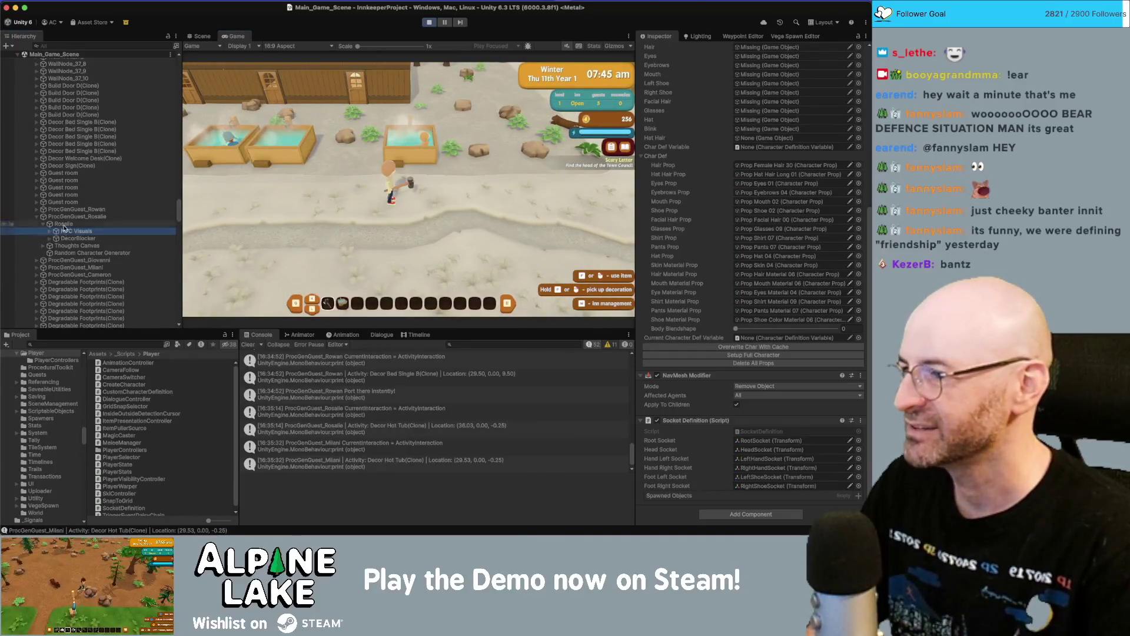
left_click(758, 356)
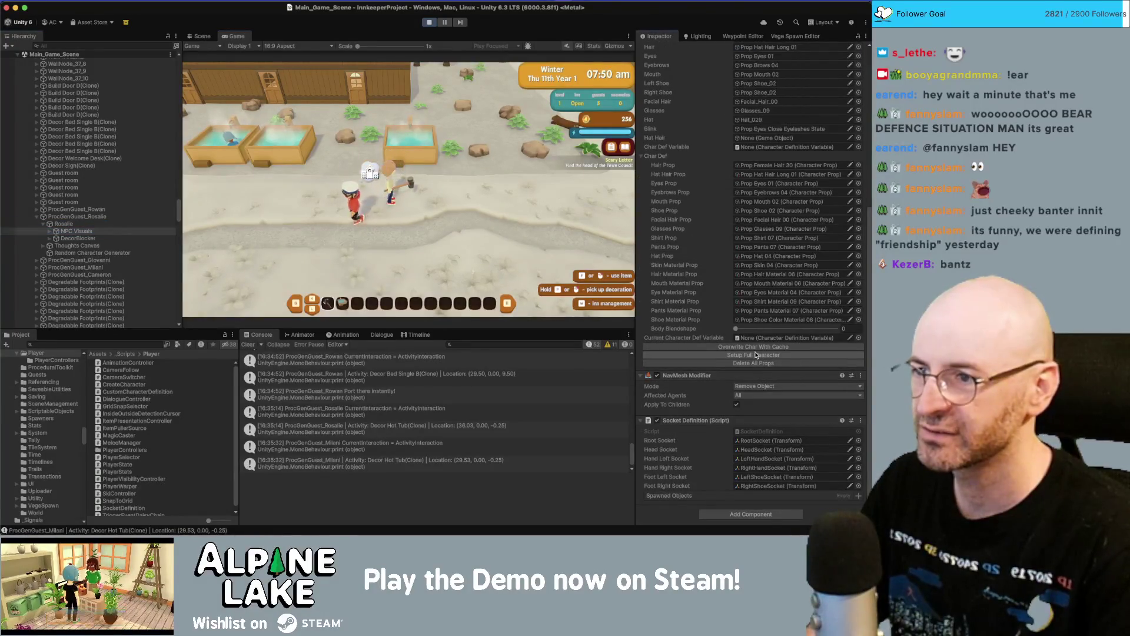
- Walk the player left across the street toward the trees, then pause the game
key("a")
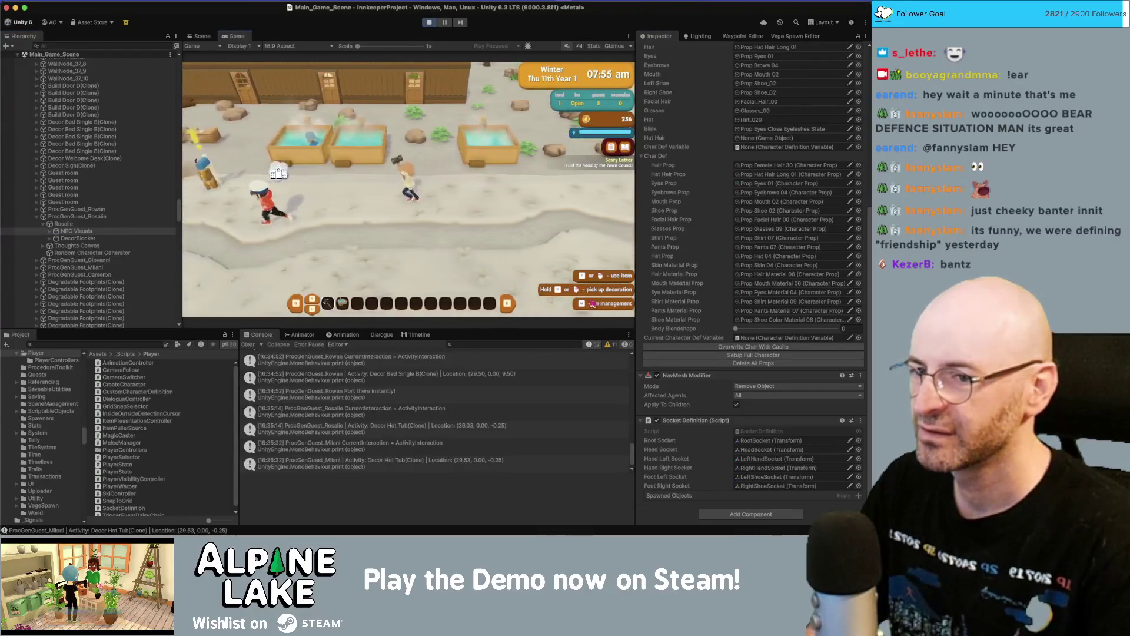
key("a")
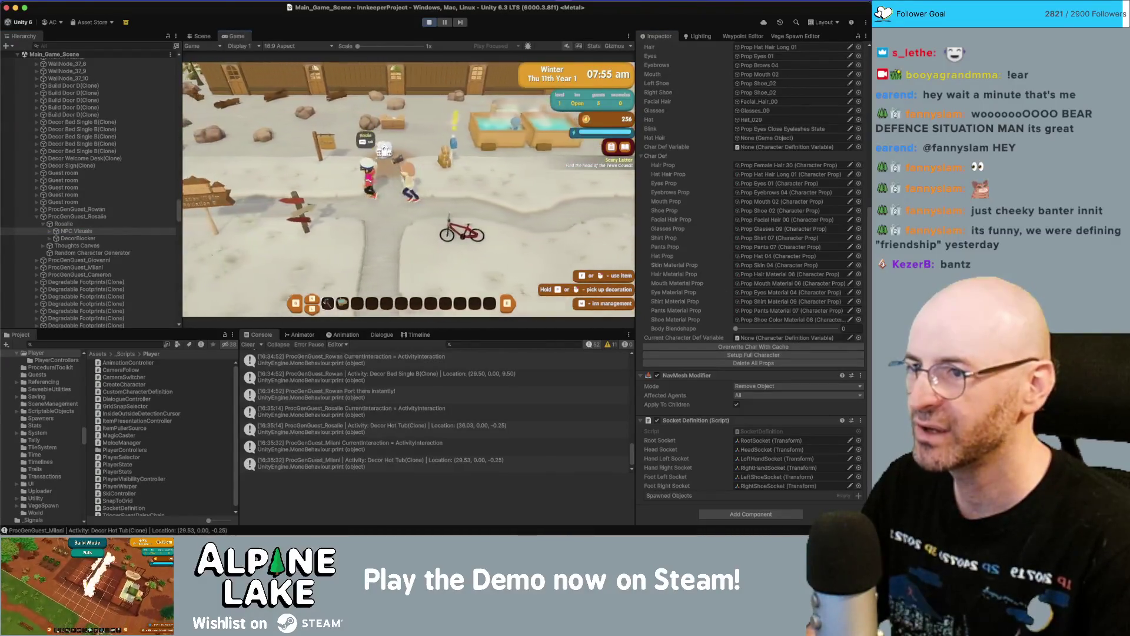
key("a")
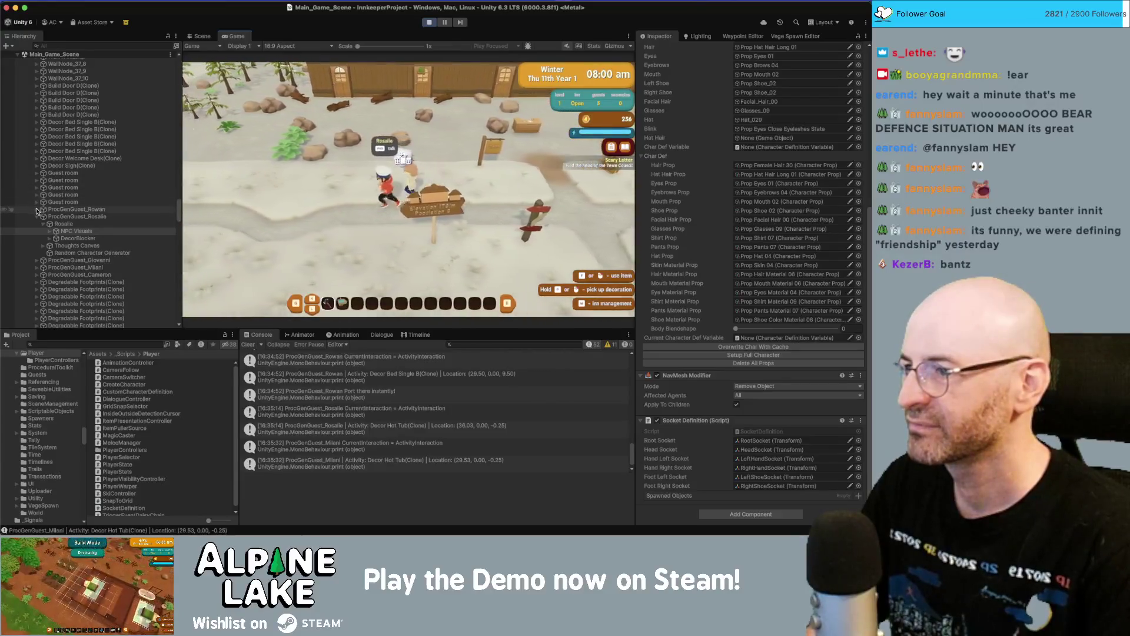
key("ctrl+1")
left_click(445, 22)
- Inspect Rosalie's state and navigation agent settings, and hide NavMesh errors in the console
scroll(760, 141, "up", 8)
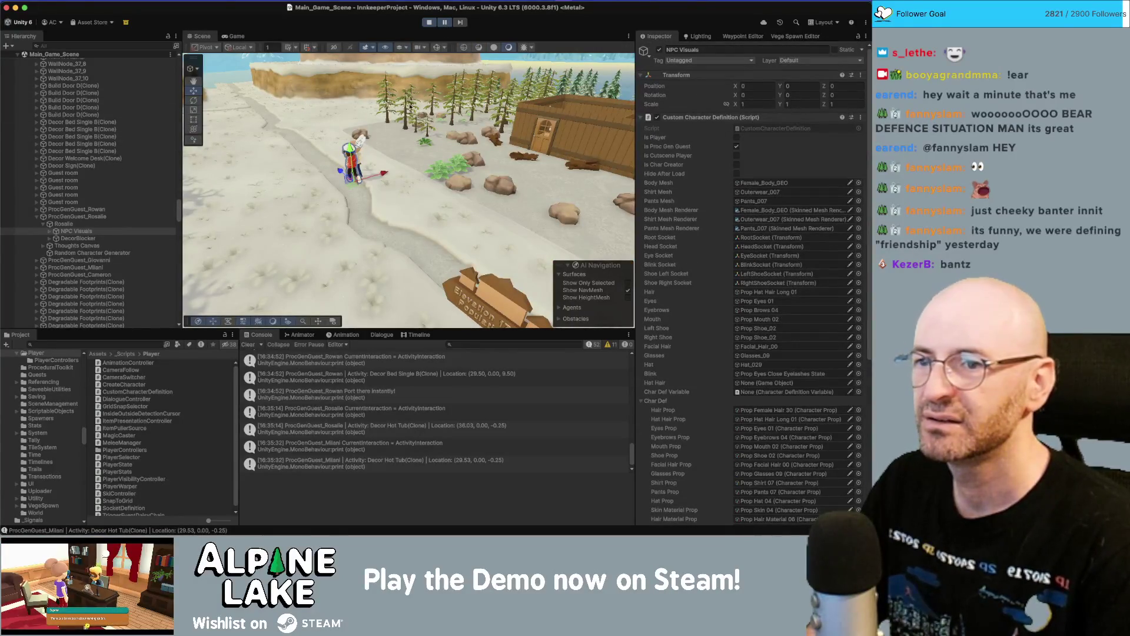
left_click(64, 224)
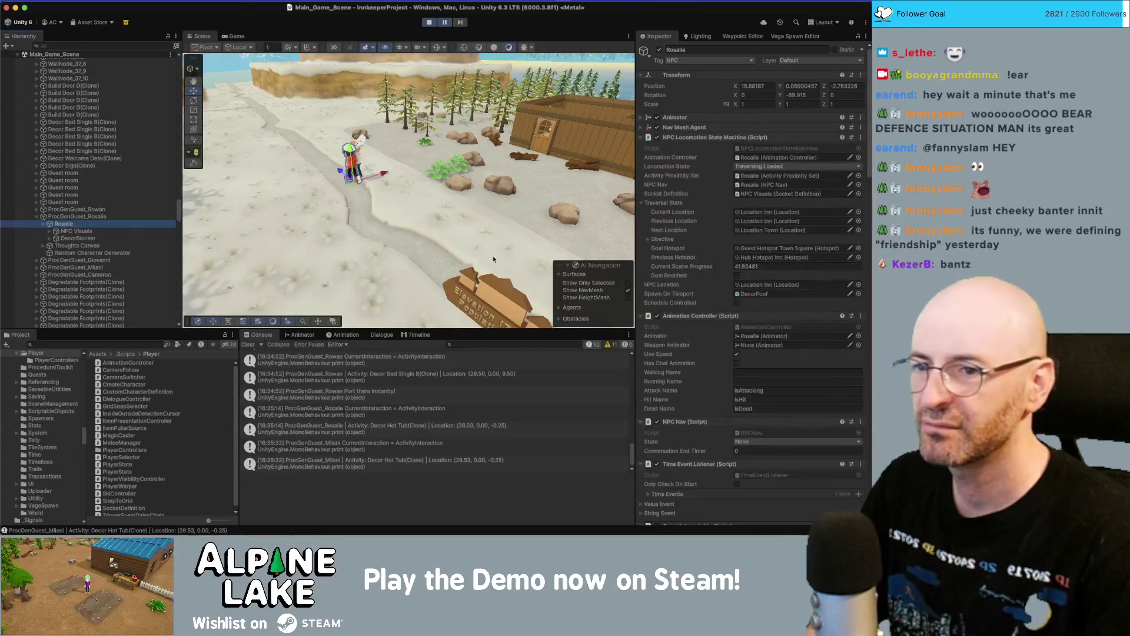
left_click(655, 128)
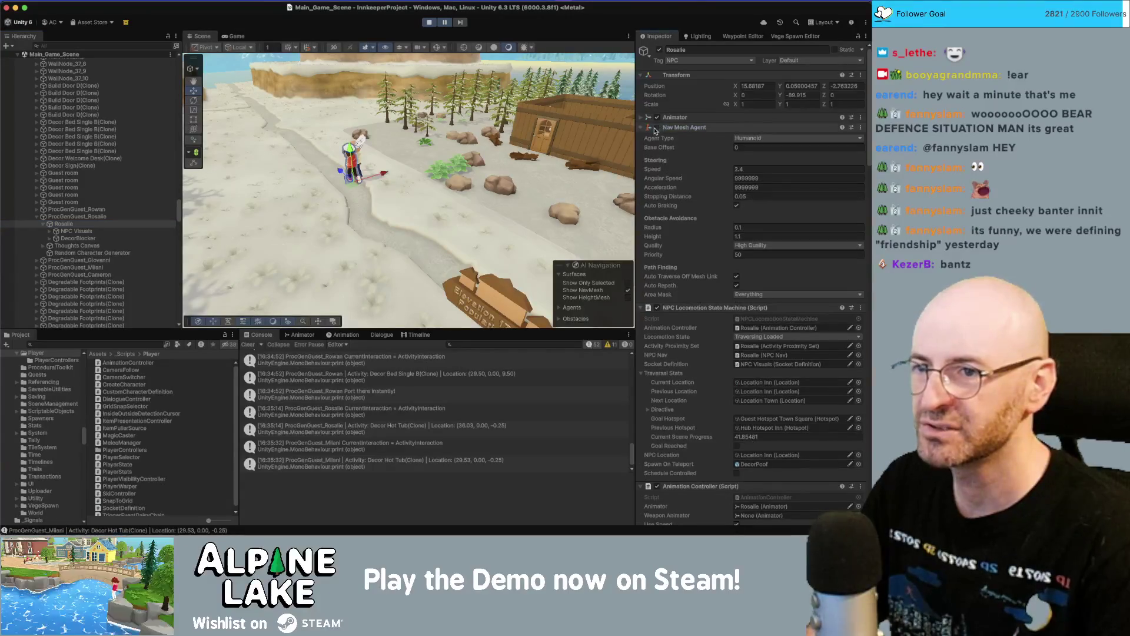
left_click(641, 128)
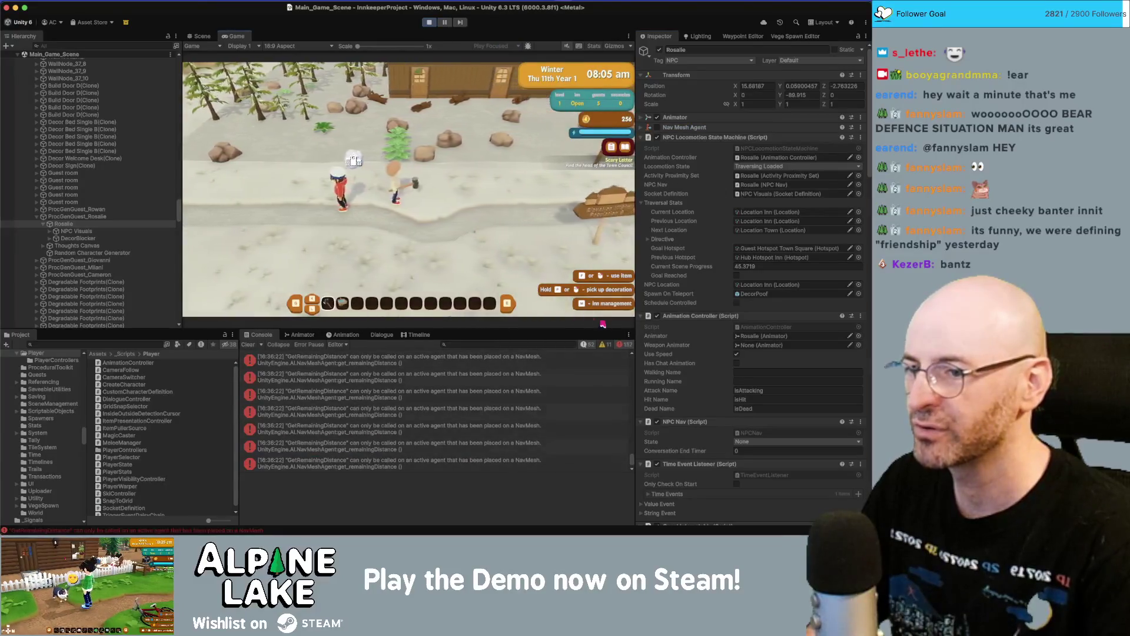
left_click(621, 344)
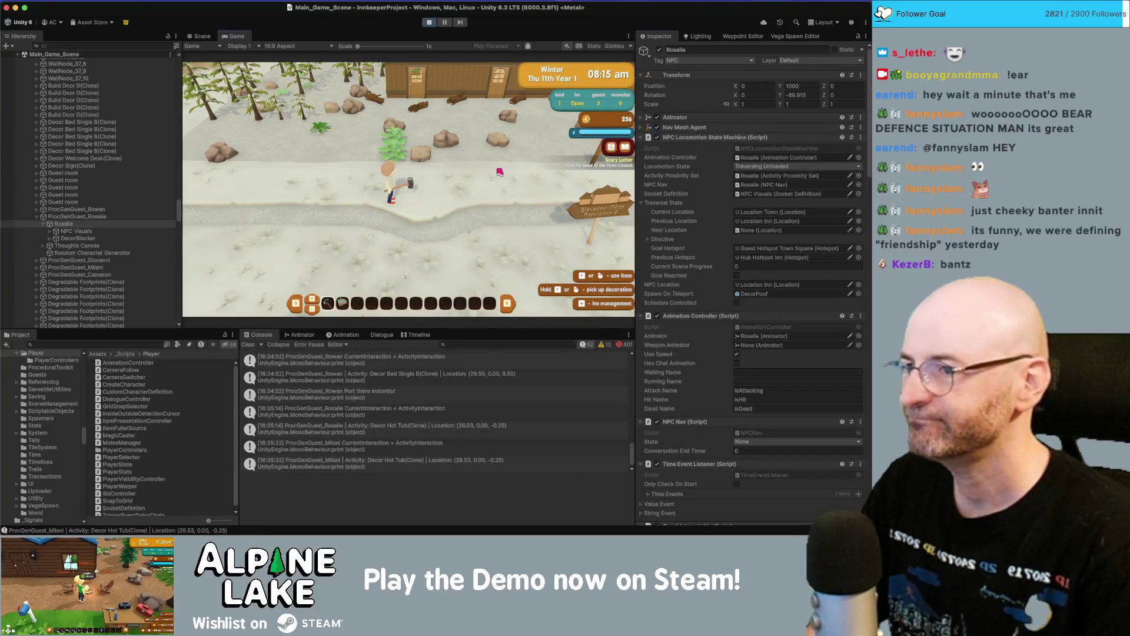
- Walk the player character east past the signpost, then west, then east again
key("d")
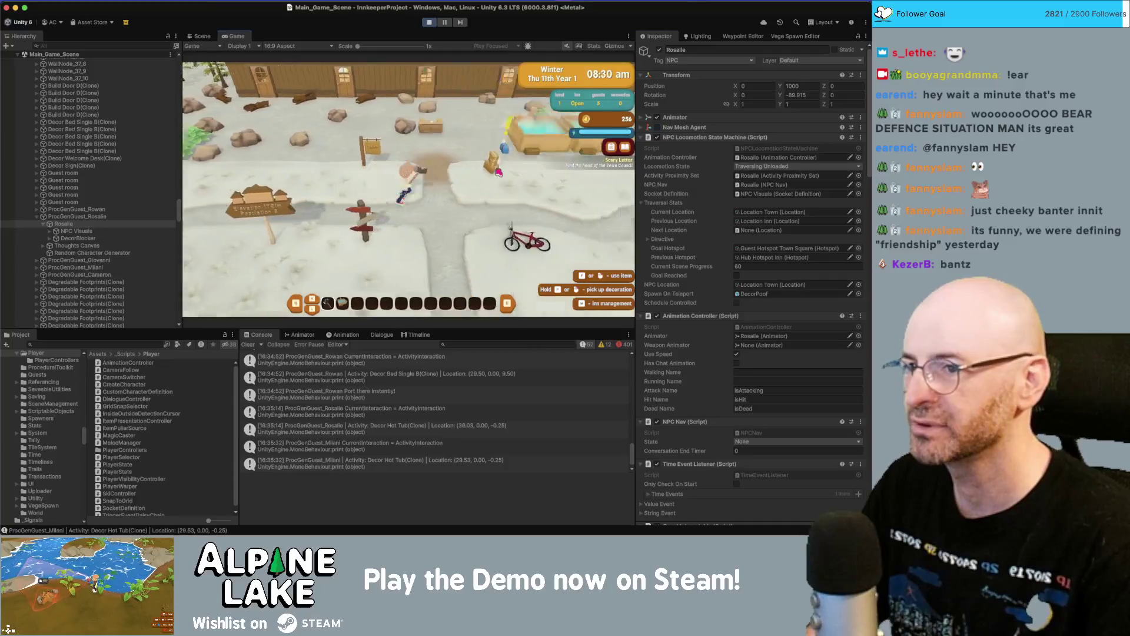
key("a")
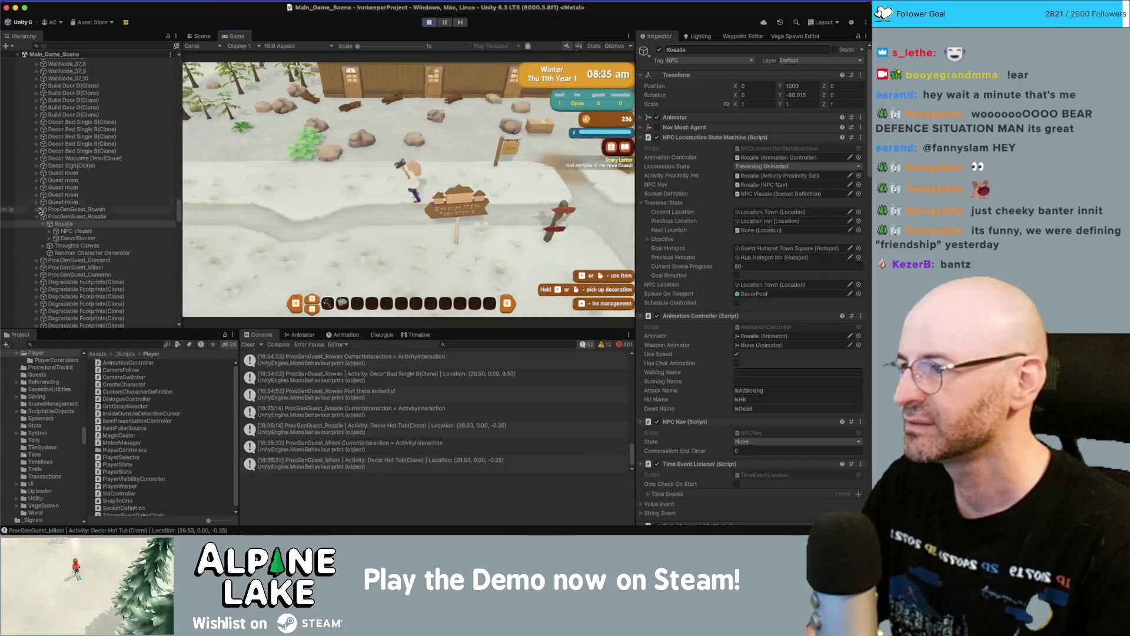
key("a")
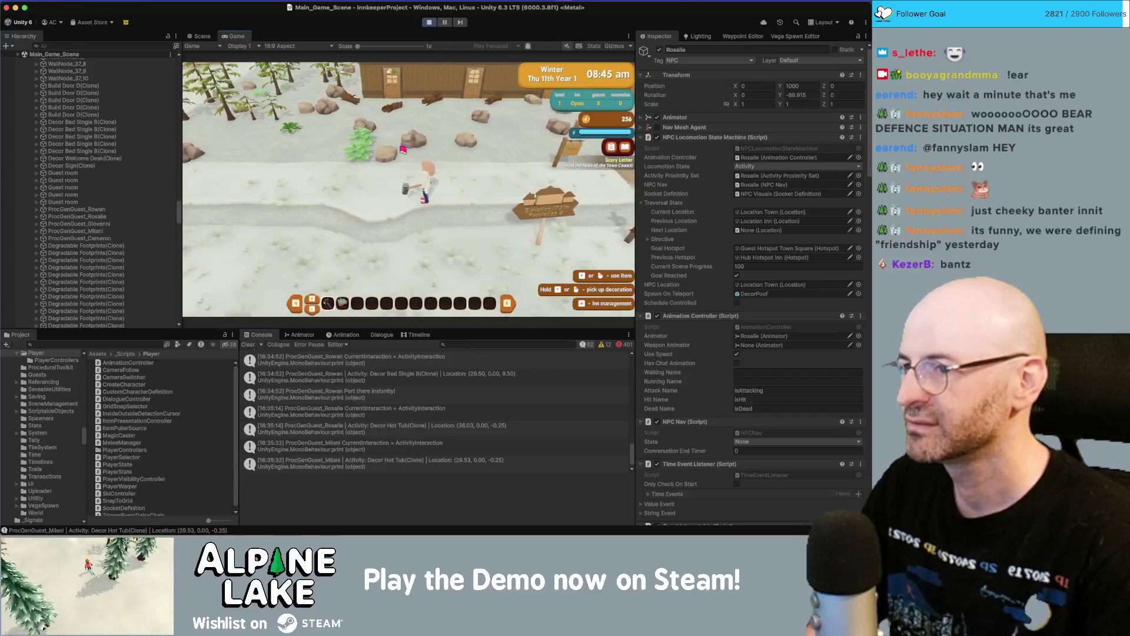
key("d")
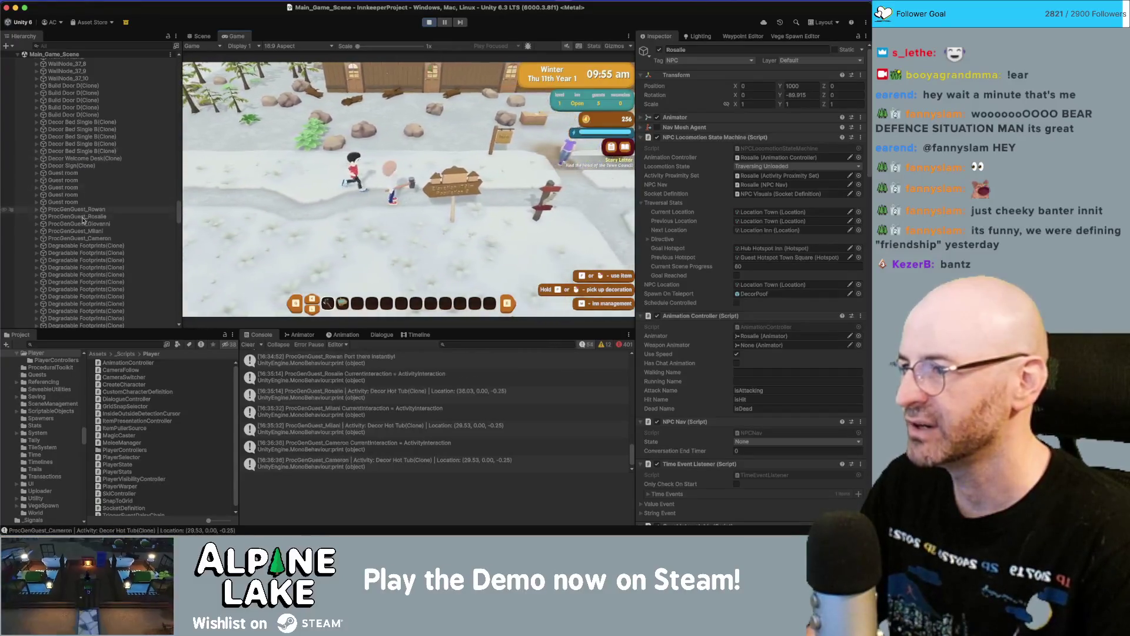
- Expand ProcGenGuest_Giovanni and select his NPC Visuals object
left_click(37, 224)
left_click(42, 231)
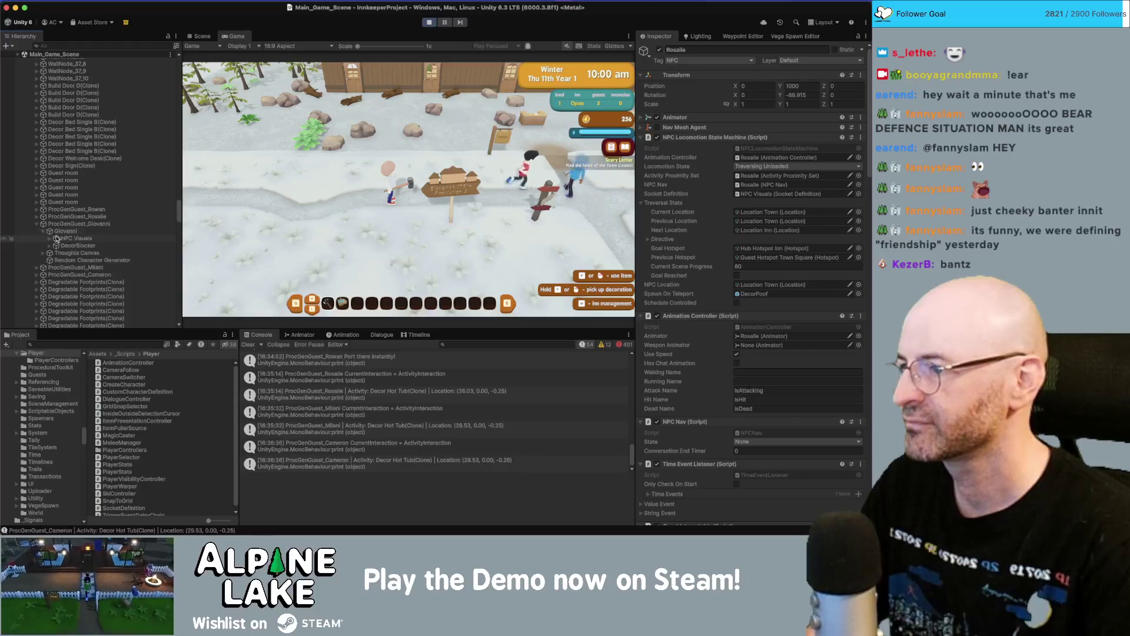
left_click(68, 239)
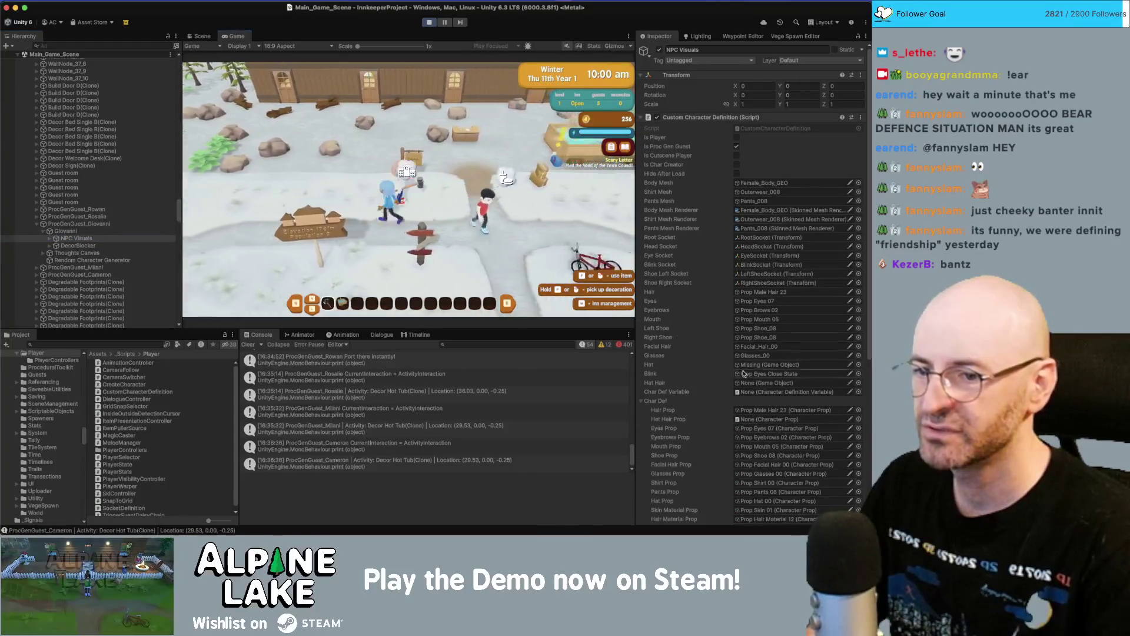
scroll(748, 295, "down", 3)
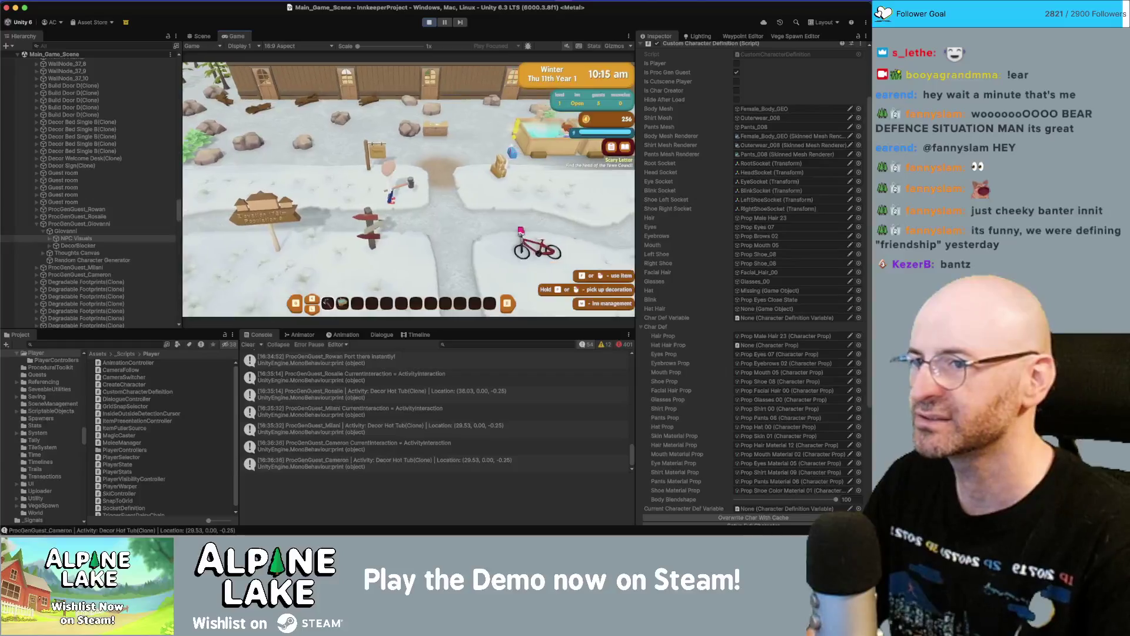
- Toggle demolish mode on and off, then walk the player toward the hot tubs and back
key("p")
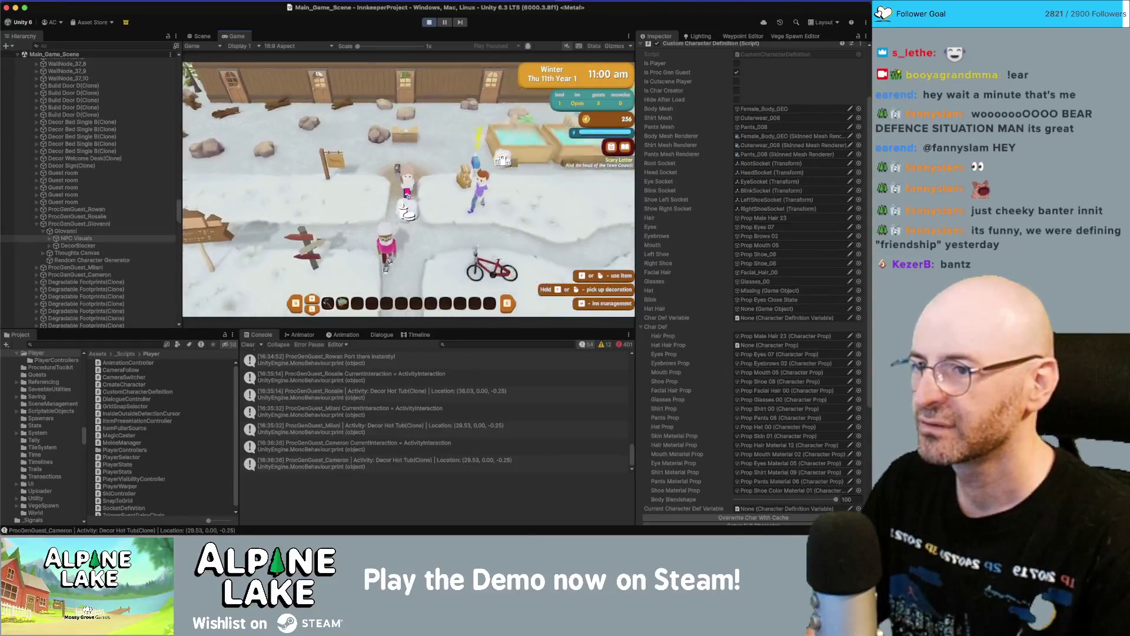
key("p")
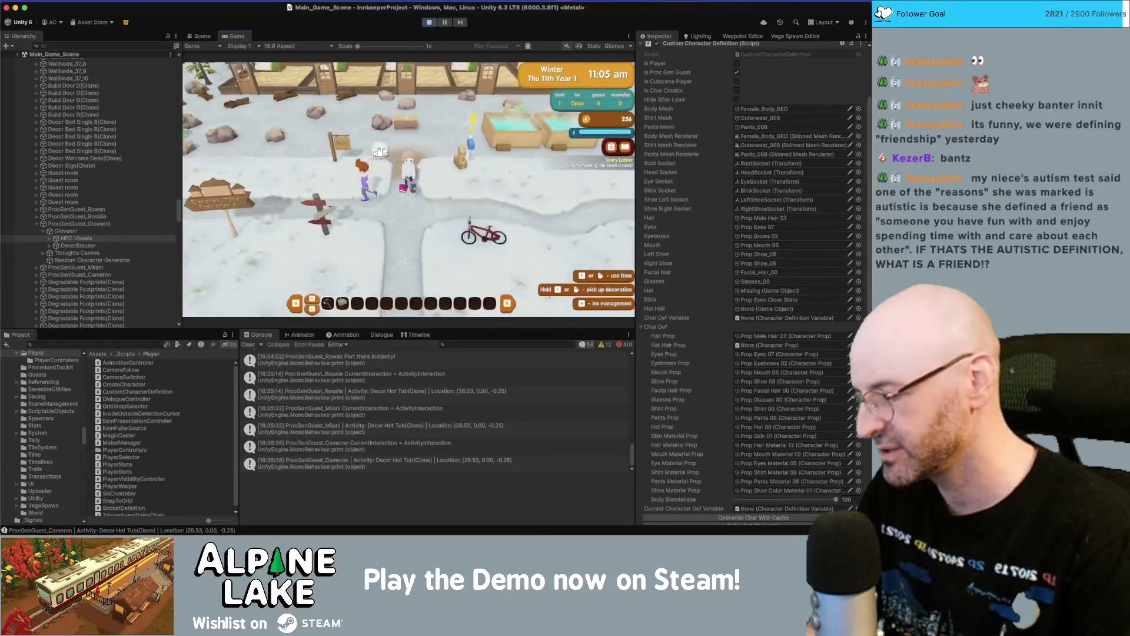
key("w")
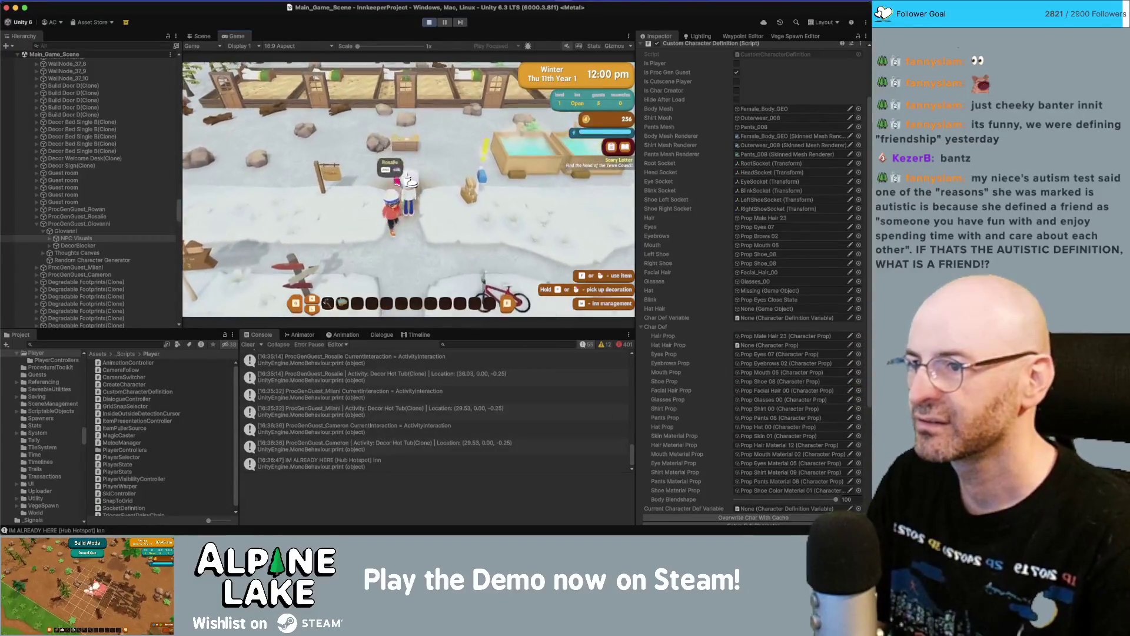
key("w")
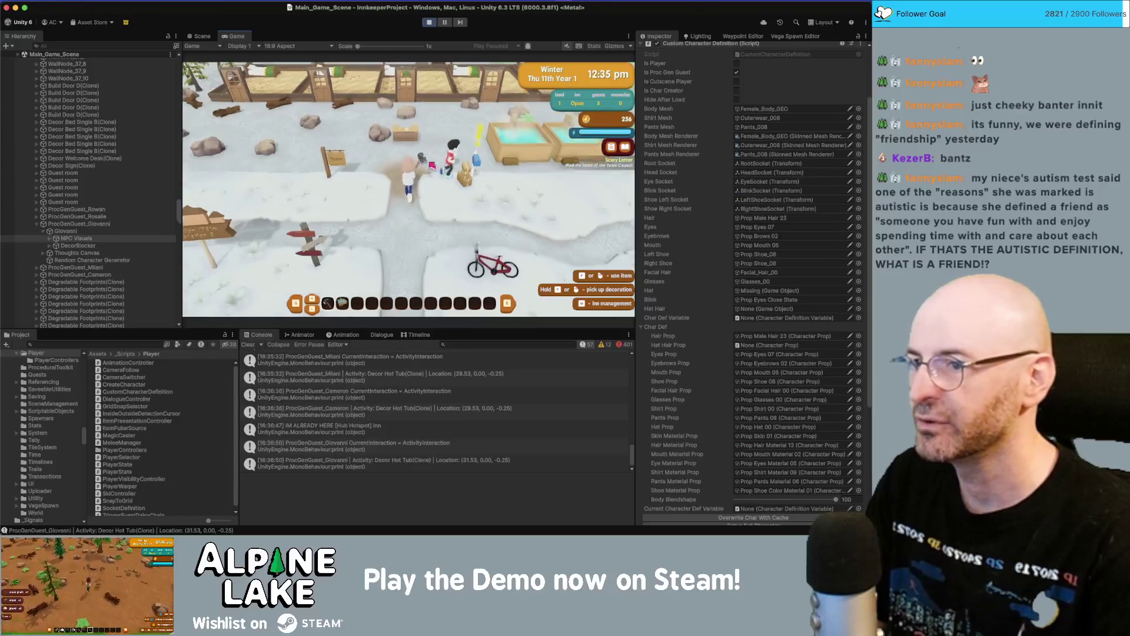
key("d")
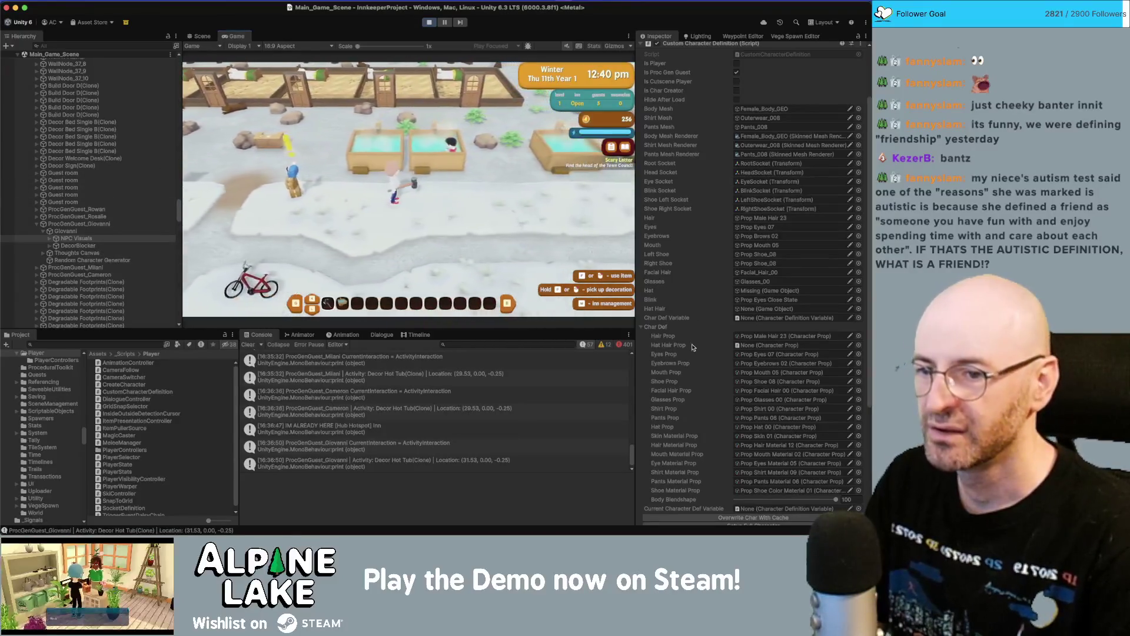
key("s")
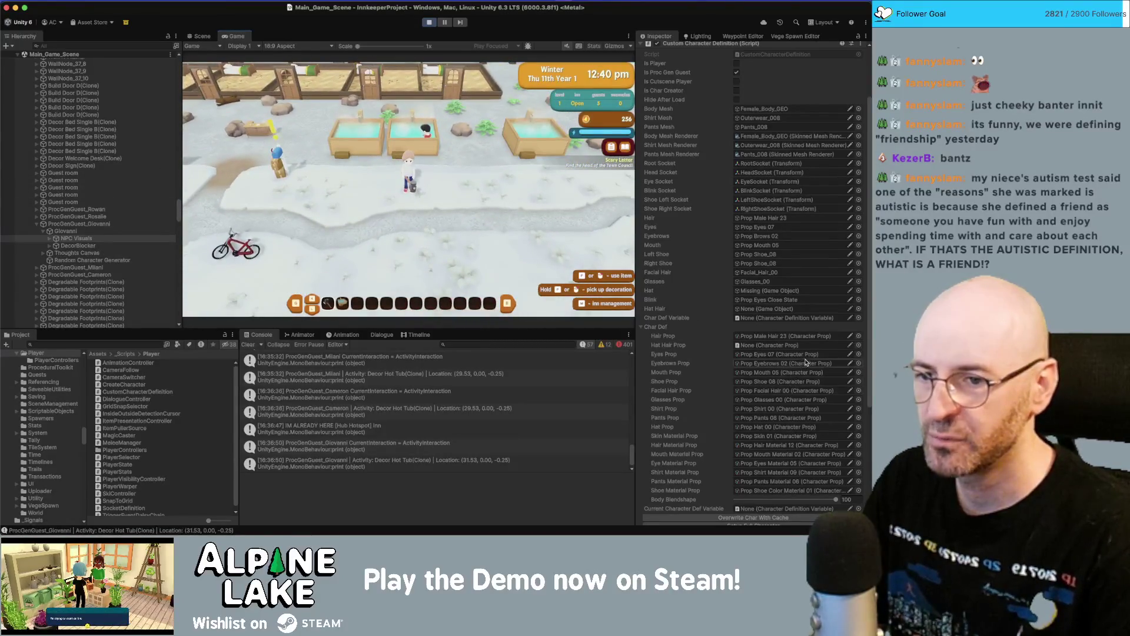
- Set Giovanni's Hair Prop to Prop Male Hair 00, rebuild him, then restore his cached definition
left_click(859, 336)
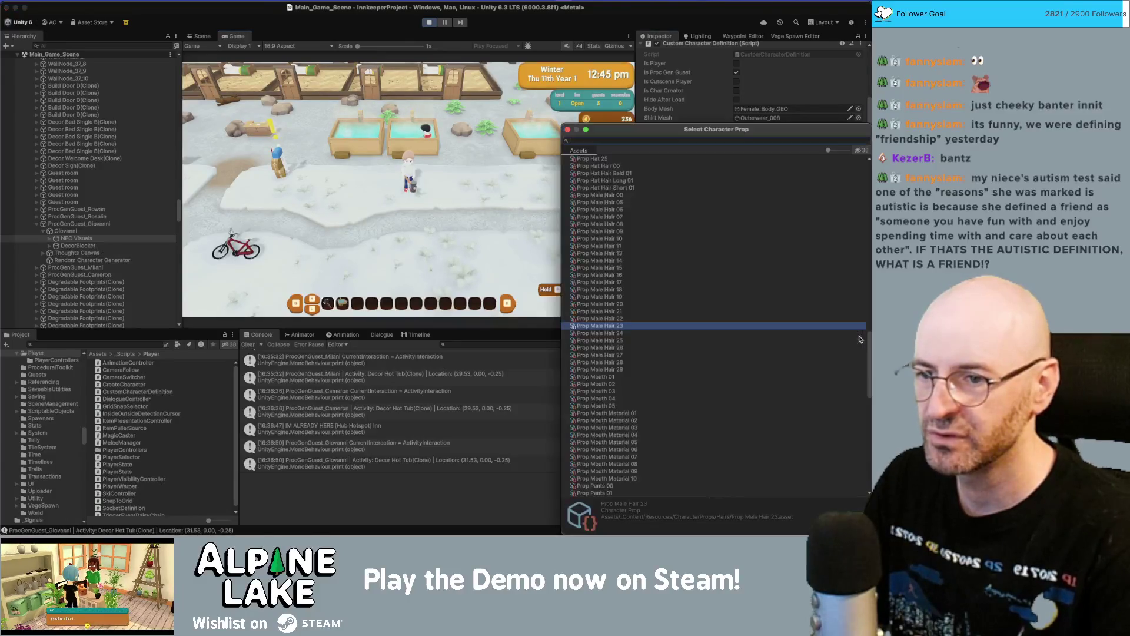
double_click(625, 196)
scroll(722, 418, "down", 2)
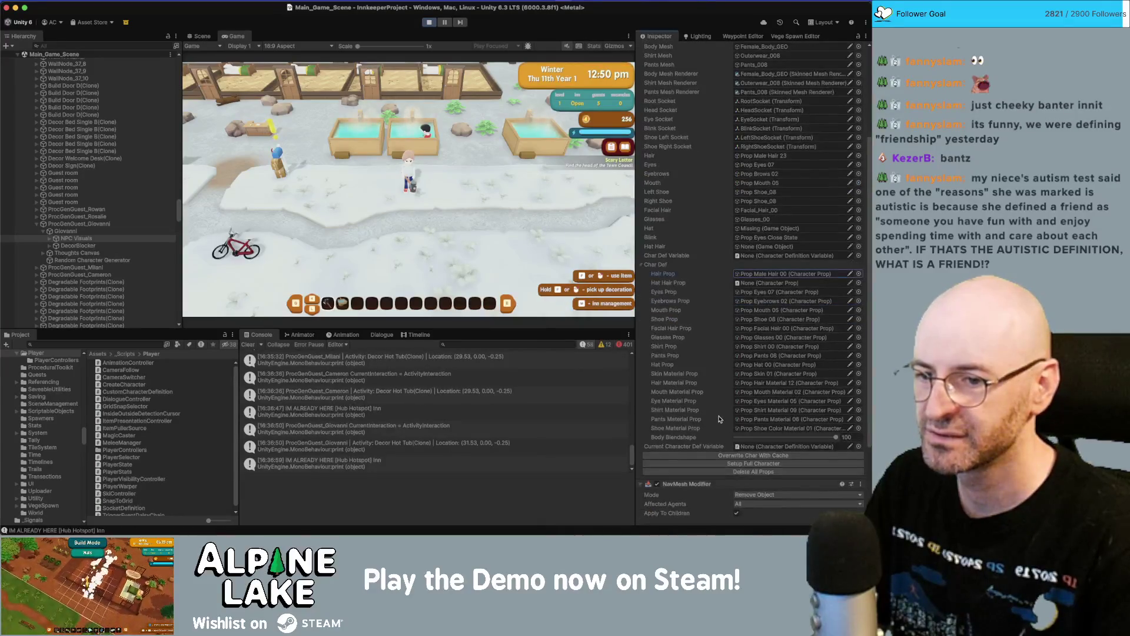
left_click(730, 465)
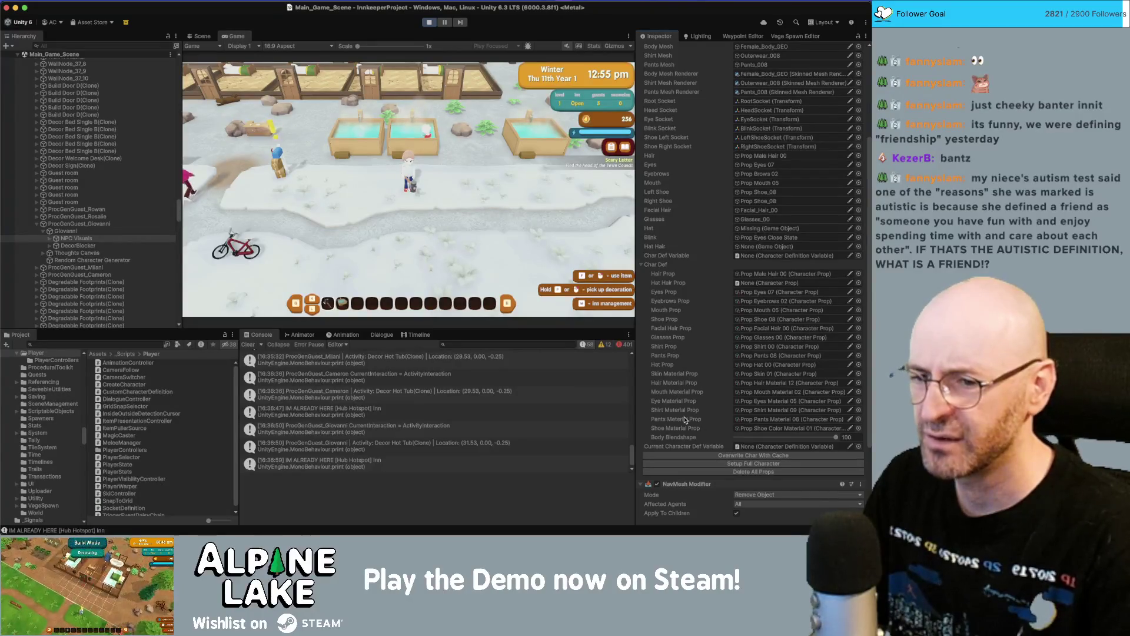
left_click(733, 457)
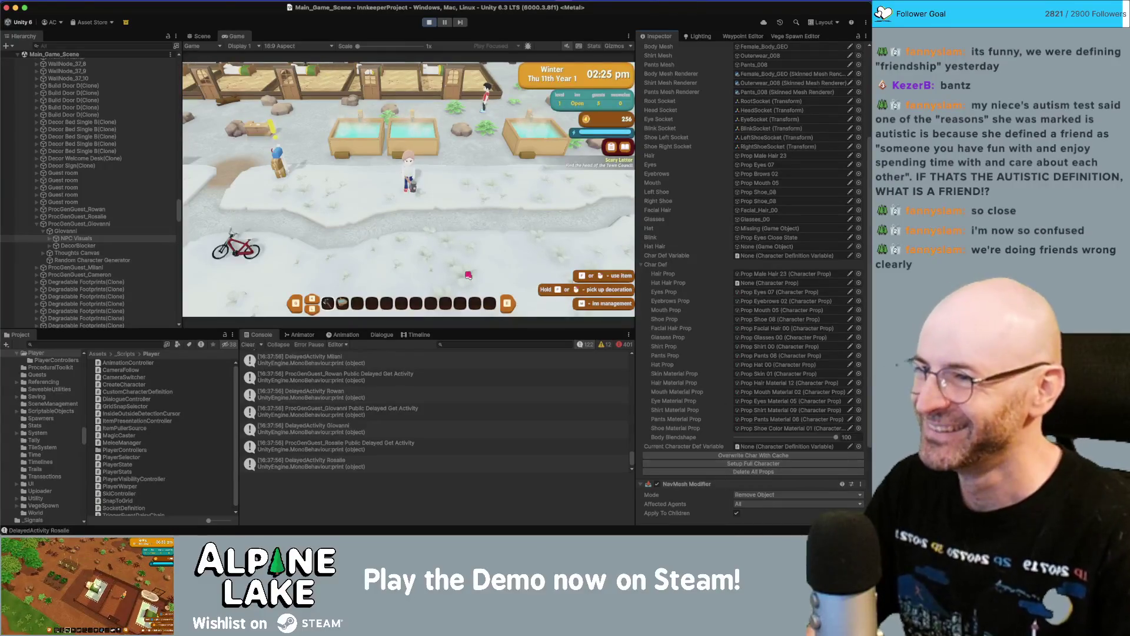
- Walk the player past the troughs into the forest and north up to the shoreline
key("w")
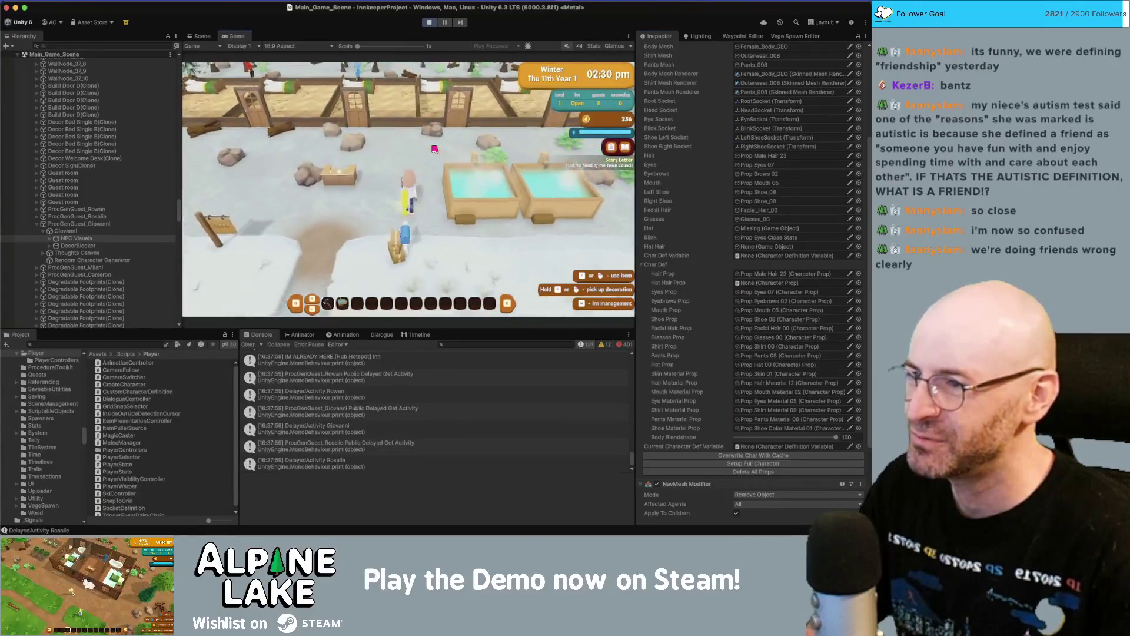
key("w")
key("s")
key("d")
key("a")
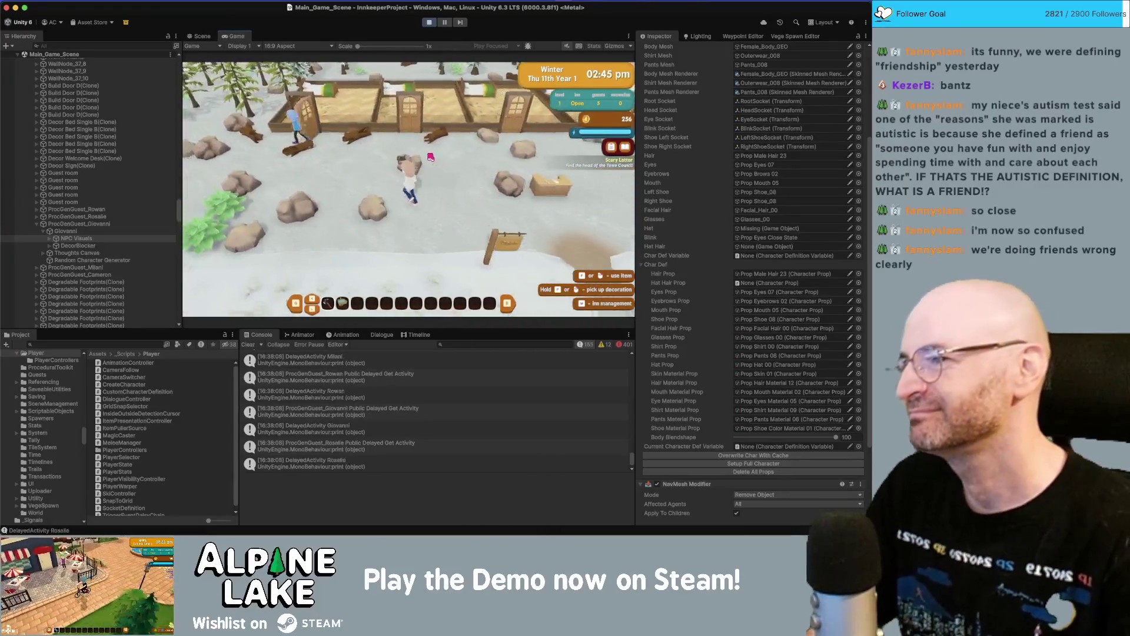
key("a")
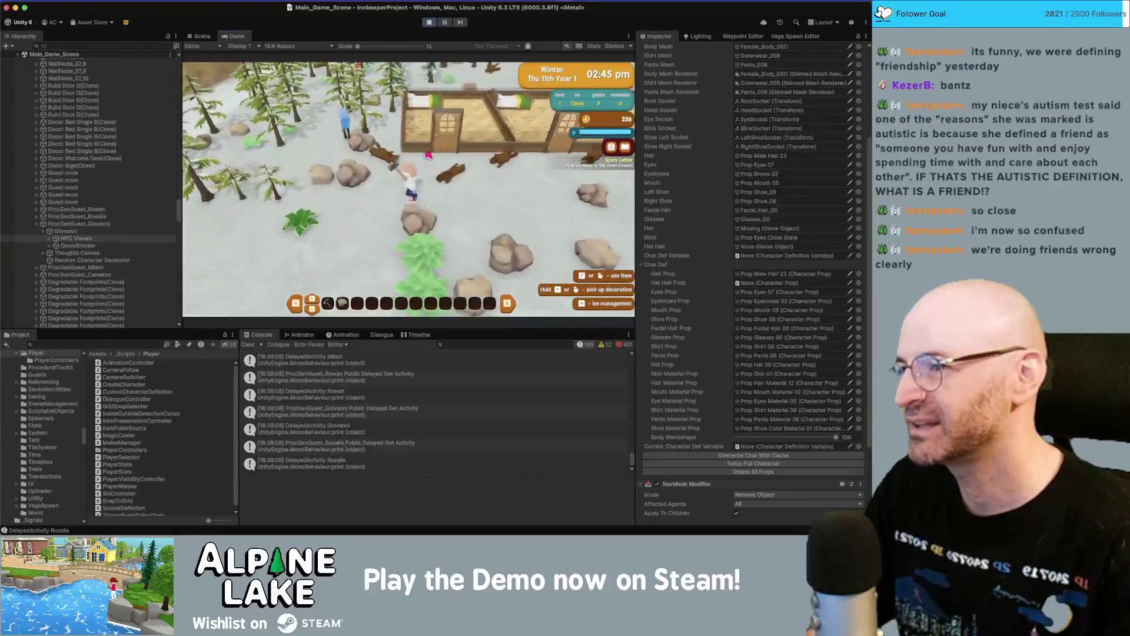
key("a")
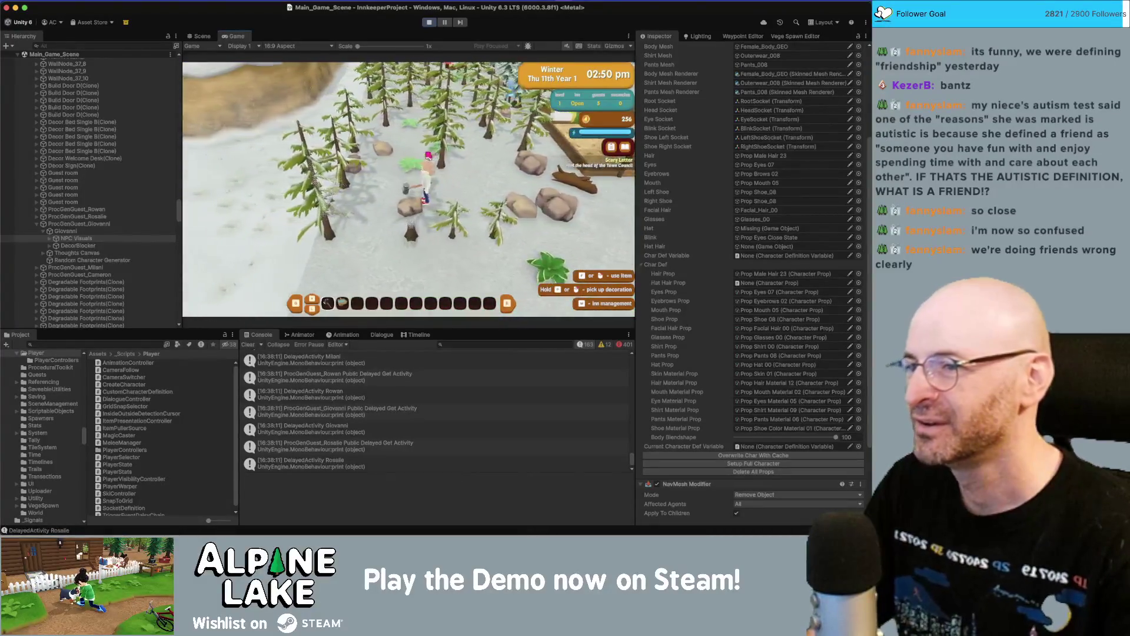
key("w")
key("w")
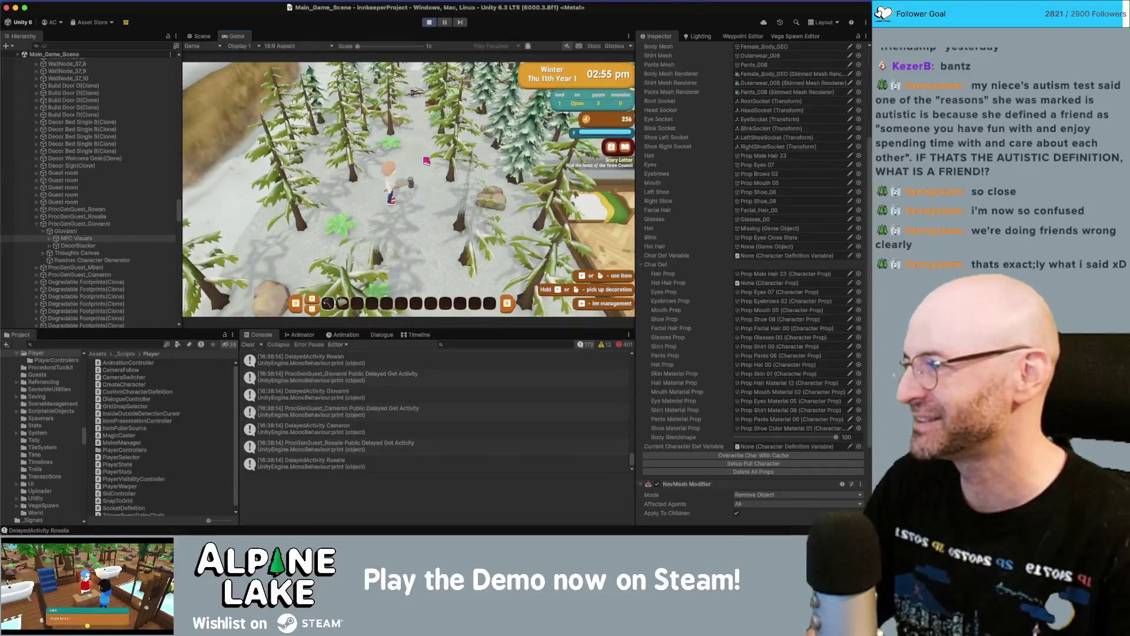
key("w")
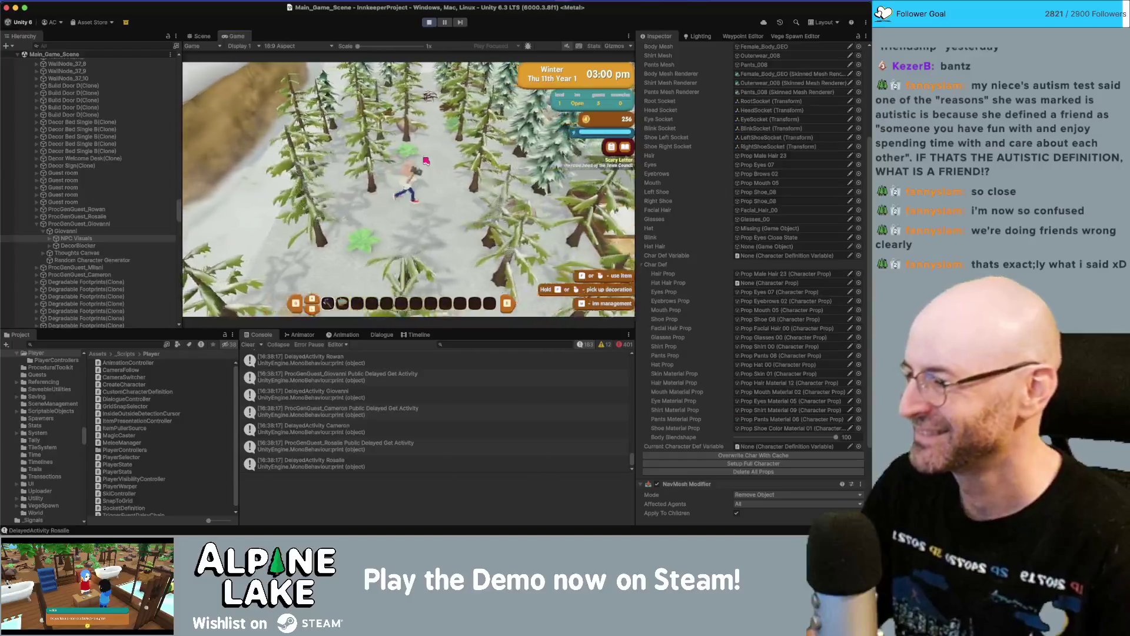
key("w")
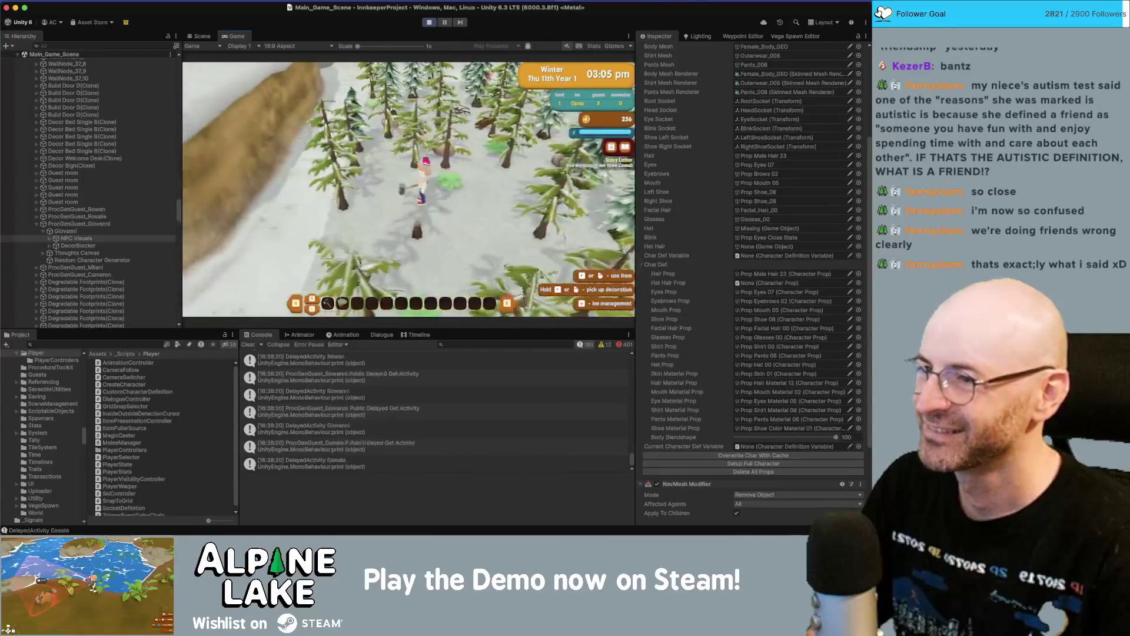
key("w")
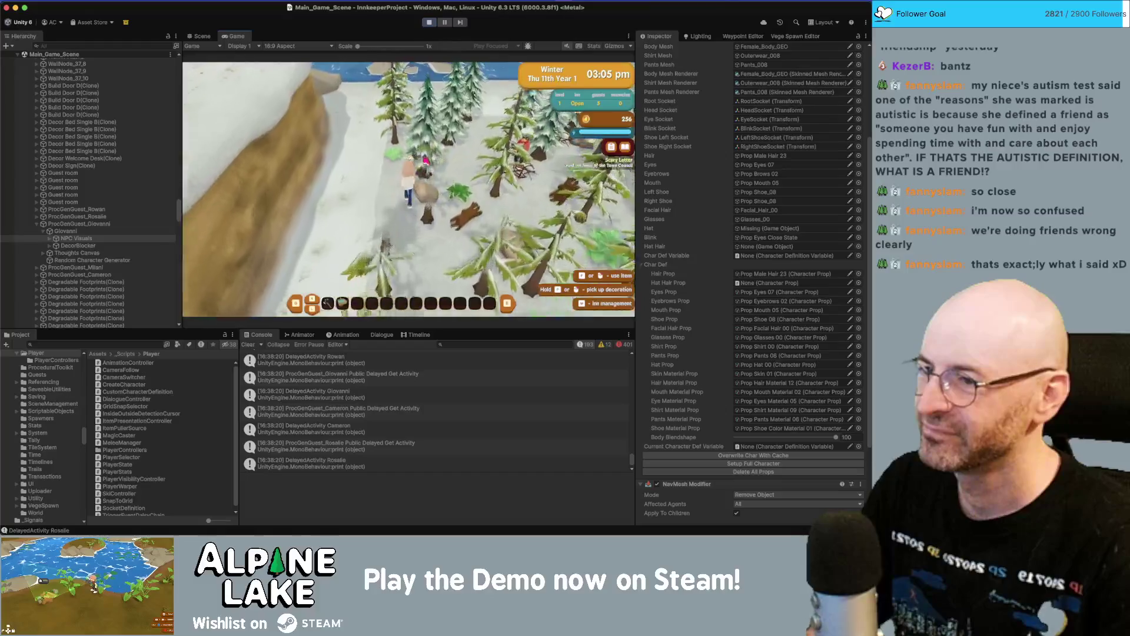
key("w")
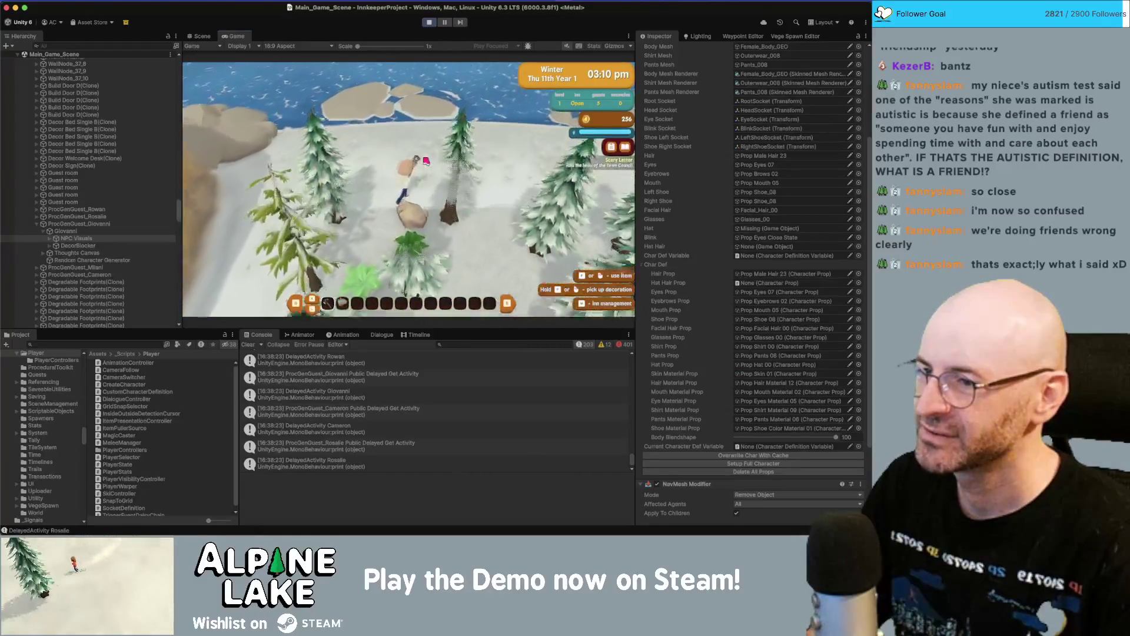
- Wander the player south, west and east through the forest, then stop the game
key("s")
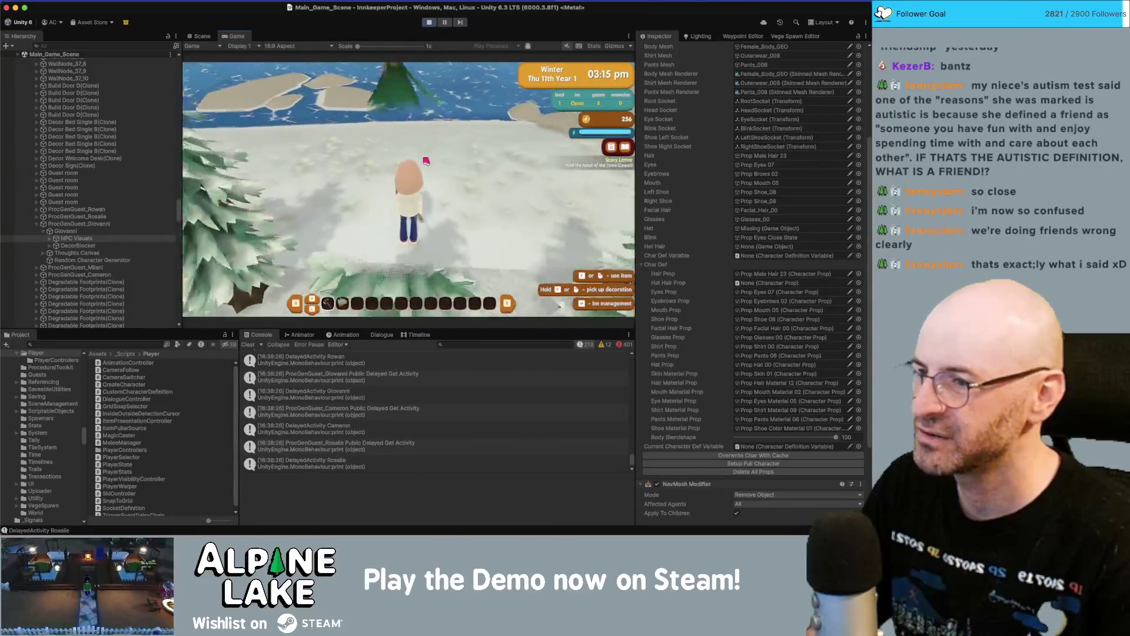
key("w")
key("a")
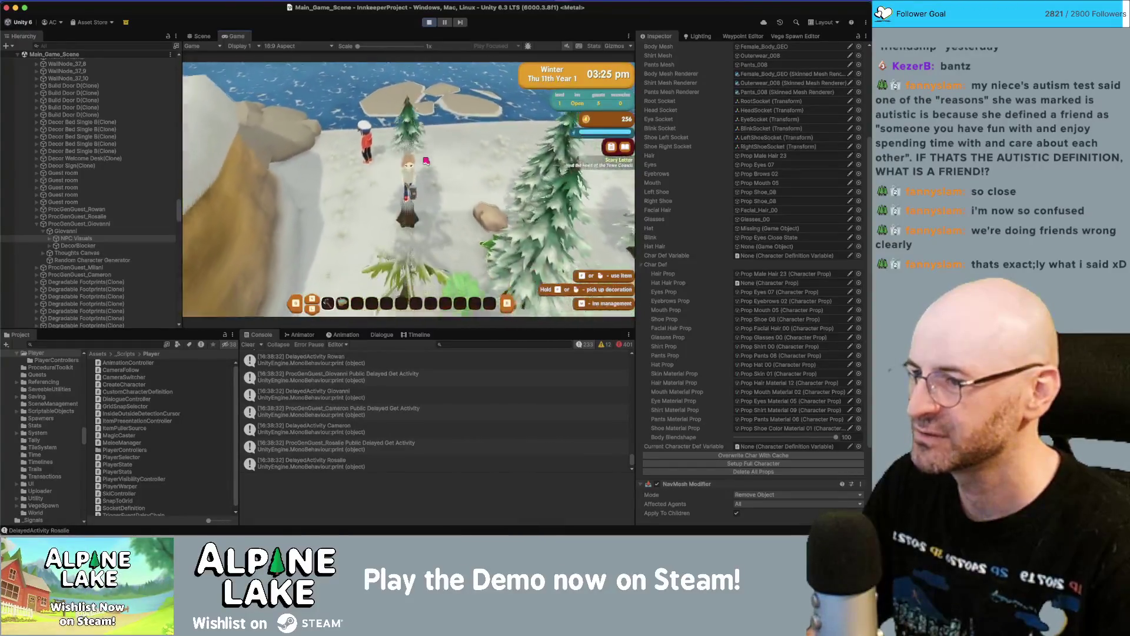
key("s")
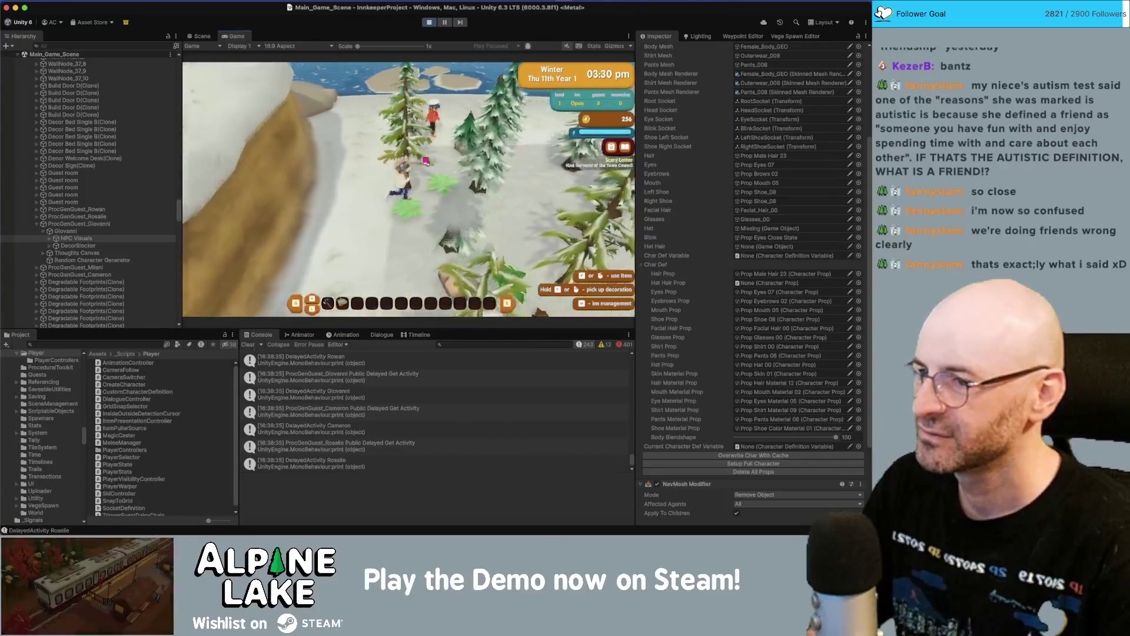
key("d")
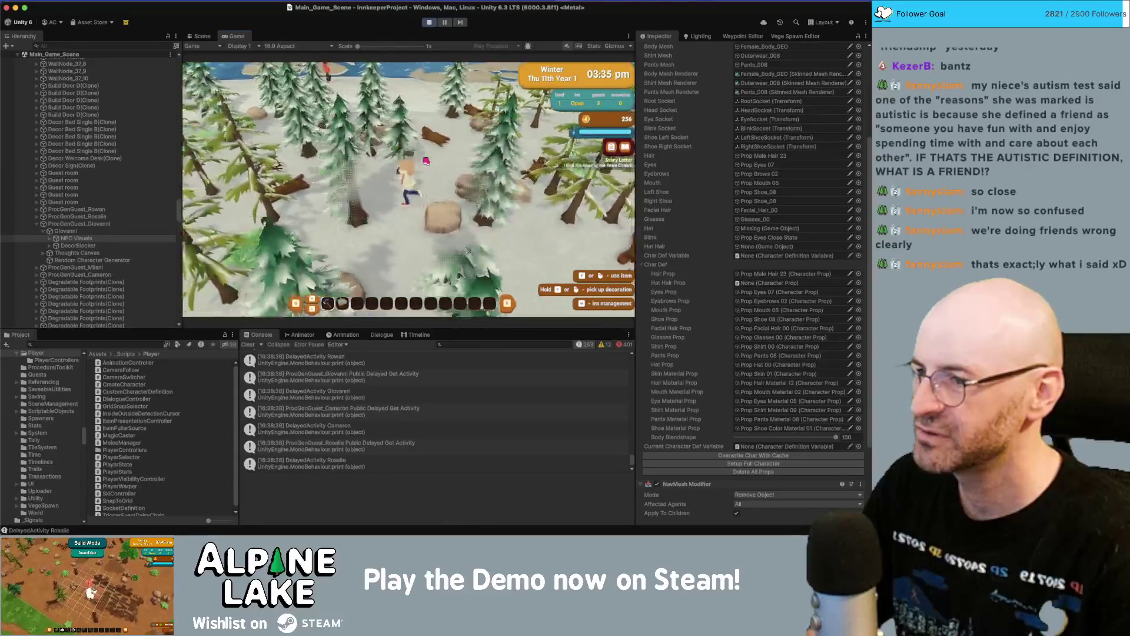
key("s")
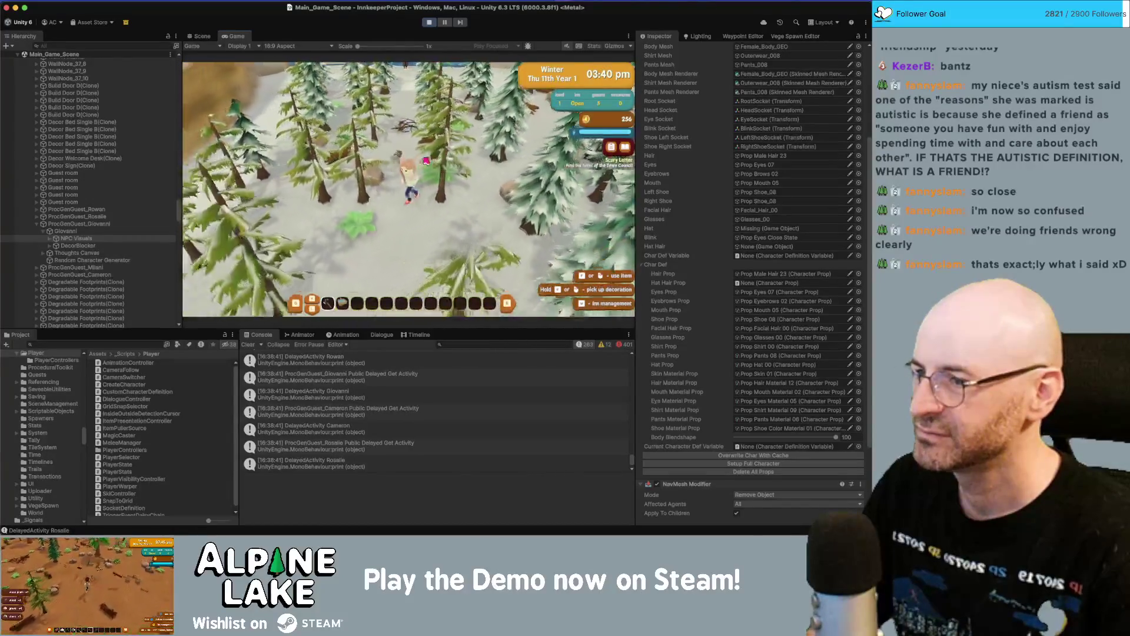
key("w")
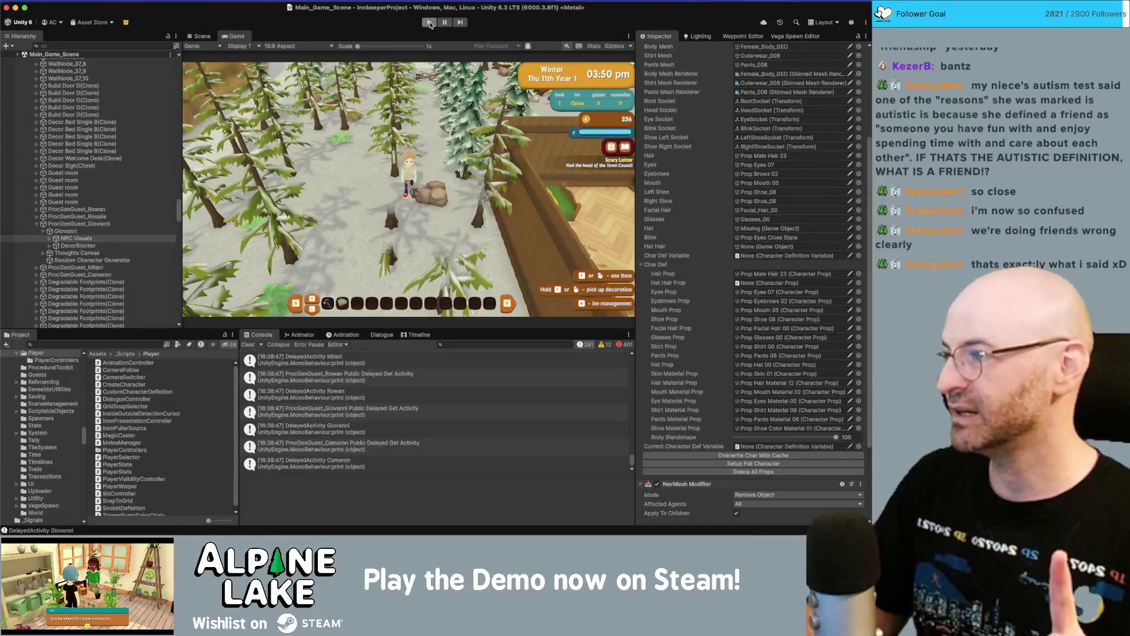
left_click(430, 23)
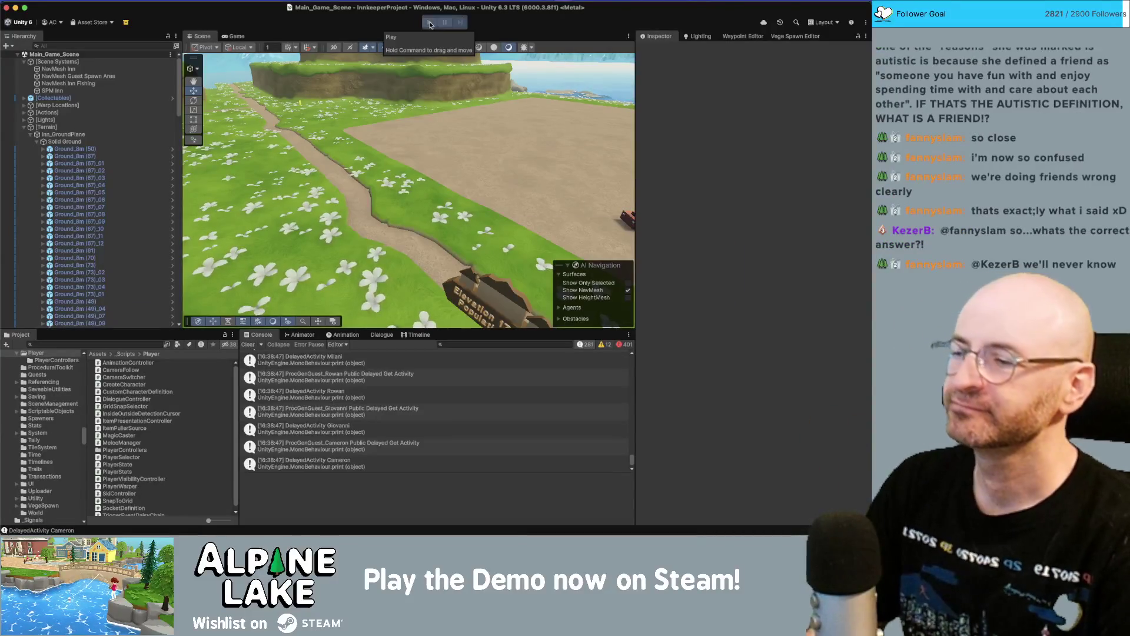
- Switch from Unity to Rider, which shows CustomCharacterDefinition.cs
key("super+Tab")
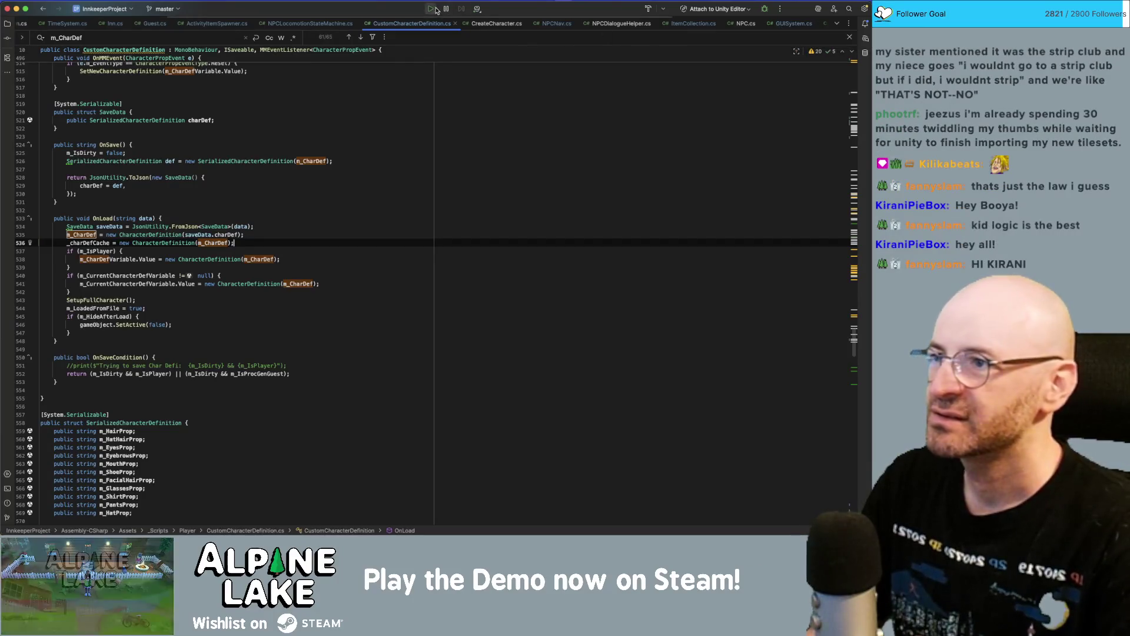
- In ActivityItemSpawner.cs, add blank lines after the last class at the end of the file
left_click(190, 23)
left_click(146, 84)
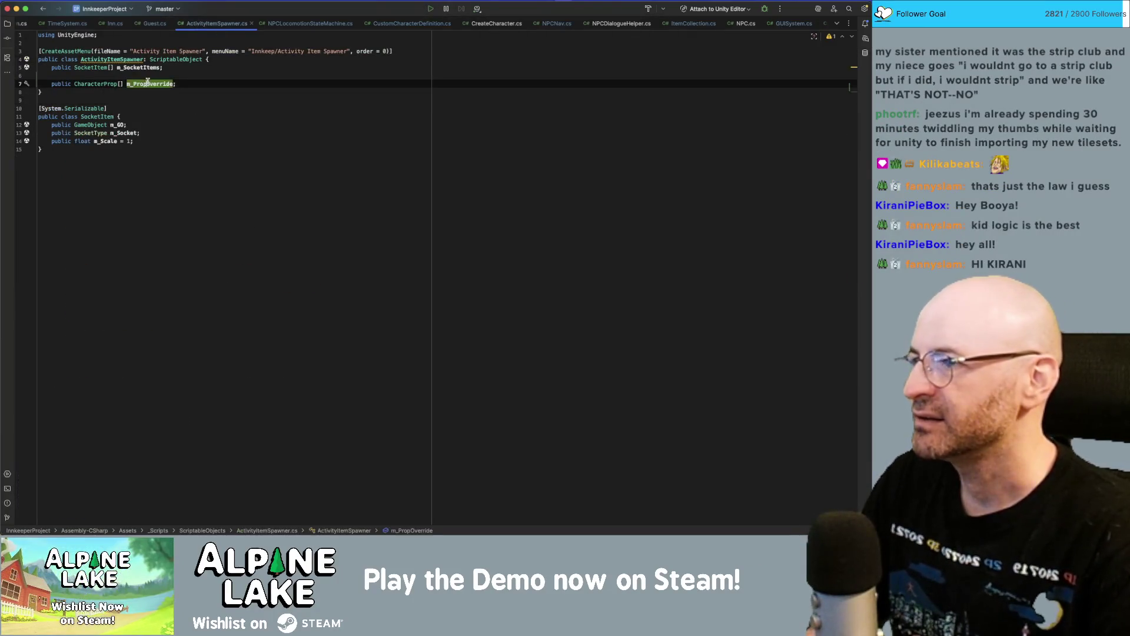
left_click(139, 158)
key("Return")
key("Return")
- Begin a 'public class CharacterPropOverride {' declaration with a first 'public' member line
type("publi")
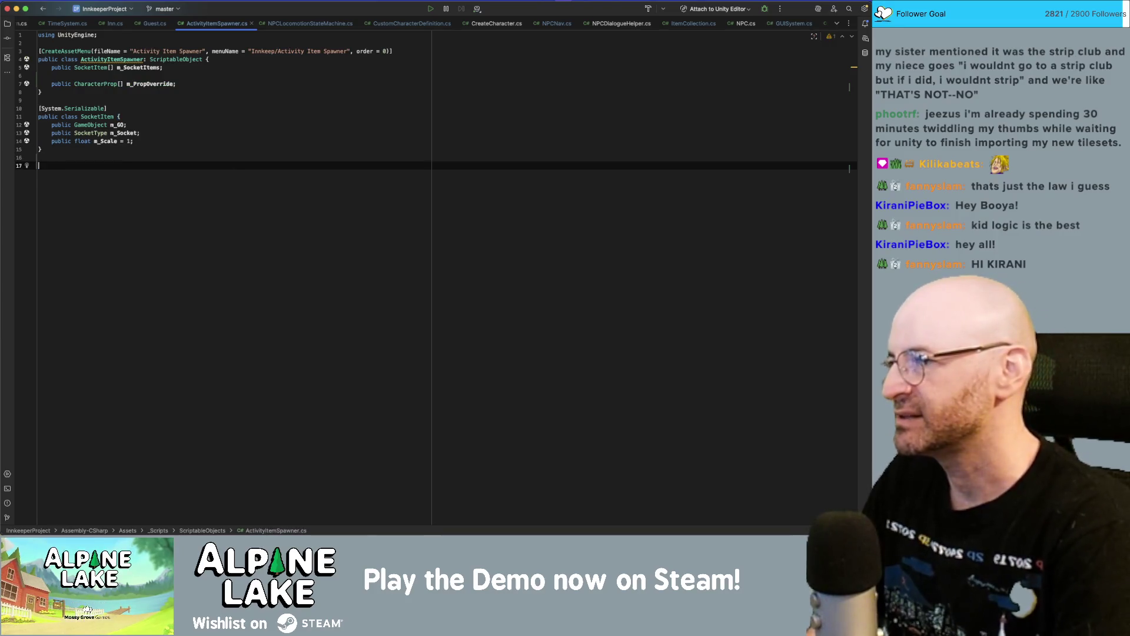
type("c ")
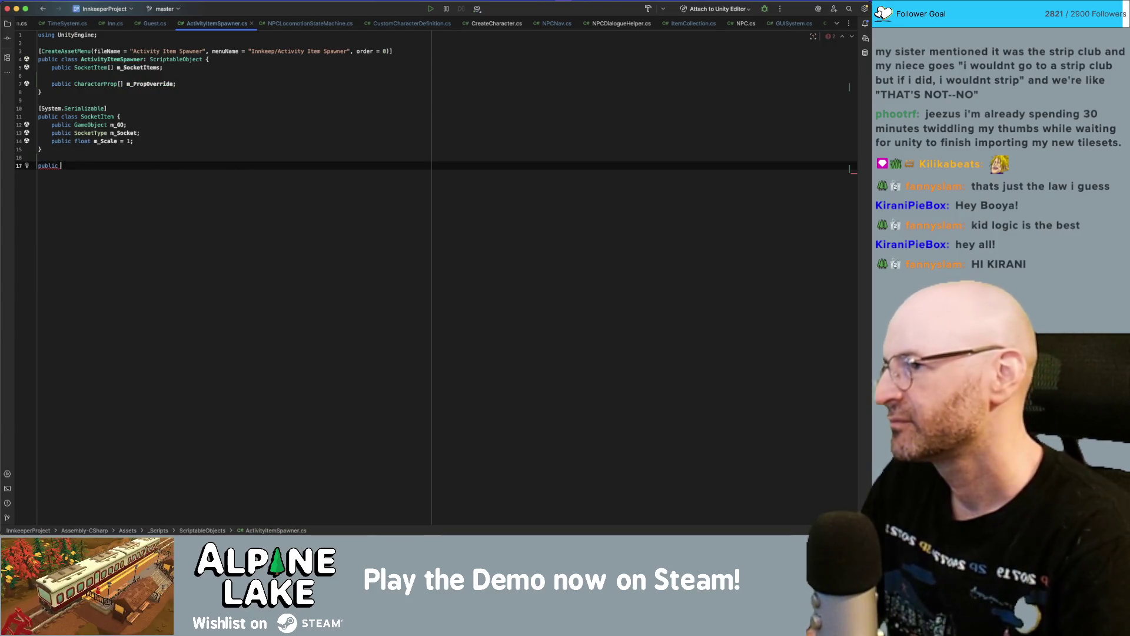
type("cl")
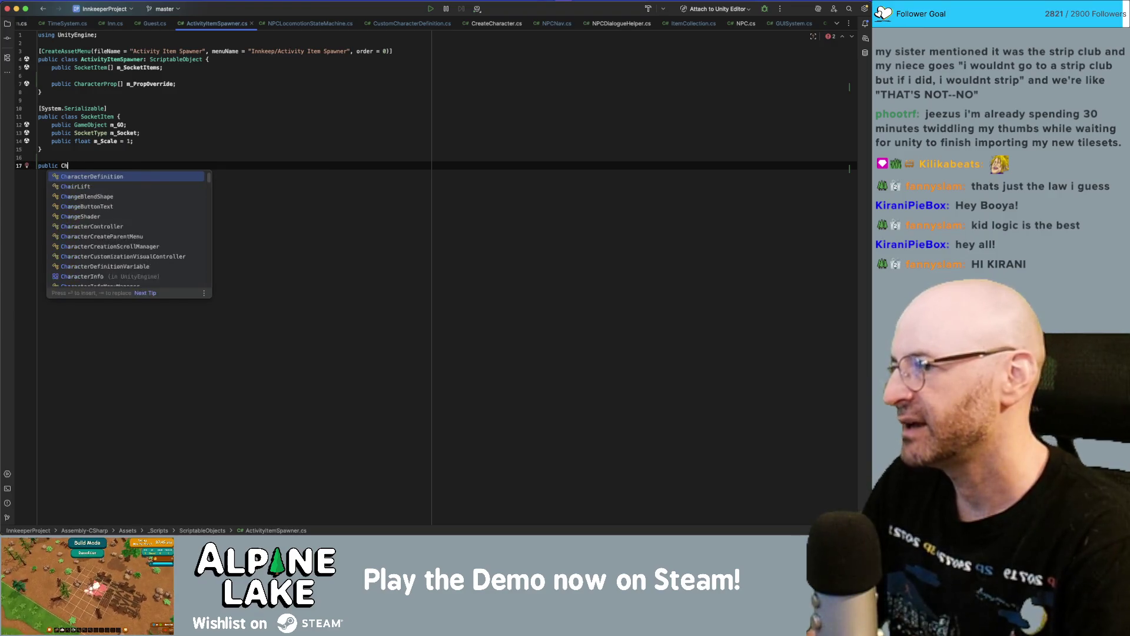
key("Return")
type("CharacterProp")
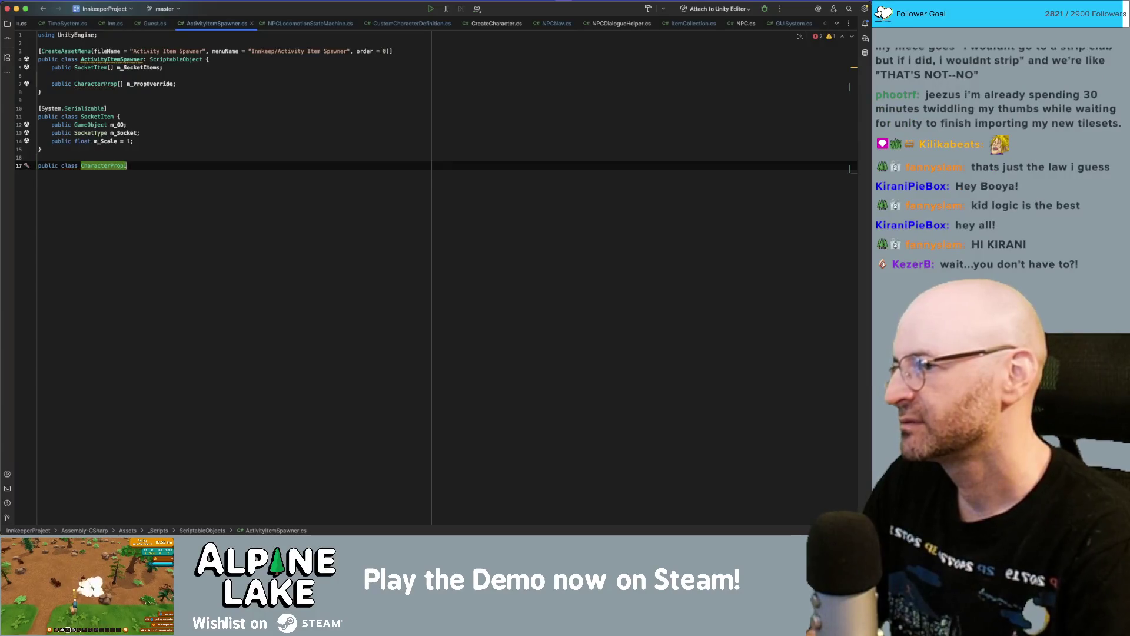
type("Replacement")
key("BackSpace")
key("BackSpace")
key("BackSpace")
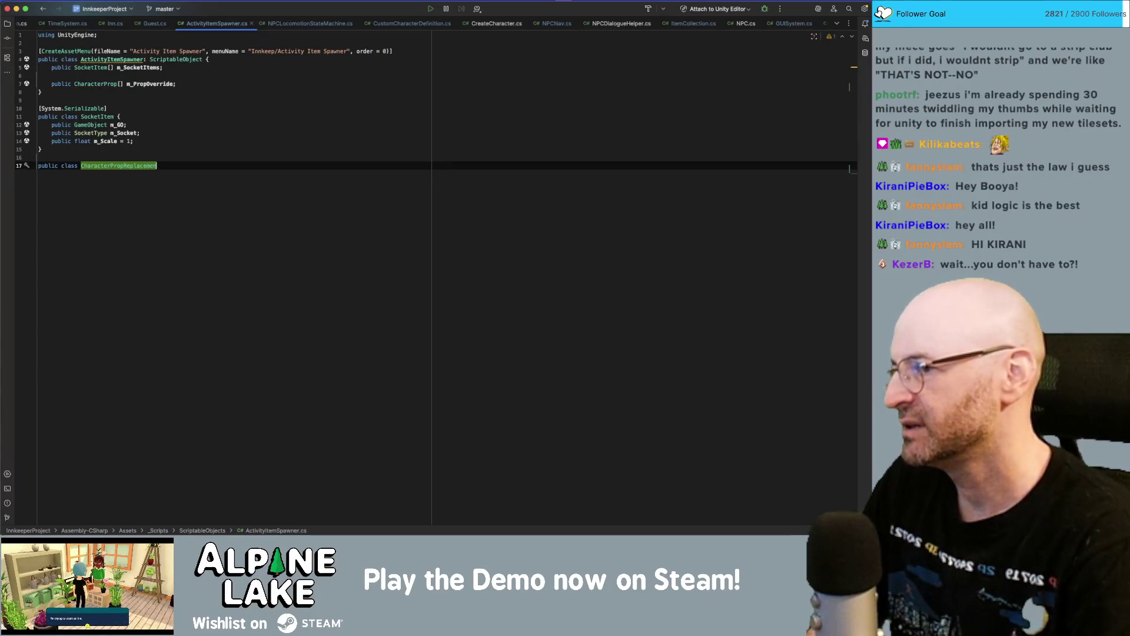
key("BackSpace")
key("BackSpace")
key("BackSpace")
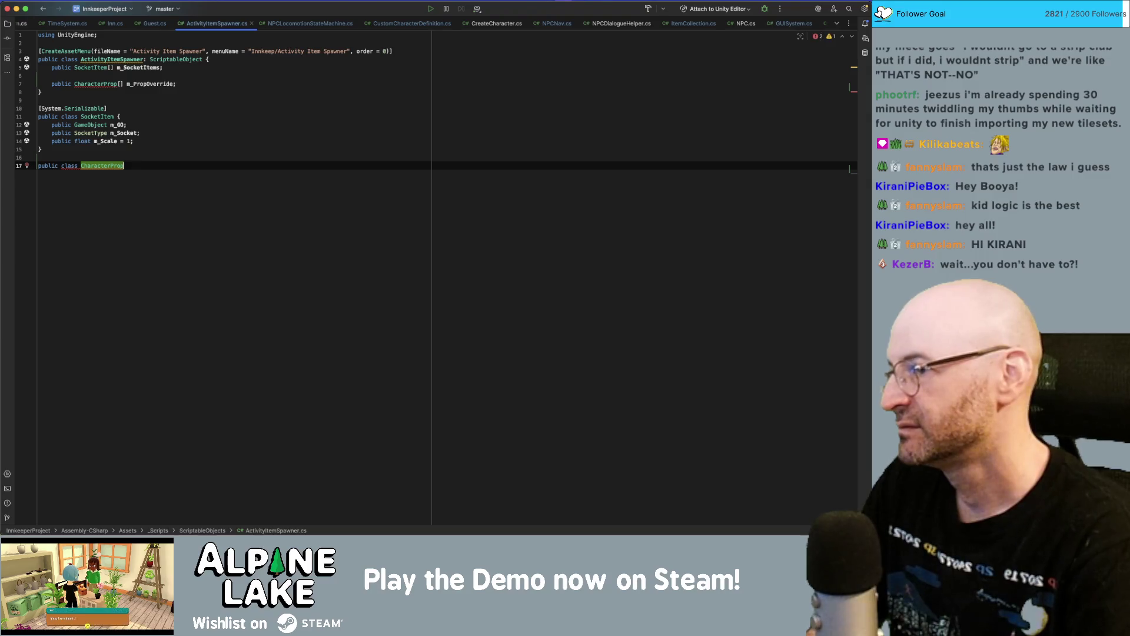
type("Override(")
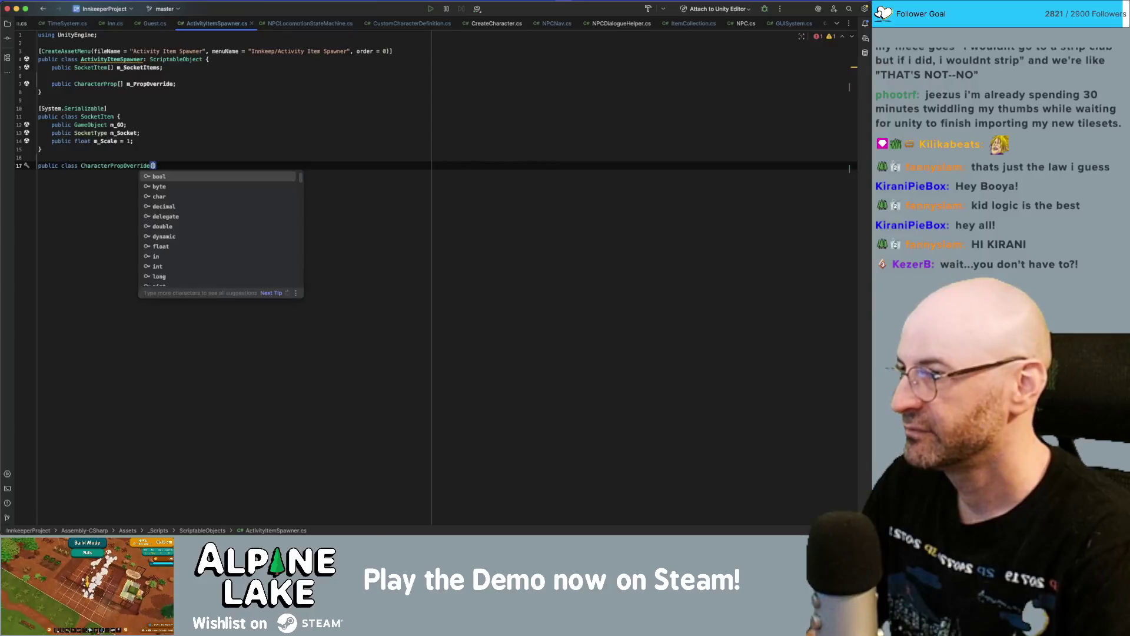
key("Escape")
type("{")
key("Return")
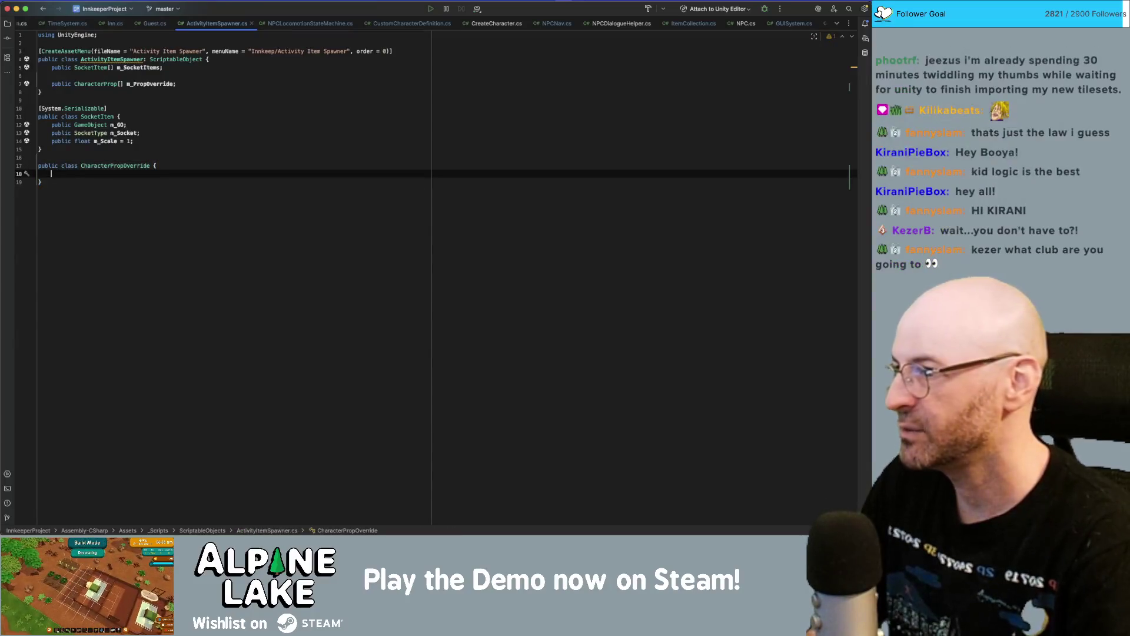
type("public")
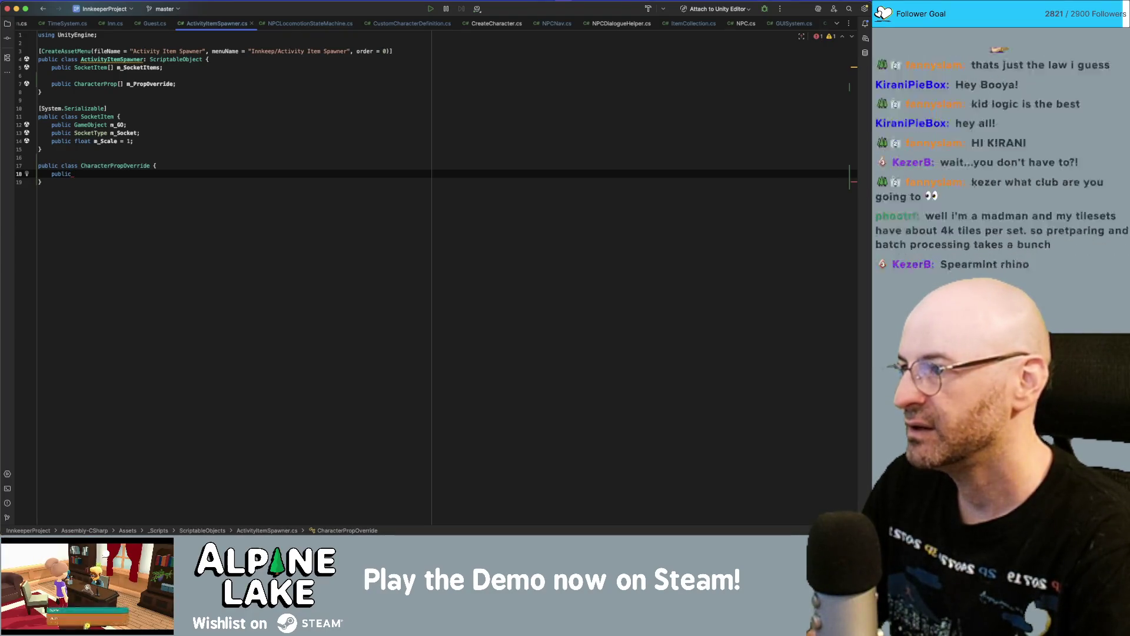
- Close the NPCNav, ItemCollection, NPC, GUISystem and other extra script tabs, then return to Unity
middle_click(612, 25)
left_click(576, 25)
middle_click(537, 25)
left_click(527, 23)
middle_click(528, 24)
middle_click(529, 25)
middle_click(529, 25)
middle_click(529, 25)
middle_click(595, 26)
middle_click(594, 27)
middle_click(595, 27)
middle_click(595, 27)
middle_click(539, 25)
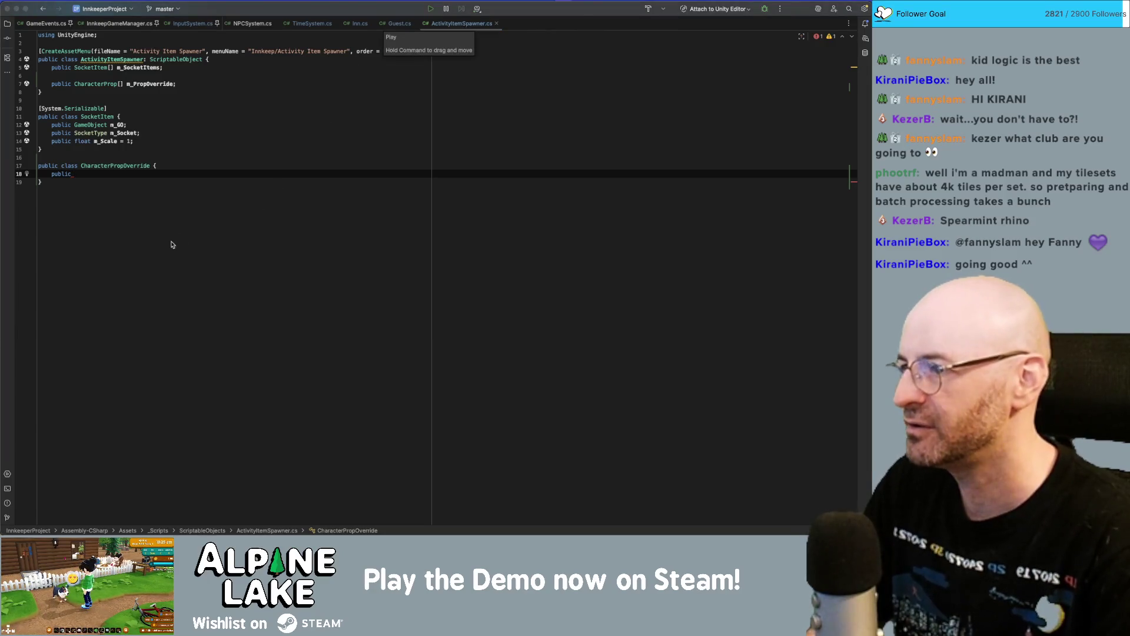
key("super+Tab")
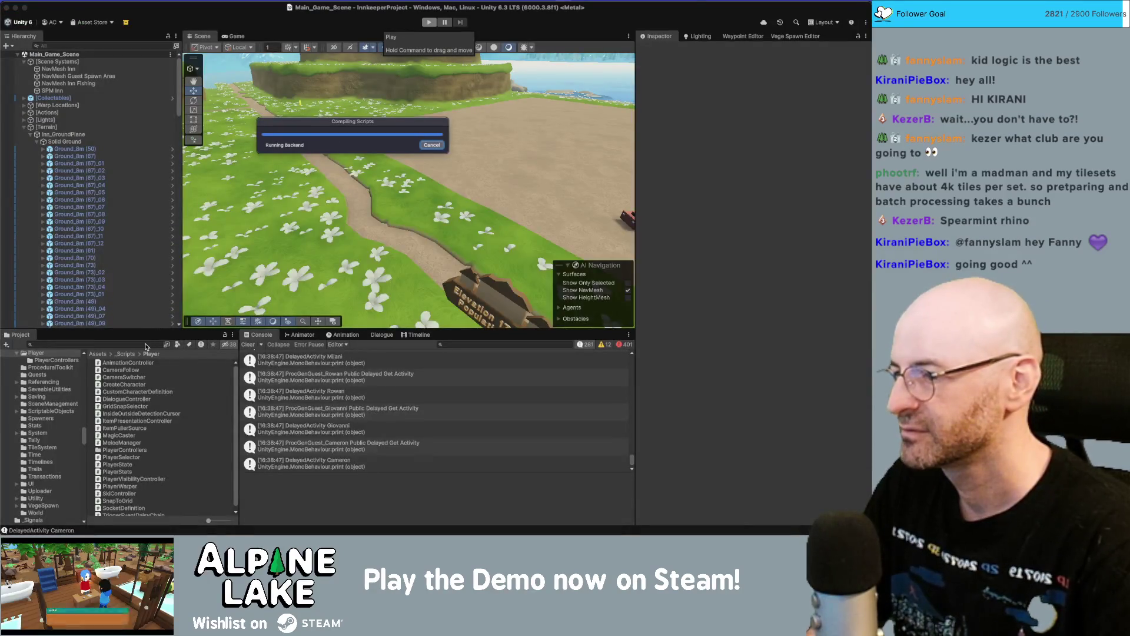
- Search the Project window for 'characterdefin' and open CustomCharacterDefinition in Rider
left_click(138, 342)
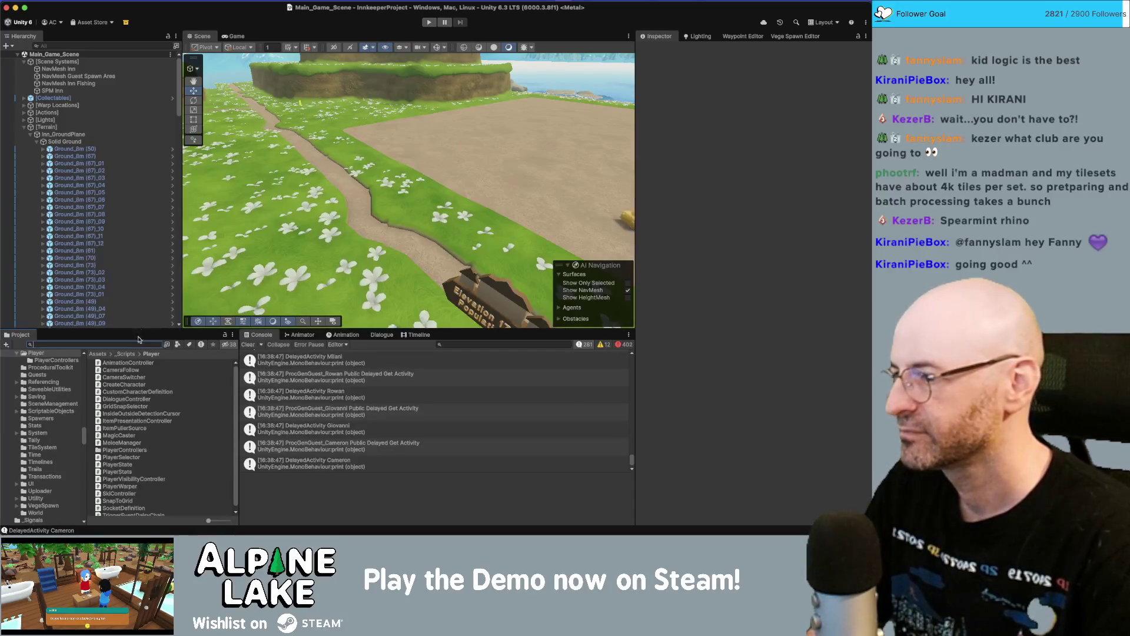
type("characterdefin")
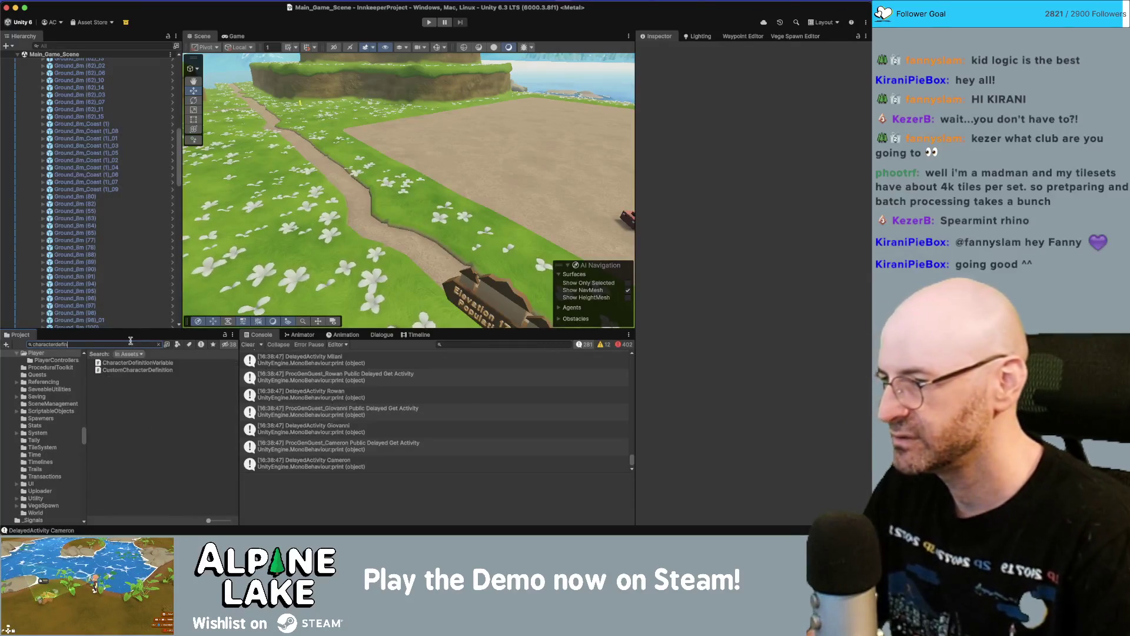
left_click(146, 371)
double_click(146, 371)
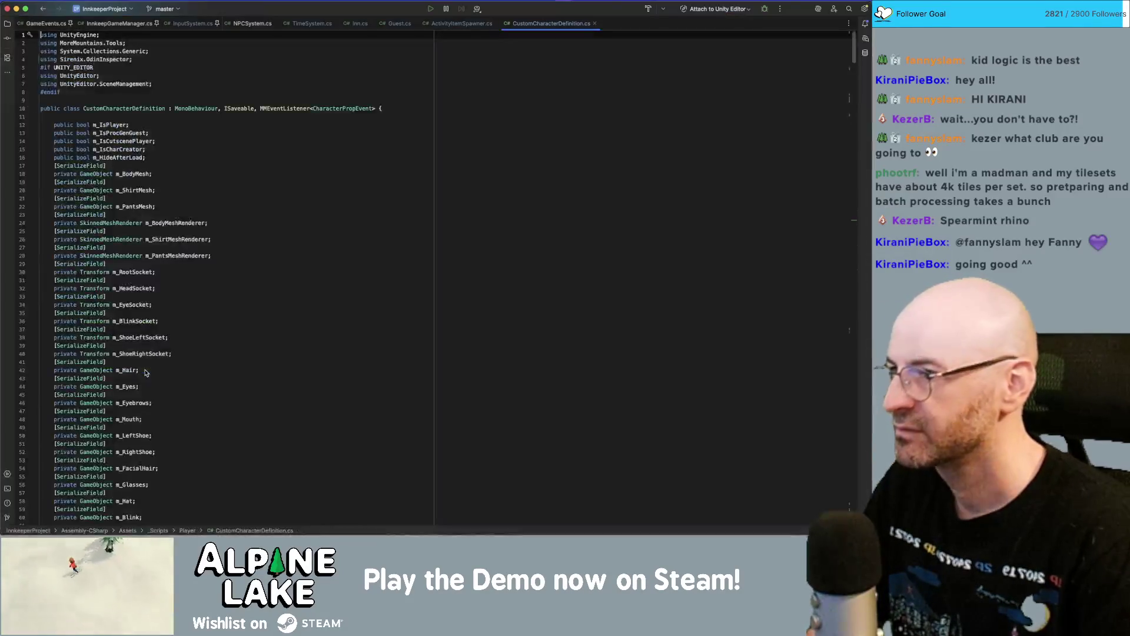
- Trace AttachProp, m_EyesProp, CharacterProp and PropType, then select m_PropOverride in ActivityItemSpawner
scroll(157, 315, "down", 10)
scroll(157, 315, "down", 13)
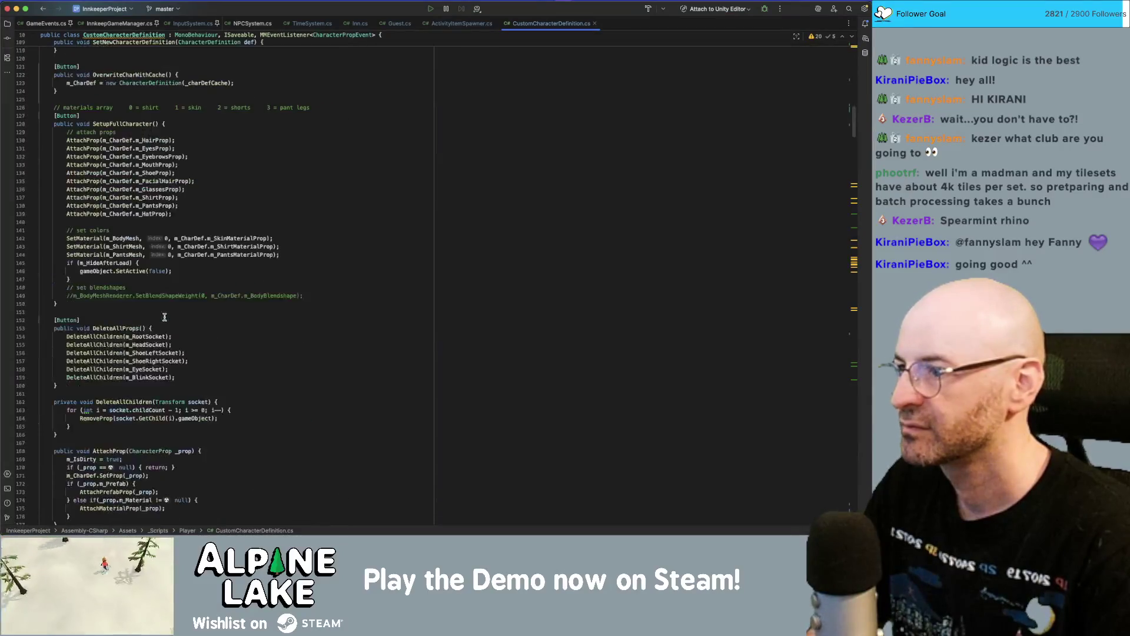
scroll(167, 327, "up", 15)
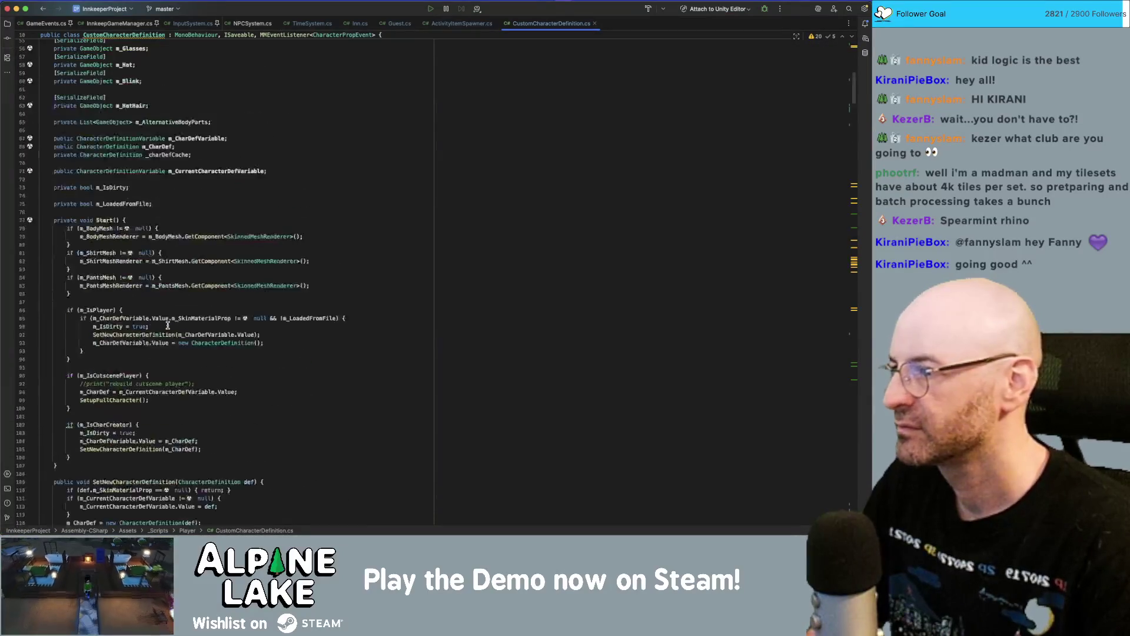
scroll(169, 321, "down", 15)
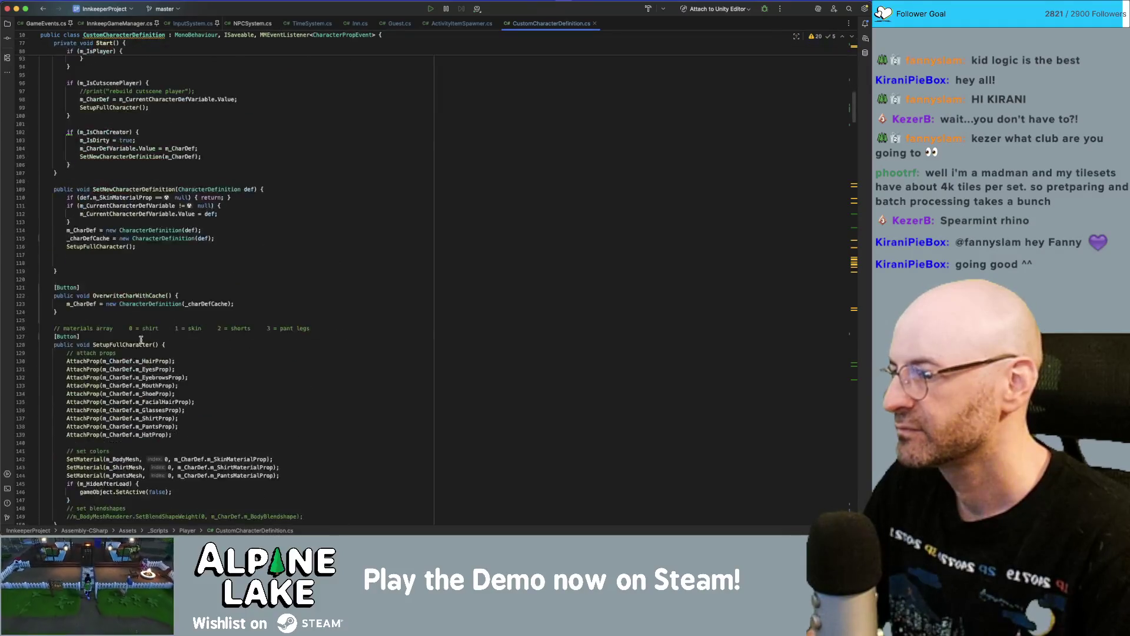
left_click(86, 369)
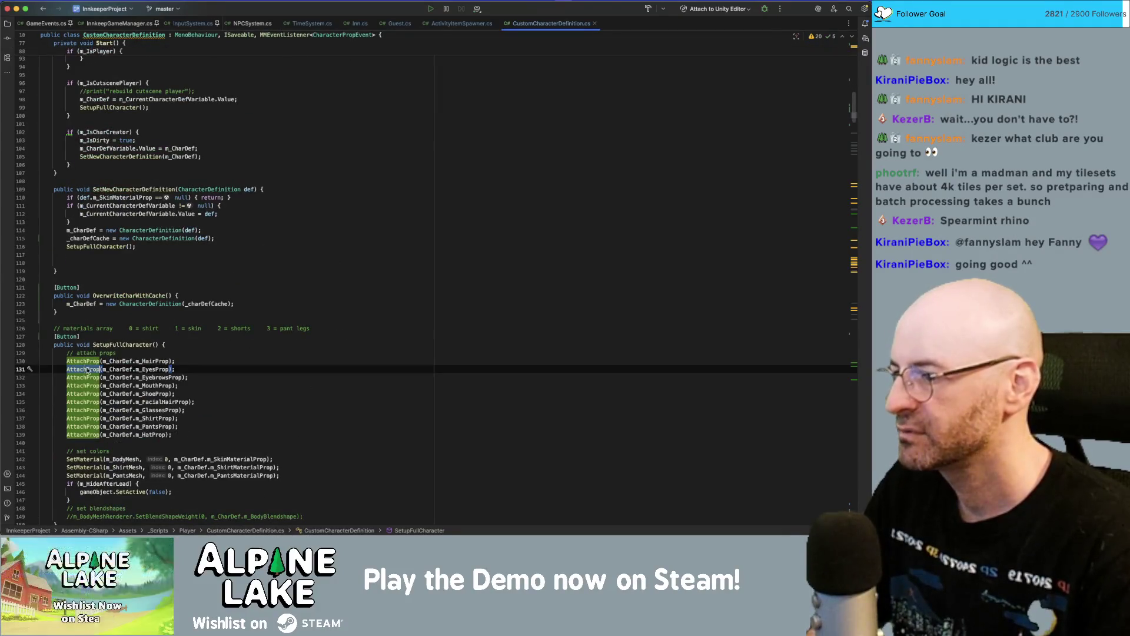
left_click(118, 369)
left_click(143, 369, "super")
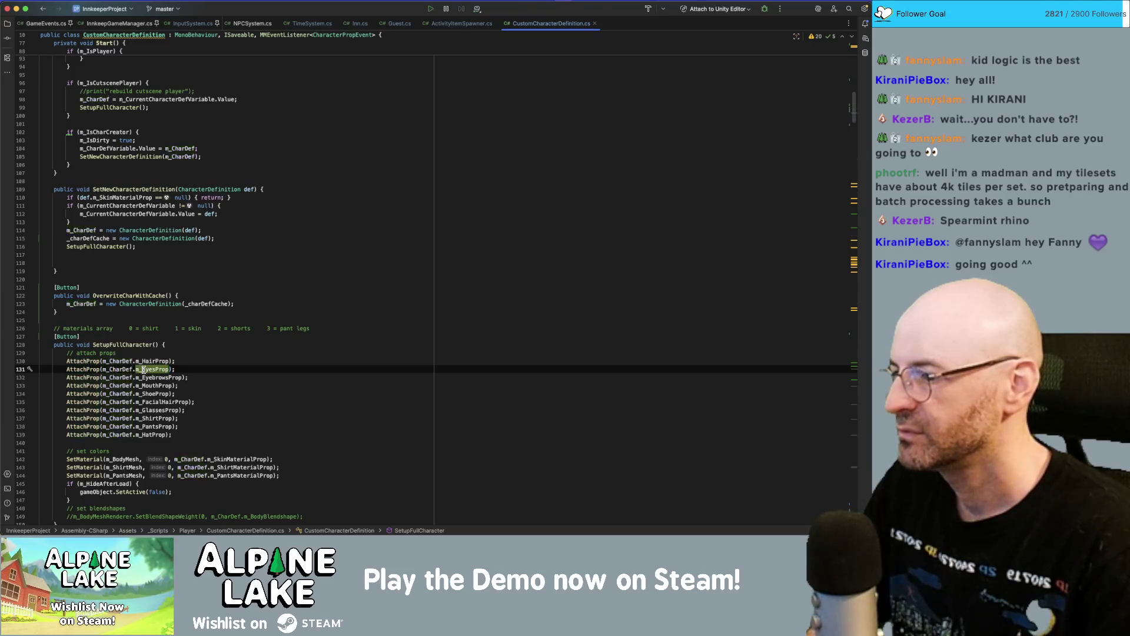
left_click(96, 217, "super")
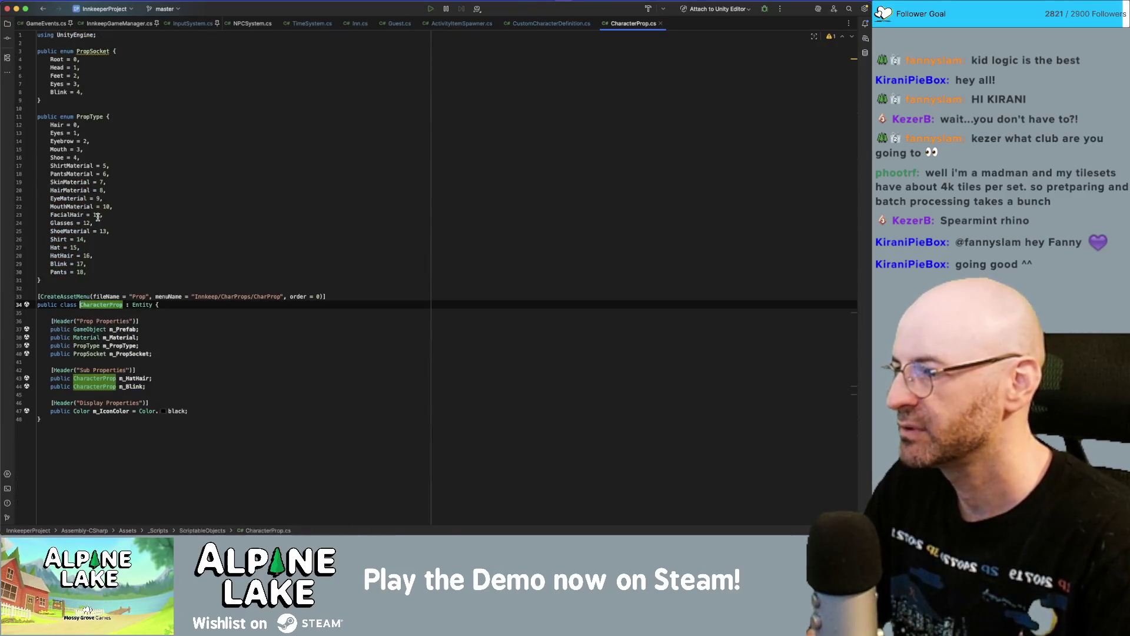
left_click(91, 116)
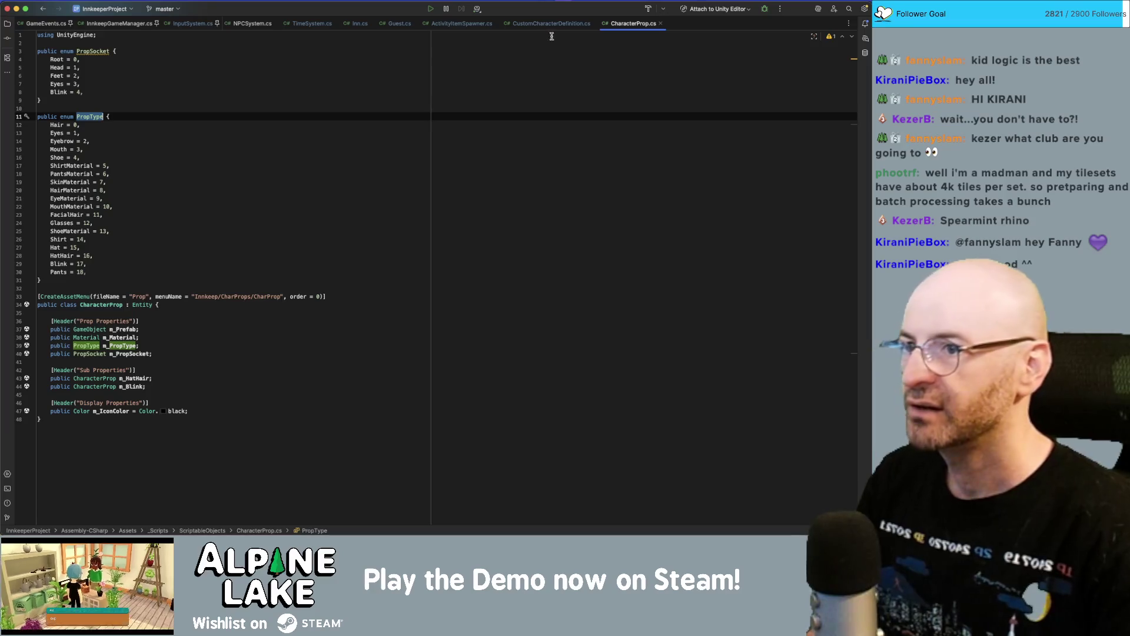
left_click(456, 24)
double_click(170, 84)
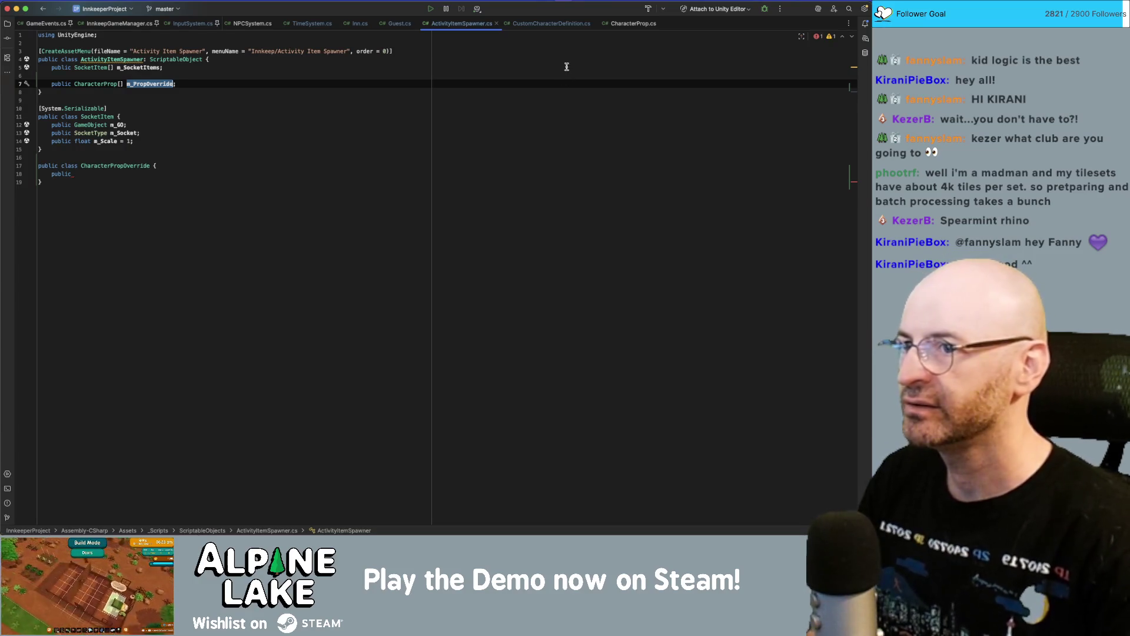
- In CustomCharacterDefinition.cs, look at SetProp, then search the file for m_HatHairProp
left_click(572, 24)
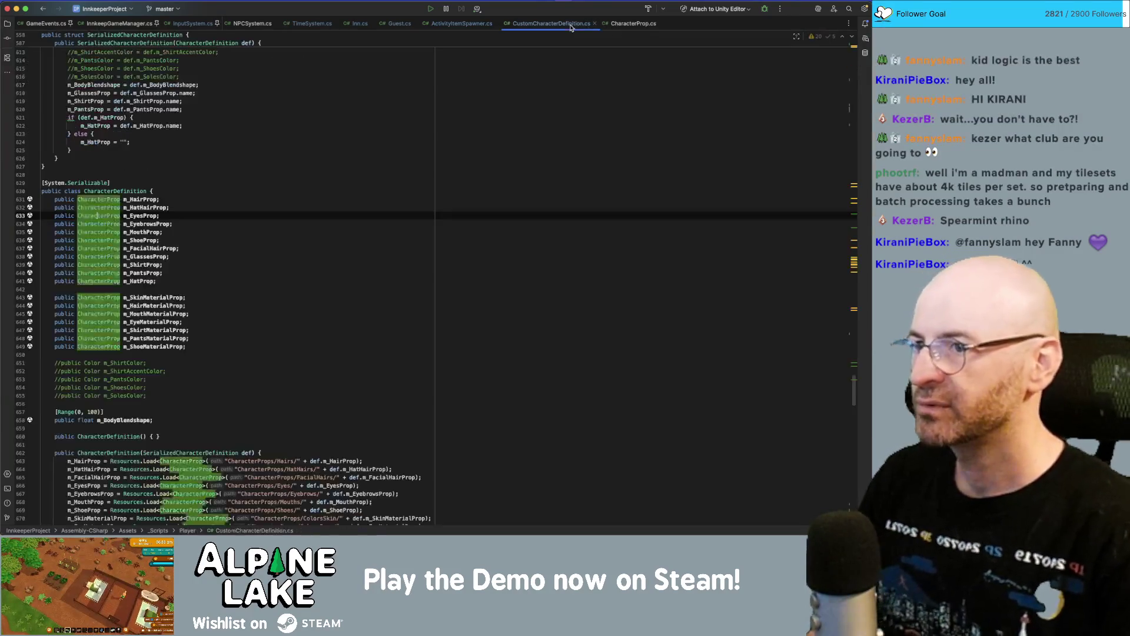
scroll(256, 443, "down", 5)
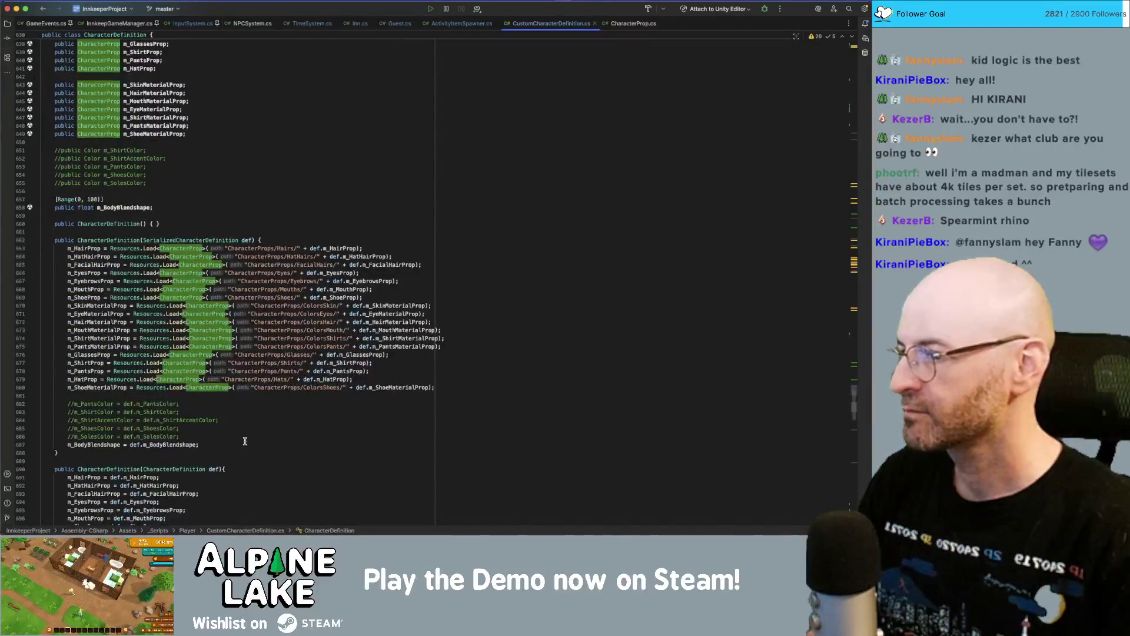
scroll(246, 439, "down", 8)
scroll(244, 438, "down", 6)
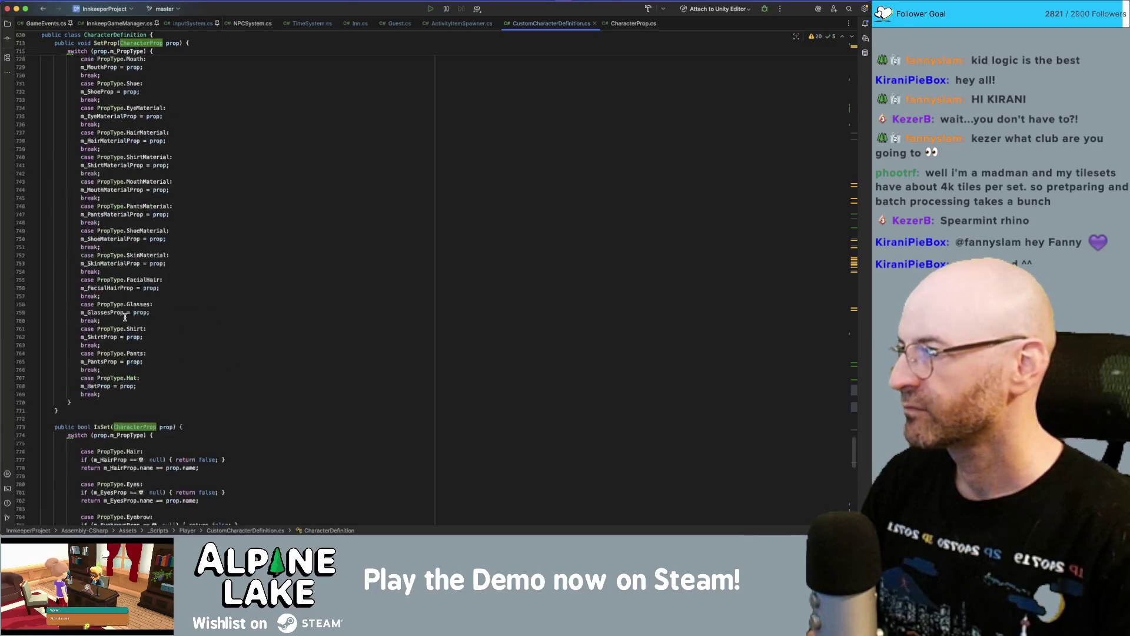
scroll(112, 177, "up", 6)
left_click(109, 102)
double_click(109, 102)
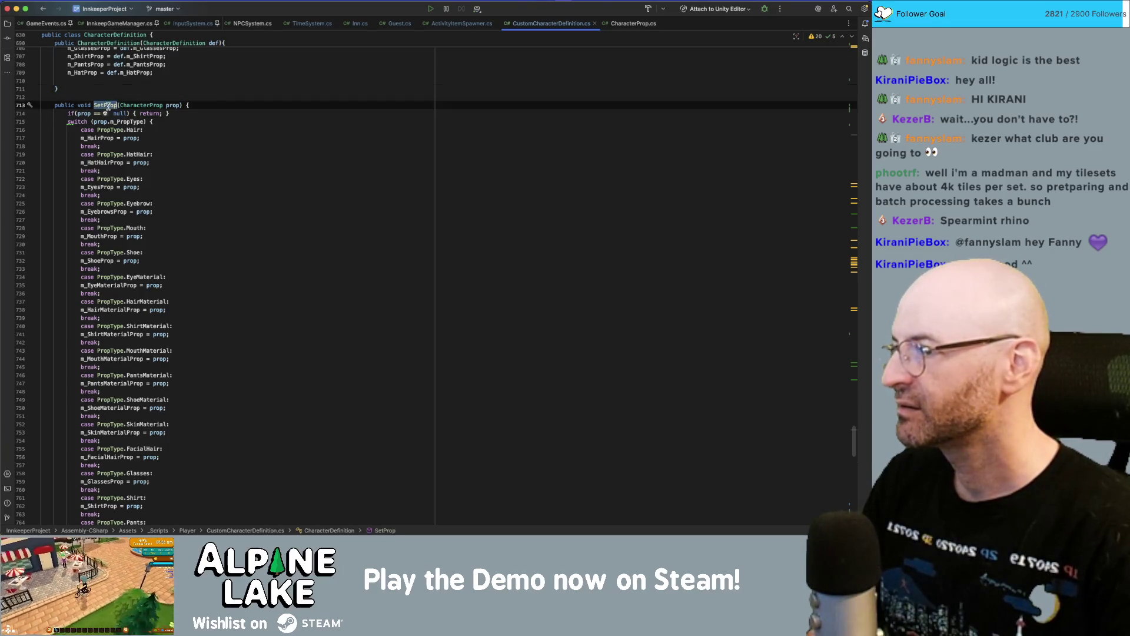
double_click(103, 162)
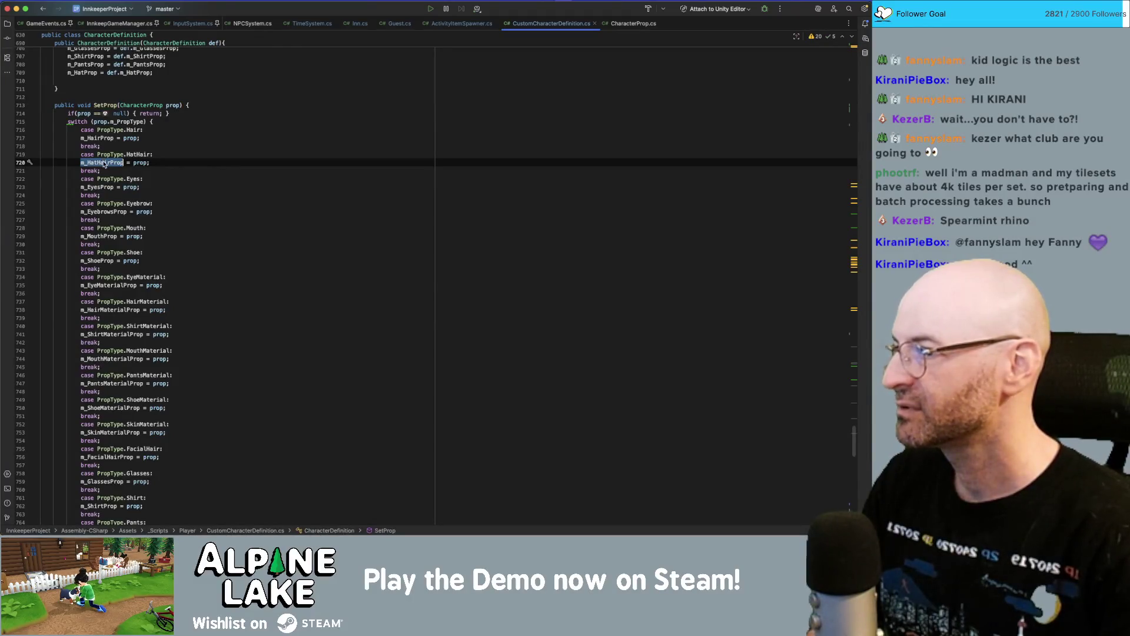
key("super+f")
scroll(117, 236, "up", 10)
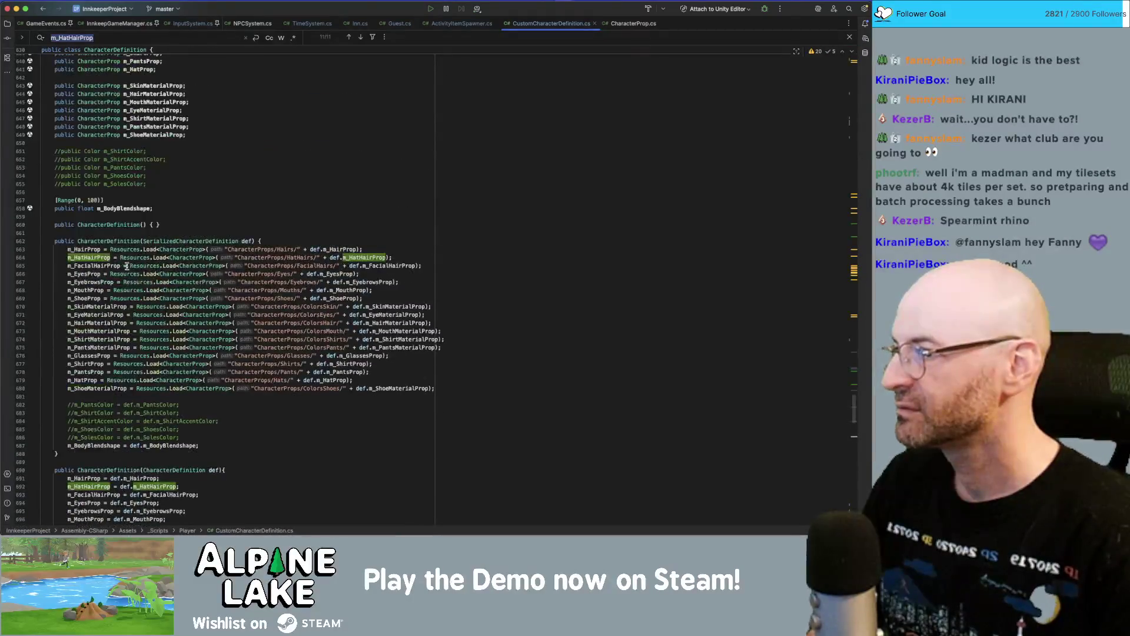
- Review the CharacterDefinition usages and the AttachMaterialProp method
scroll(120, 253, "up", 5)
left_click(113, 234)
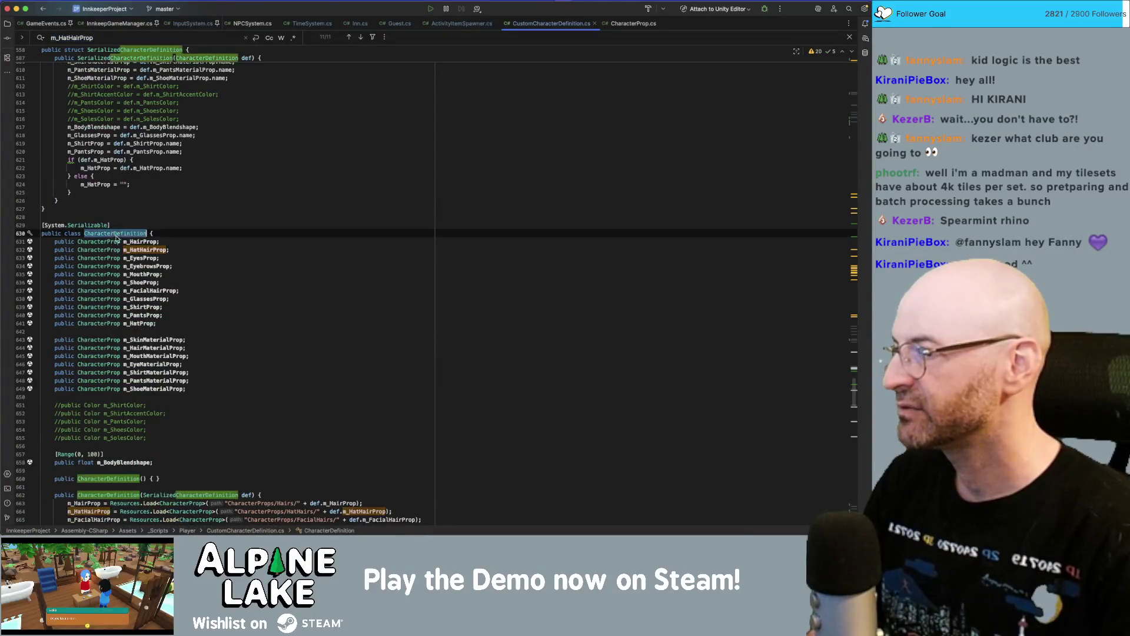
scroll(115, 265, "up", 15)
scroll(115, 306, "up", 10)
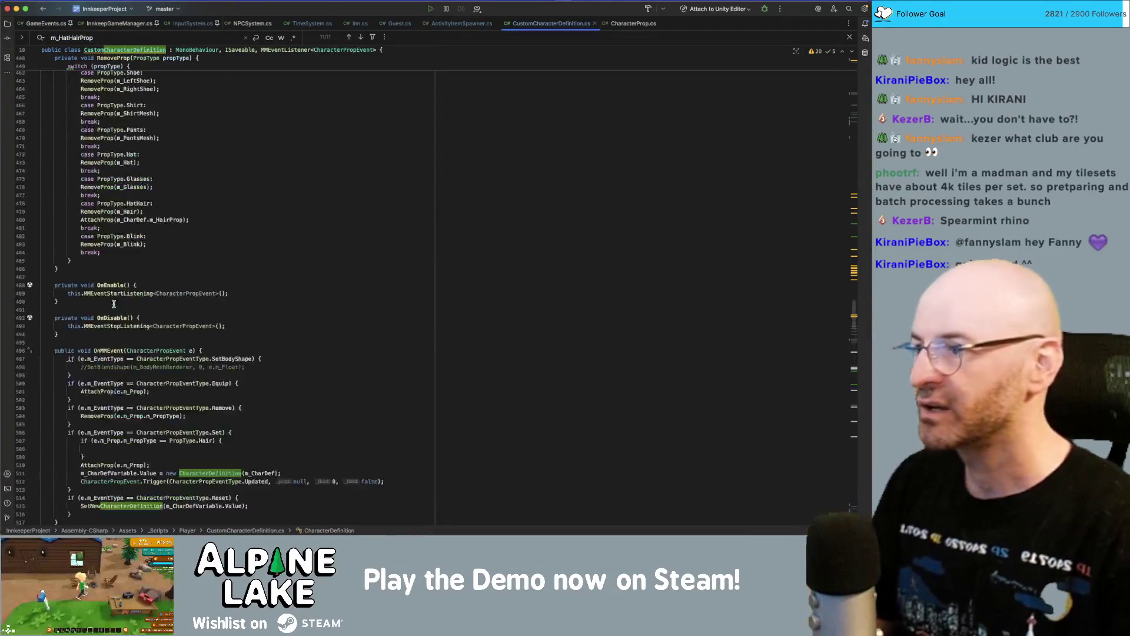
scroll(109, 165, "up", 6)
scroll(111, 180, "up", 15)
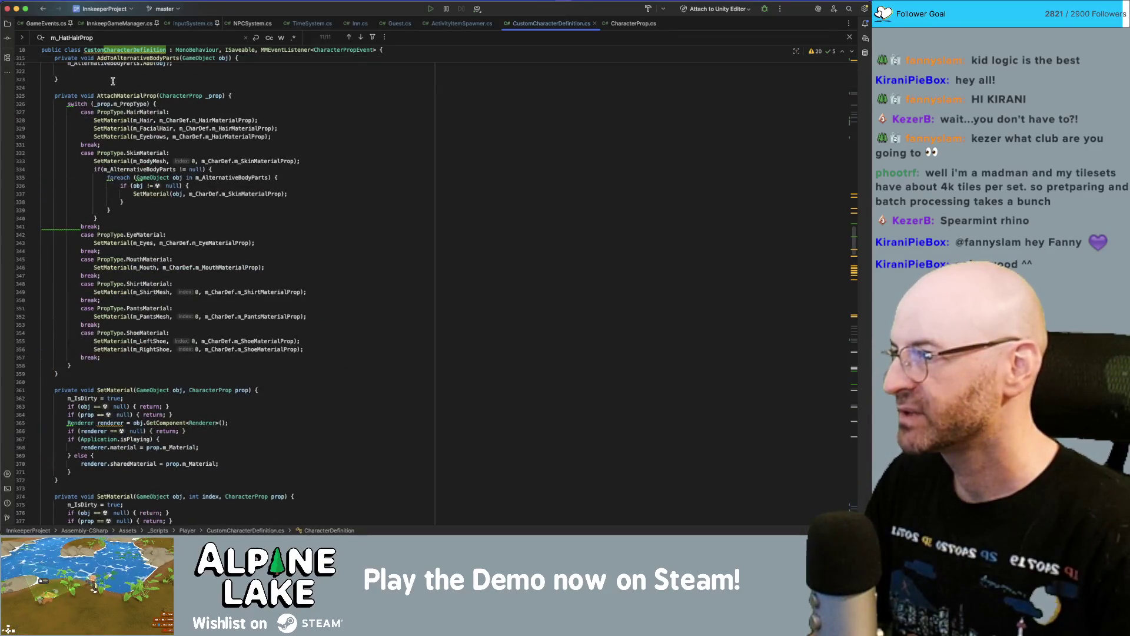
left_click(120, 95)
- Scroll up to SetupFullCharacter and highlight it along with its call site
scroll(135, 217, "up", 6)
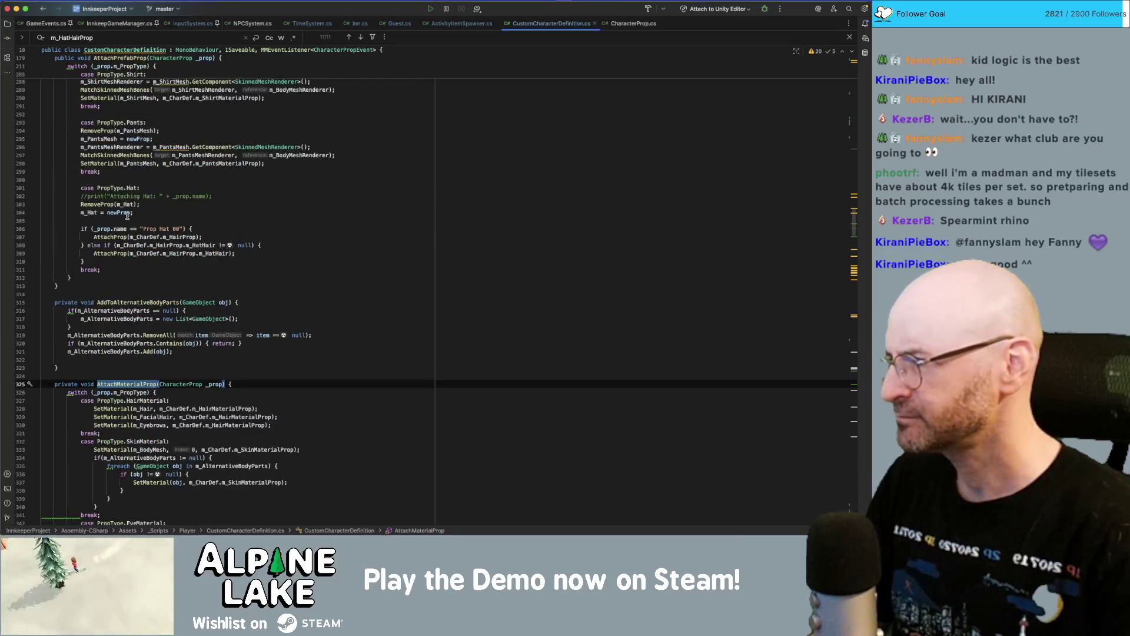
scroll(128, 216, "up", 5)
scroll(128, 227, "up", 10)
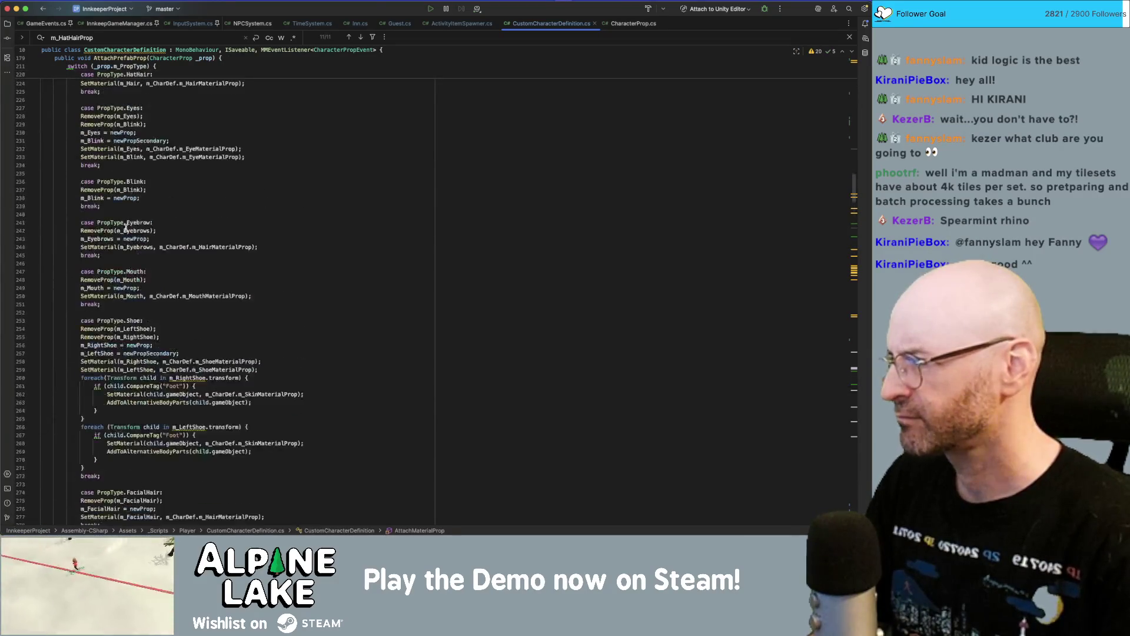
scroll(125, 228, "up", 4)
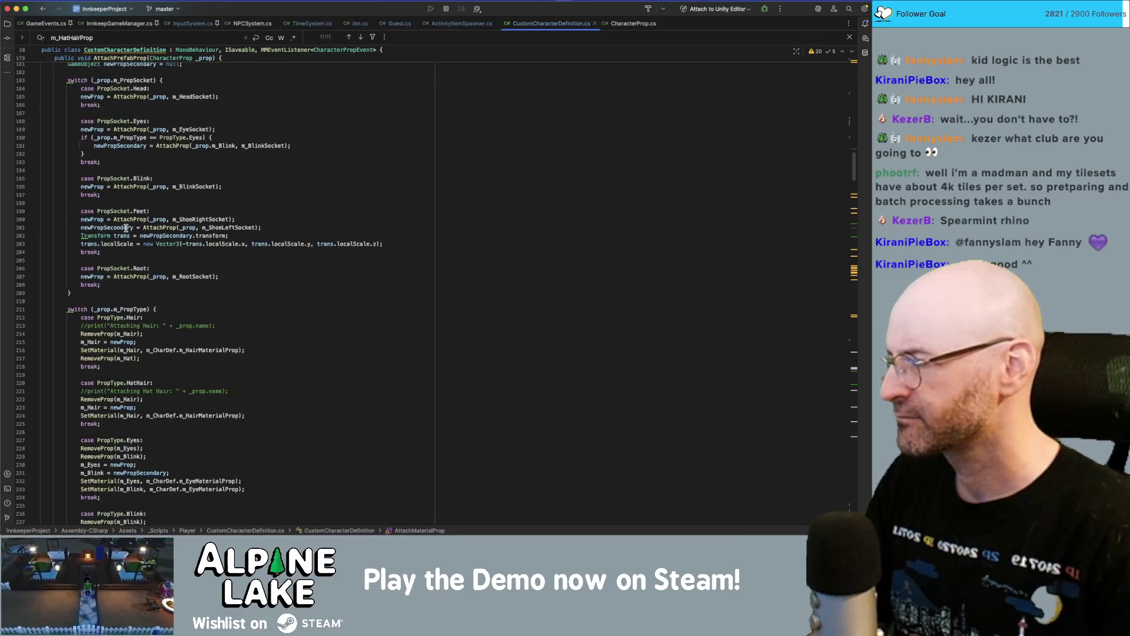
scroll(126, 228, "up", 2)
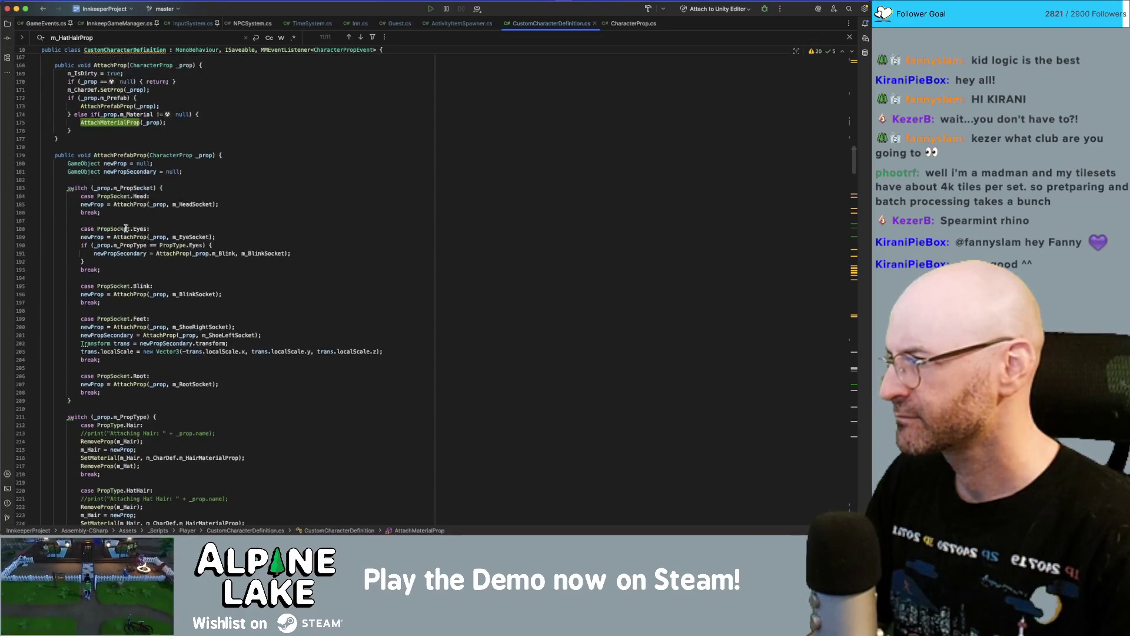
scroll(123, 159, "up", 4)
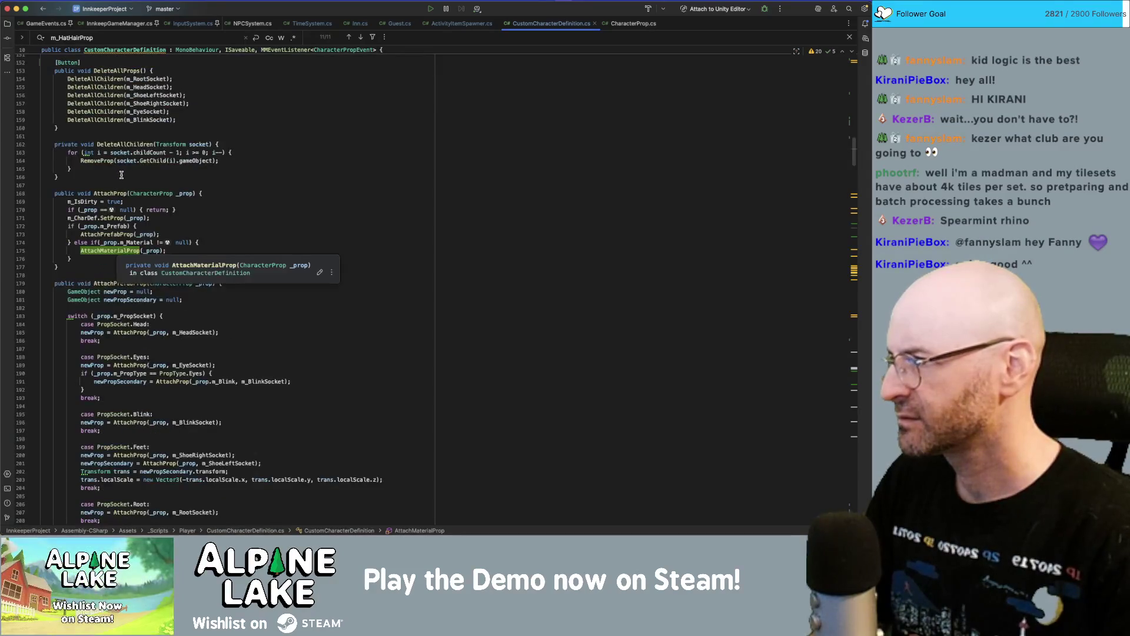
scroll(114, 218, "up", 6)
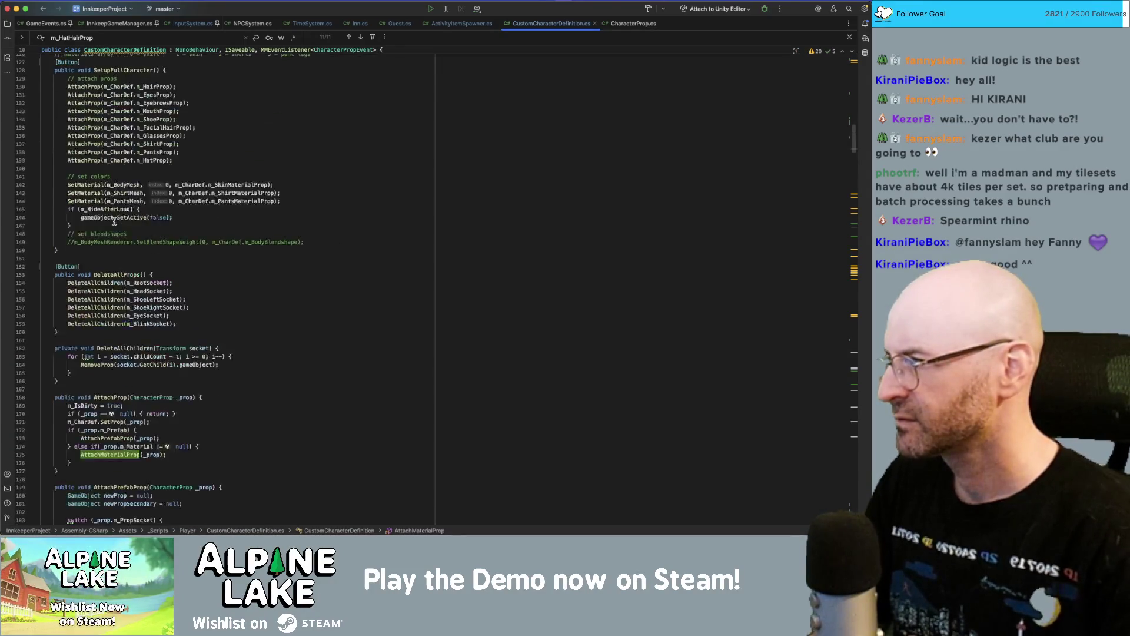
left_click(121, 216)
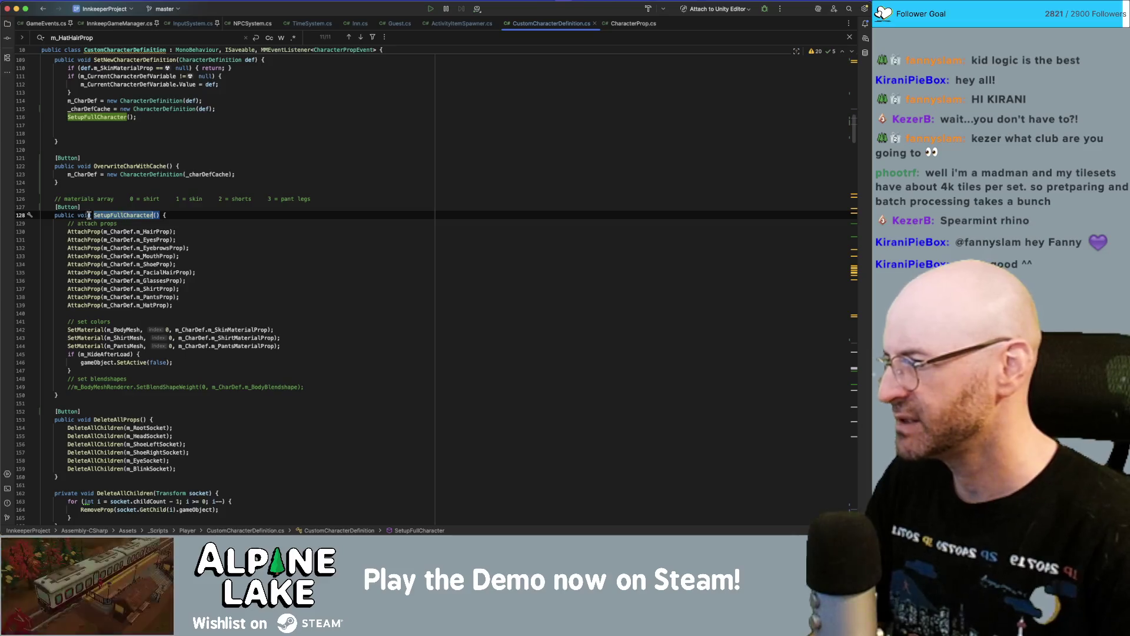
- Insert a 'DeleteAllProps();' call as the first line of SetupFullCharacter's body
left_click(146, 213, "super")
key("Escape")
key("Up")
key("Up")
key("Up")
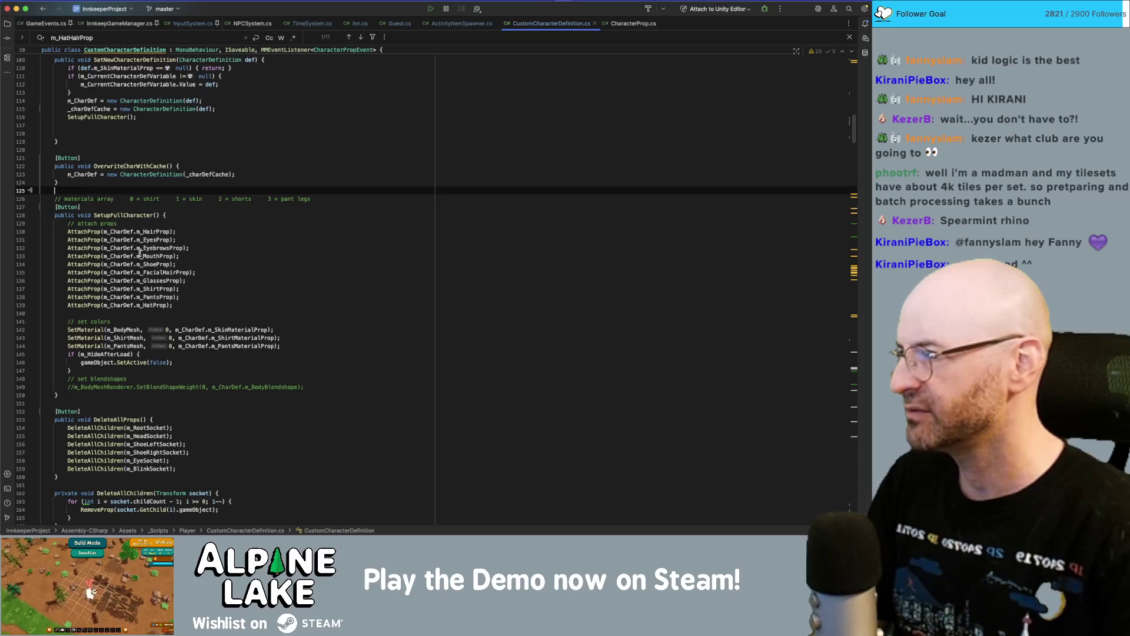
left_click(111, 418)
double_click(111, 418)
key("super+c")
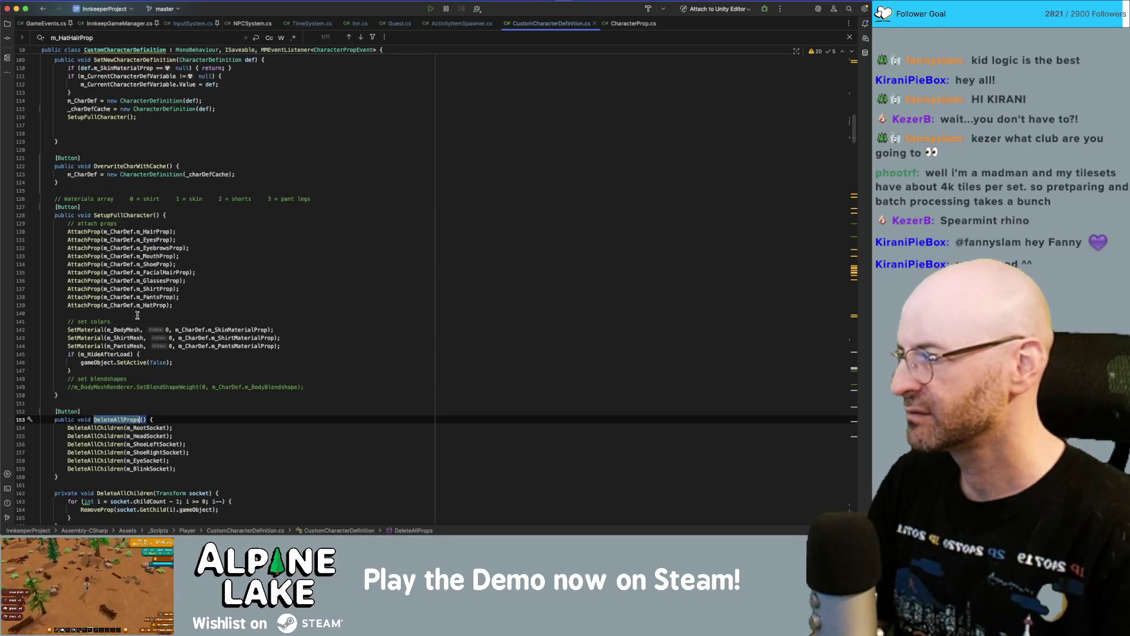
left_click(215, 216)
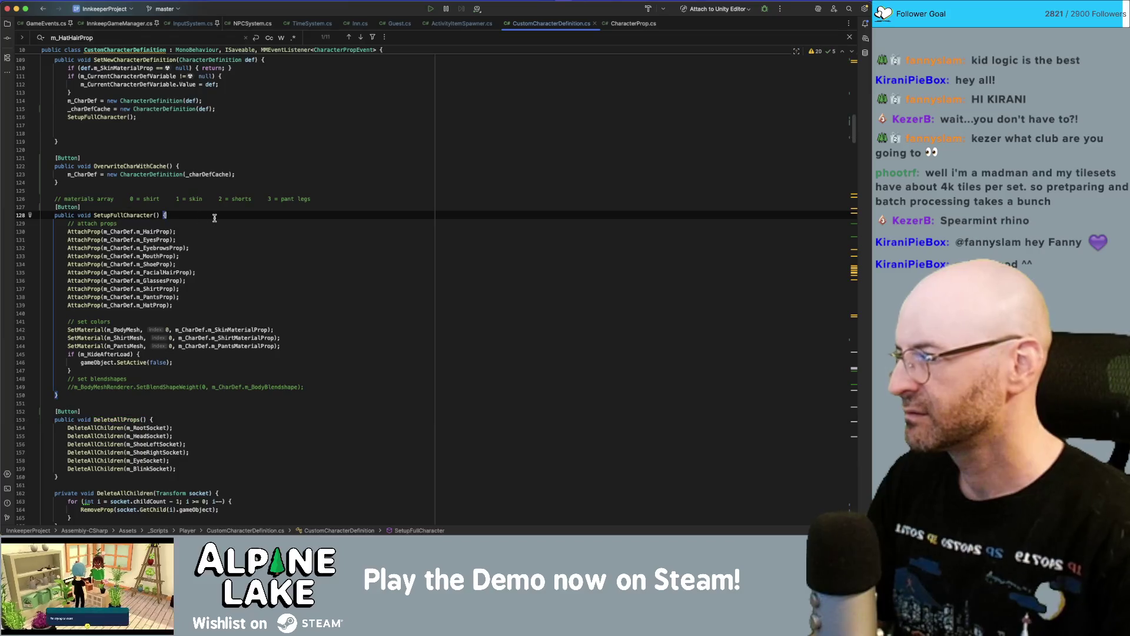
key("Return")
key("super+v")
type("();")
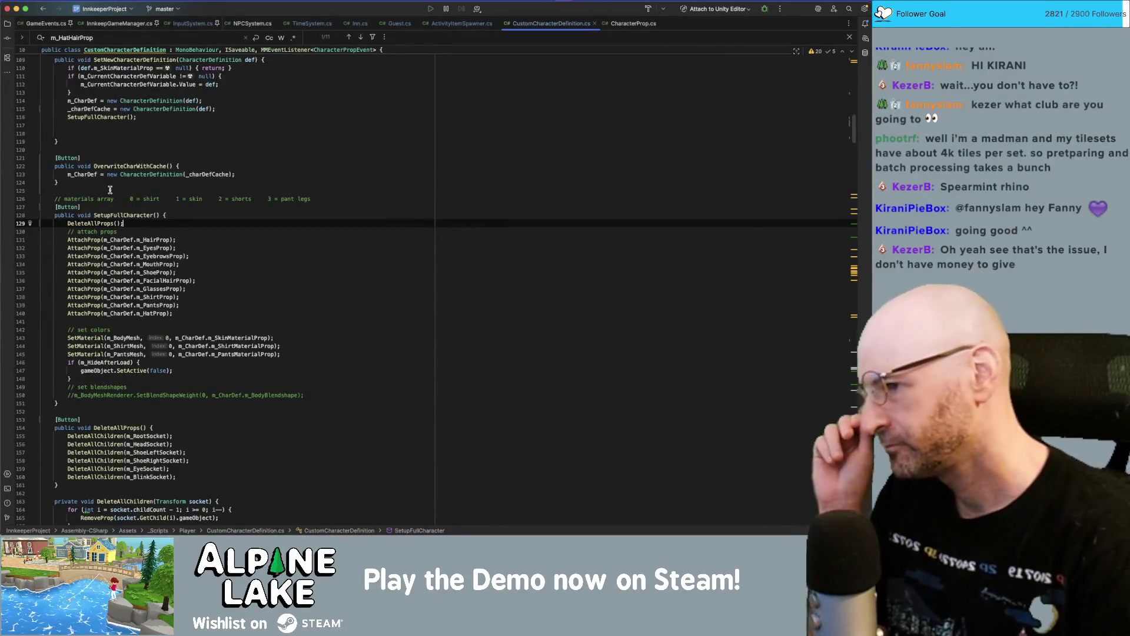
key("super+shift+Left")
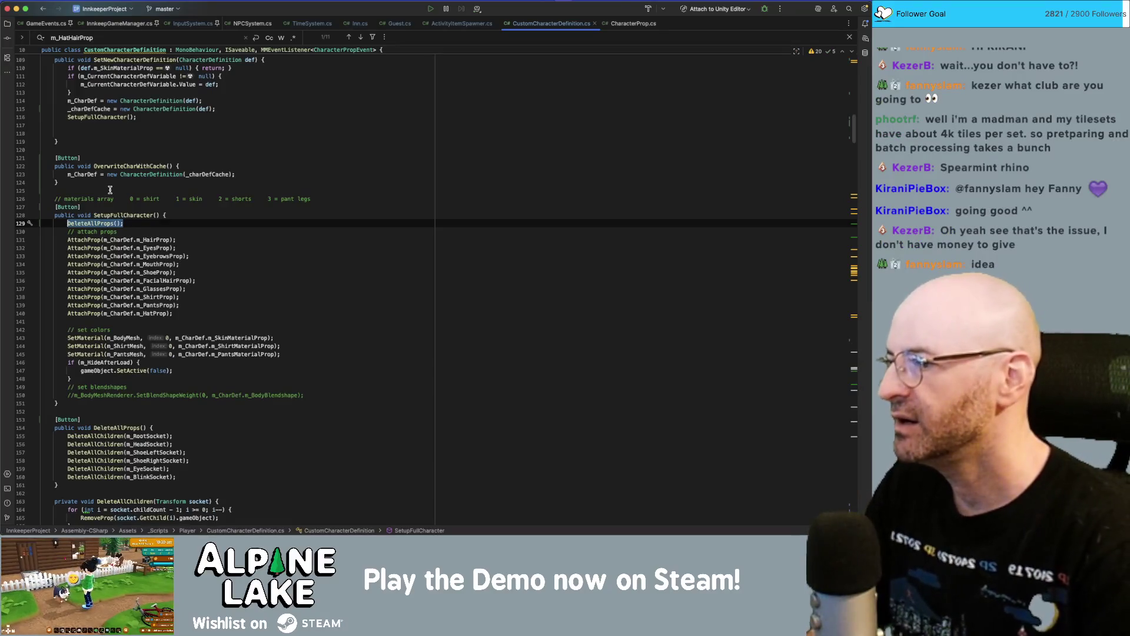
key("Left")
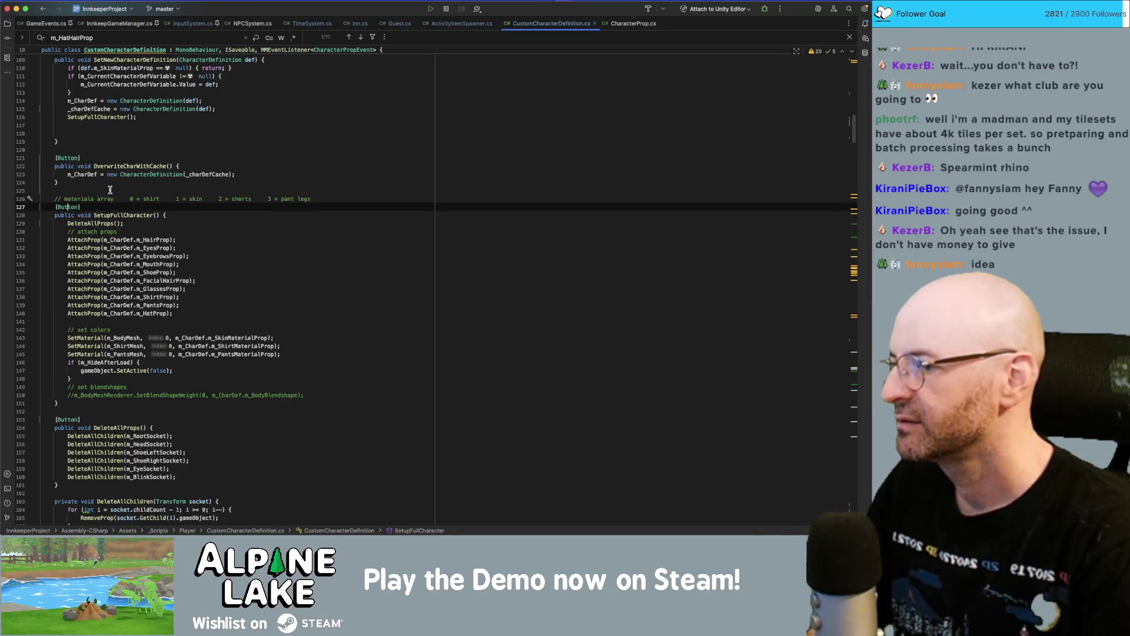
scroll(110, 314, "down", 1)
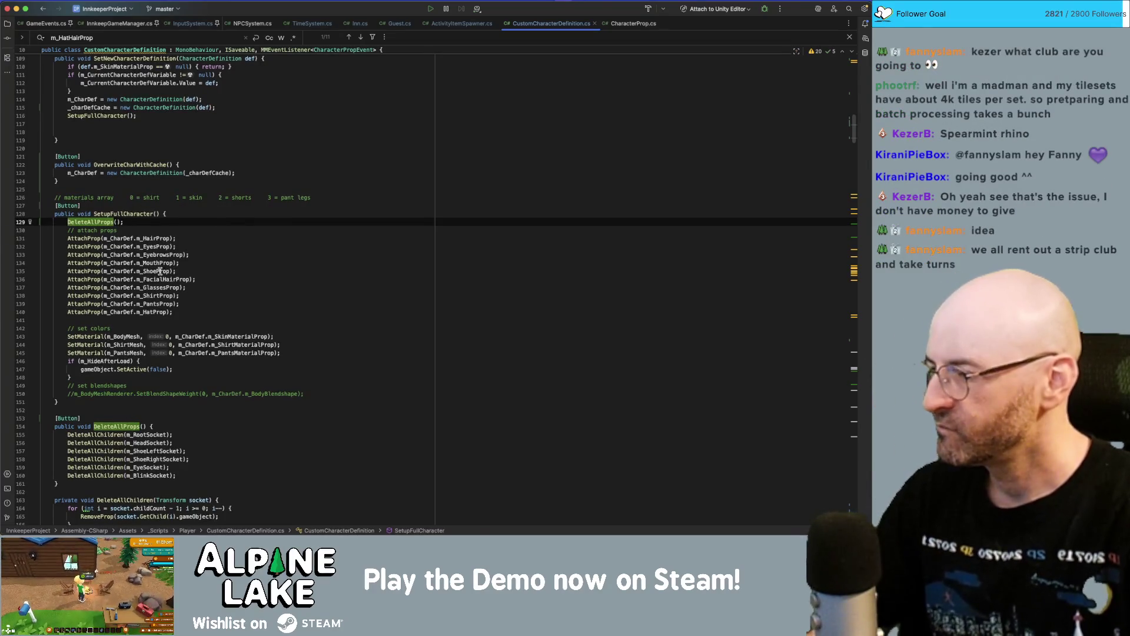
- Search the file for m_CharDef and trace it to the CharacterDefinition class declaration
scroll(160, 277, "down", 2)
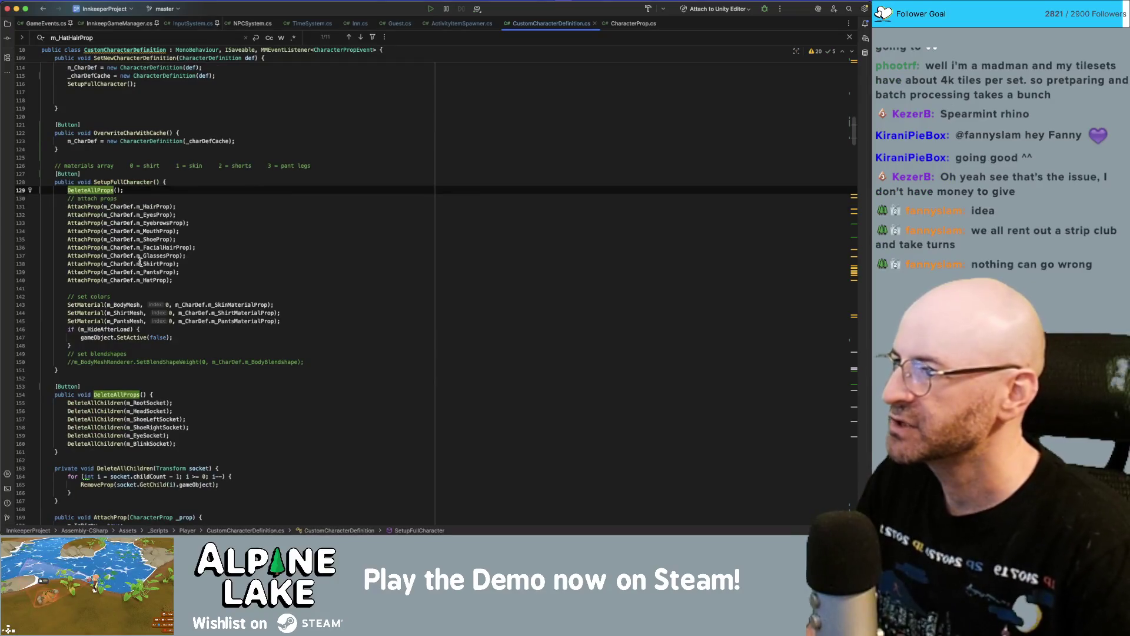
scroll(140, 261, "up", 4)
left_click(126, 271)
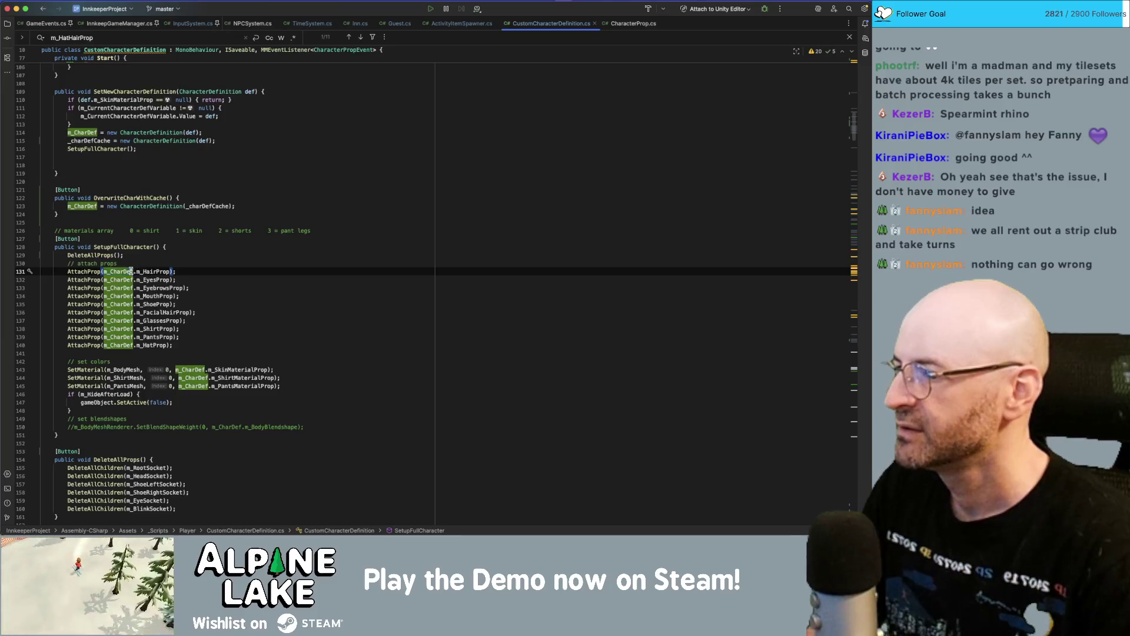
left_click(143, 271)
double_click(125, 272)
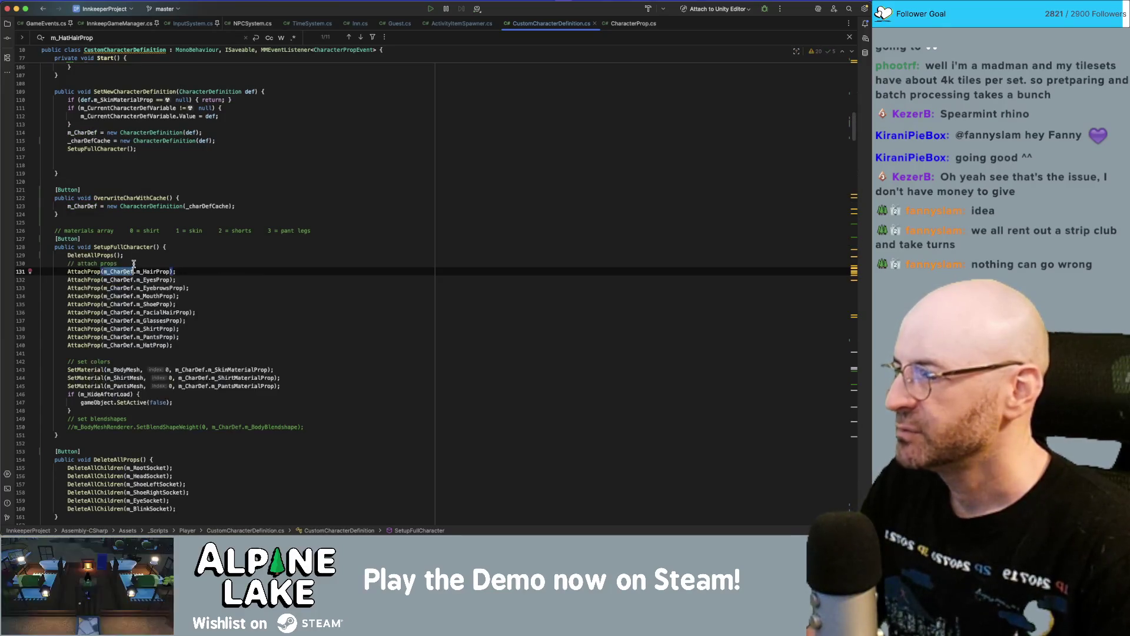
key("super+f")
key("Return")
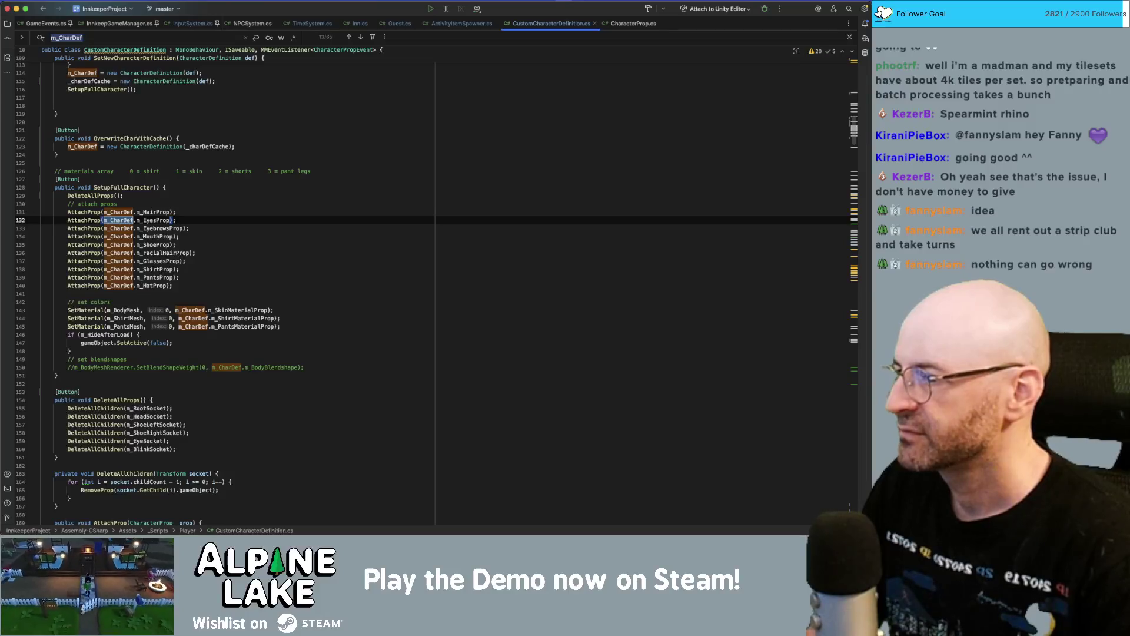
left_click(129, 238, "super")
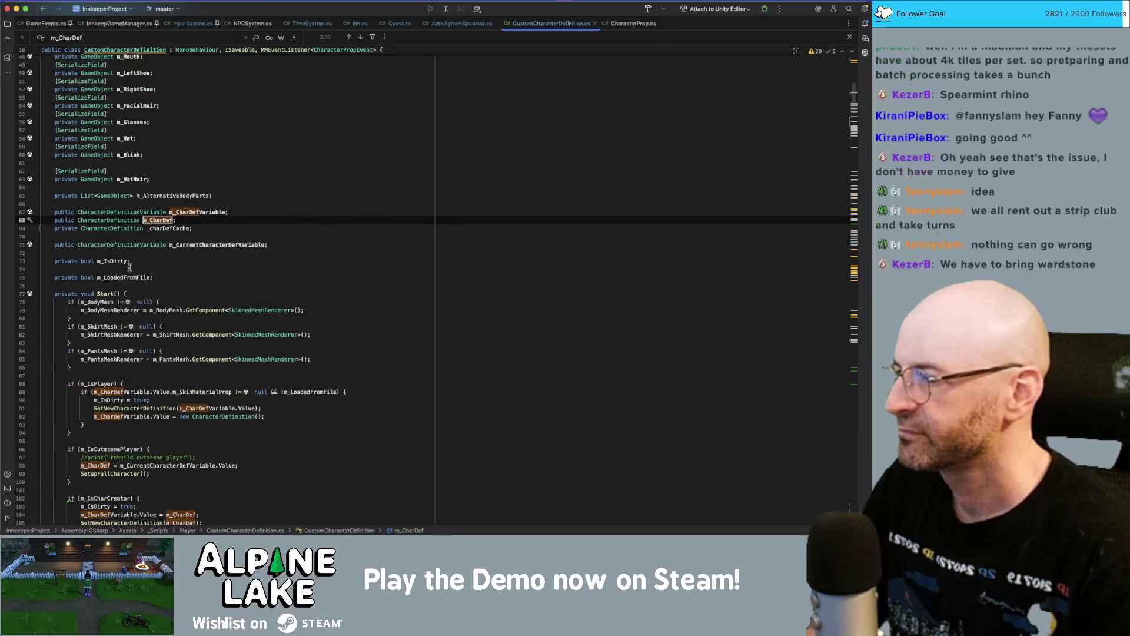
left_click(129, 228, "super")
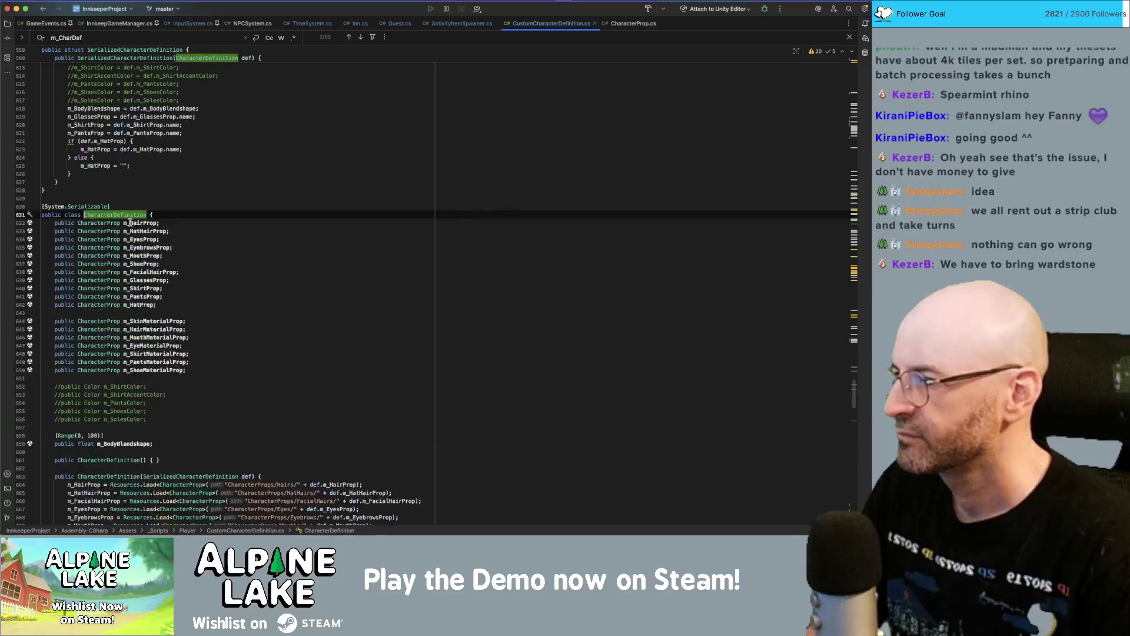
- Inspect SetProp, then search 'setprop' to find its call inside AttachProp
scroll(129, 237, "down", 10)
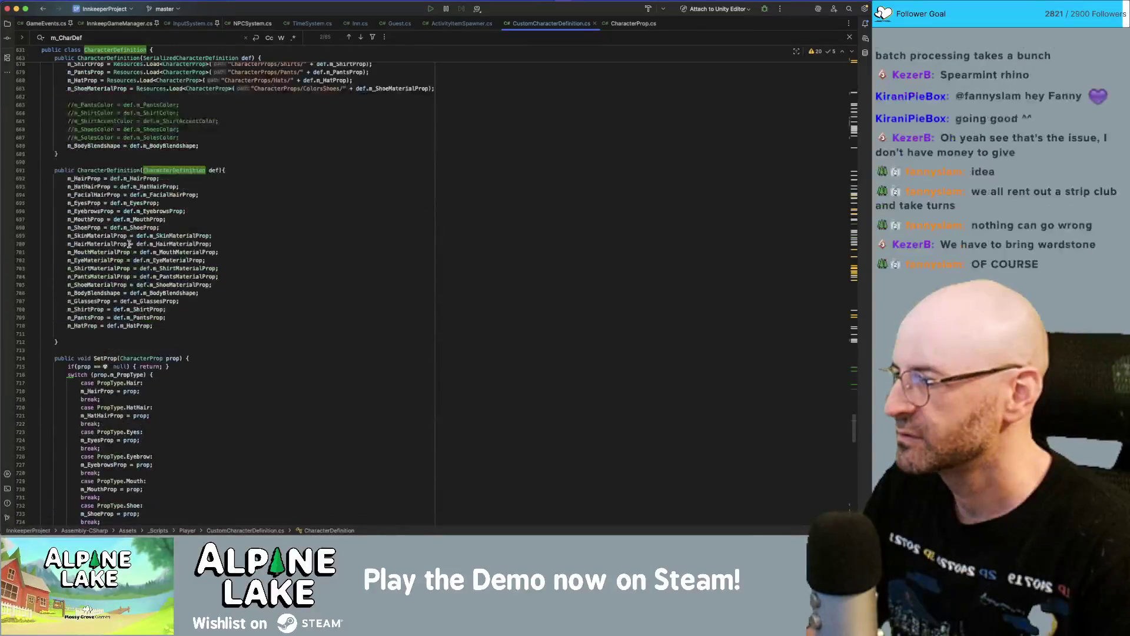
left_click(109, 358)
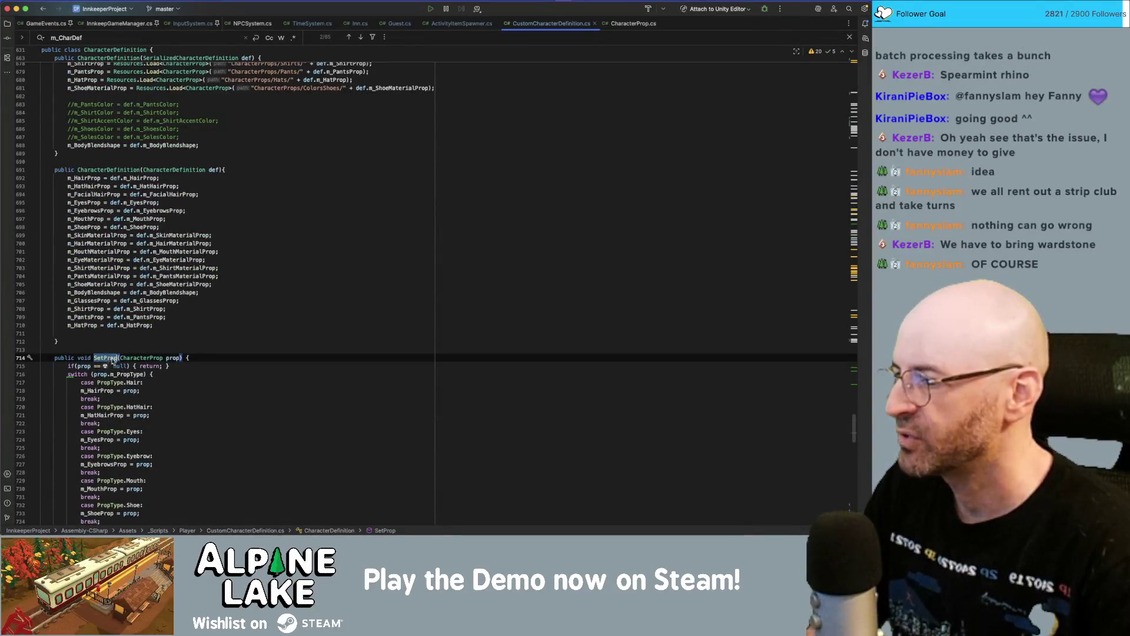
scroll(115, 359, "down", 1)
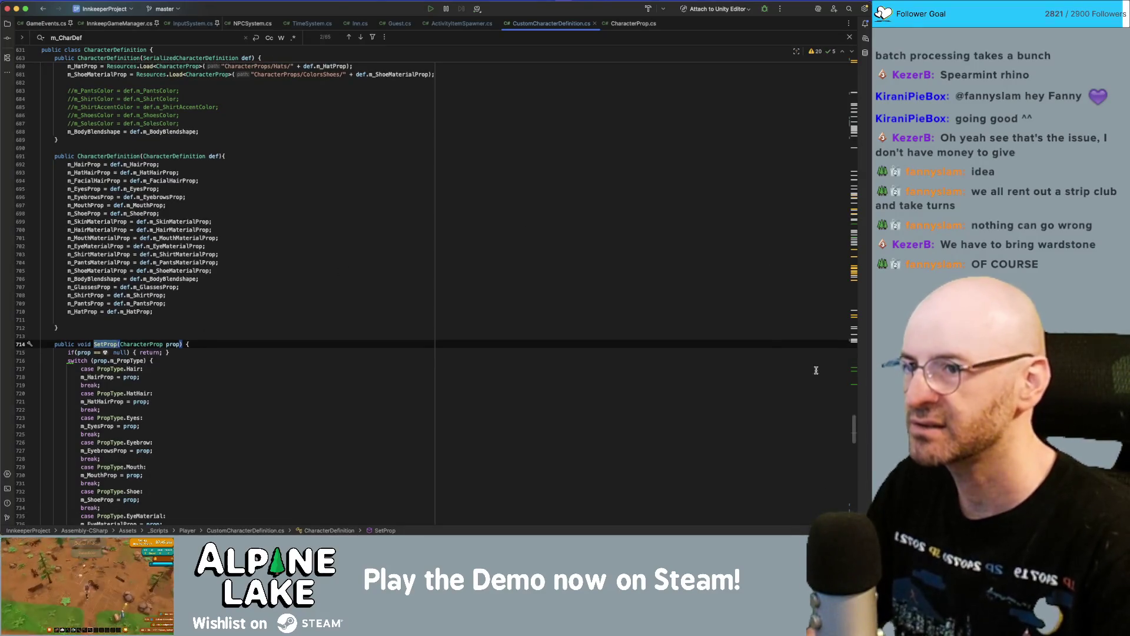
scroll(816, 370, "up", 20)
scroll(743, 375, "up", 15)
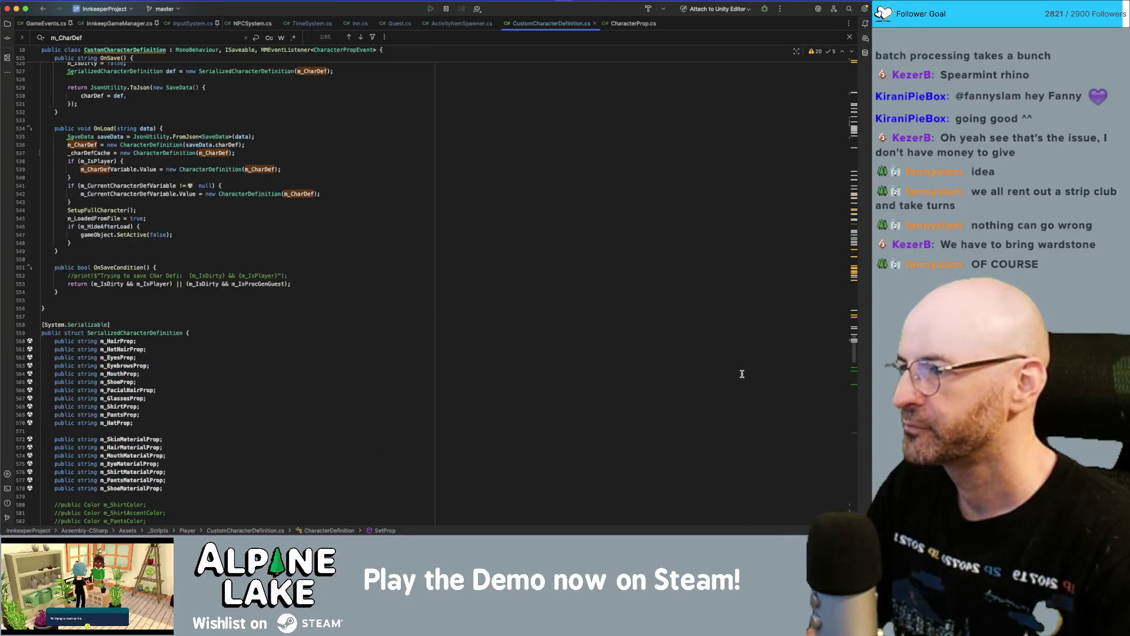
scroll(742, 374, "up", 18)
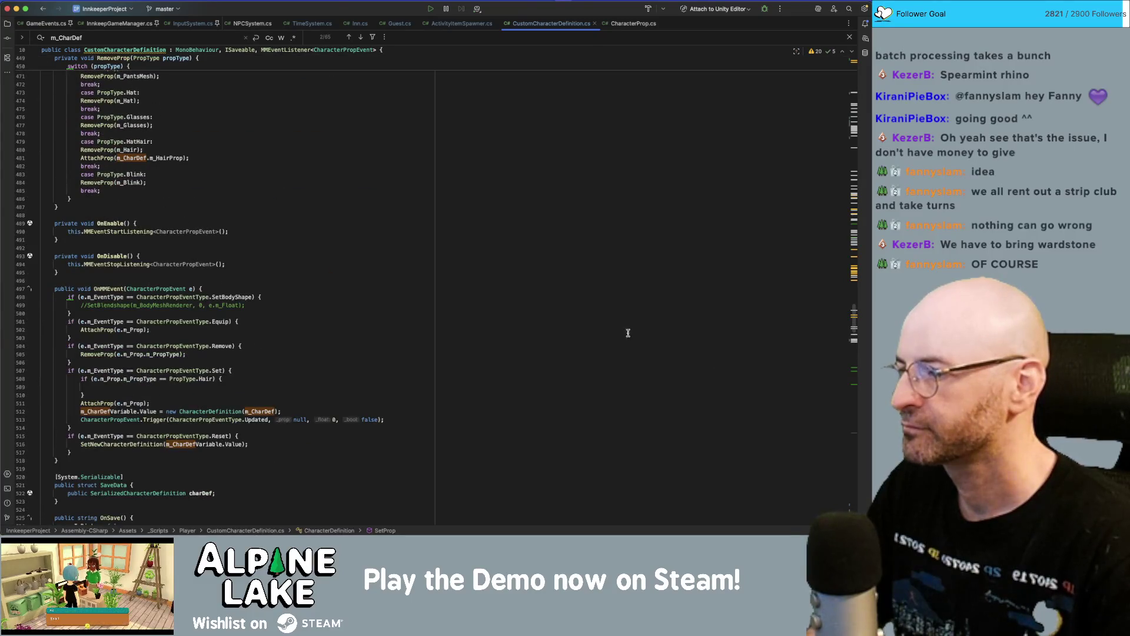
type("setprop")
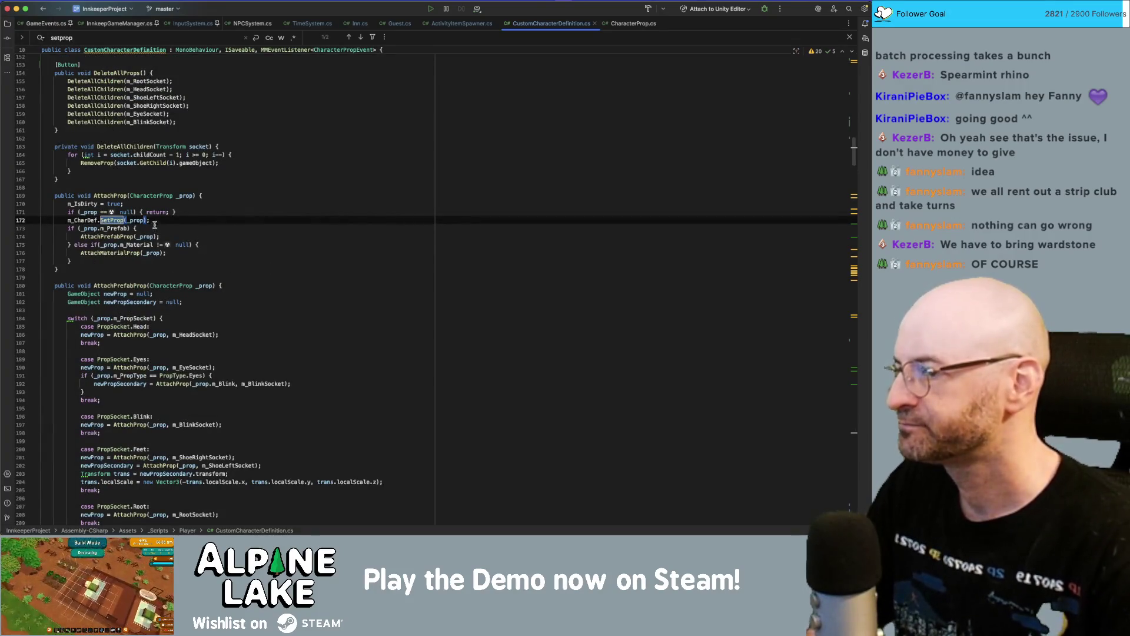
- Trace AttachProp and AttachPrefabProp usages, adding a blank line above AttachProp
left_click(124, 196)
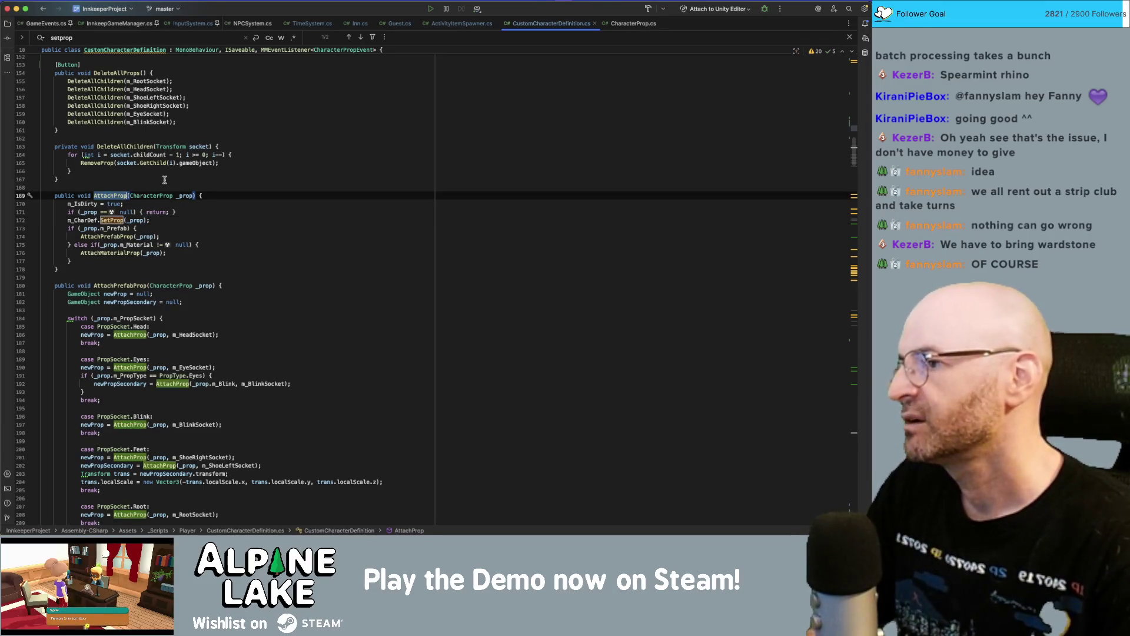
left_click(109, 187)
key("Return")
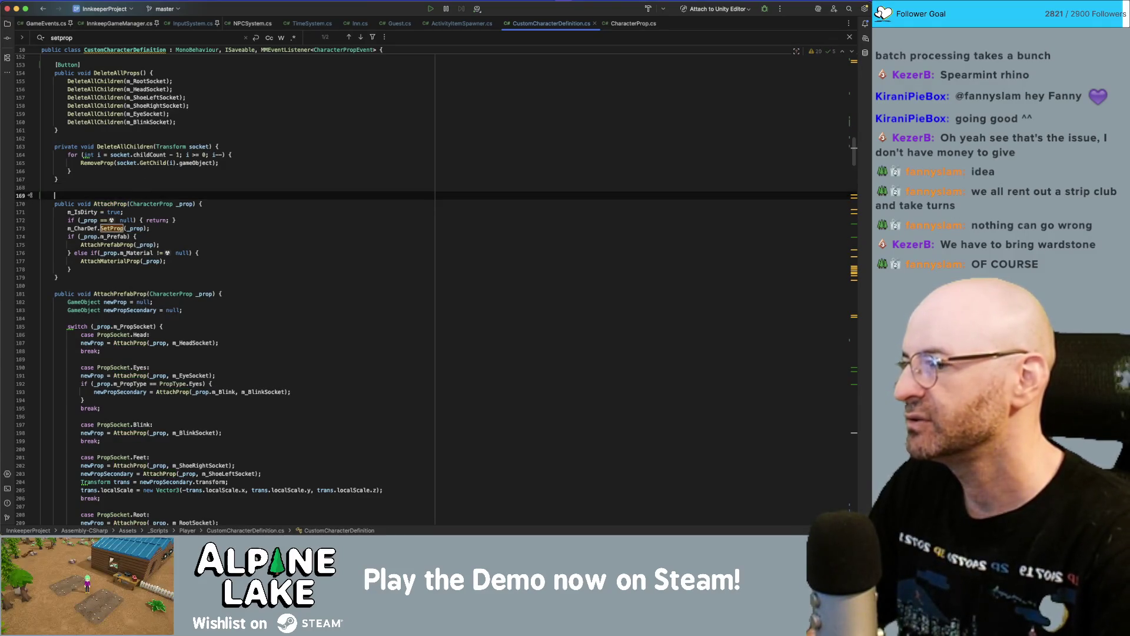
left_click(115, 204)
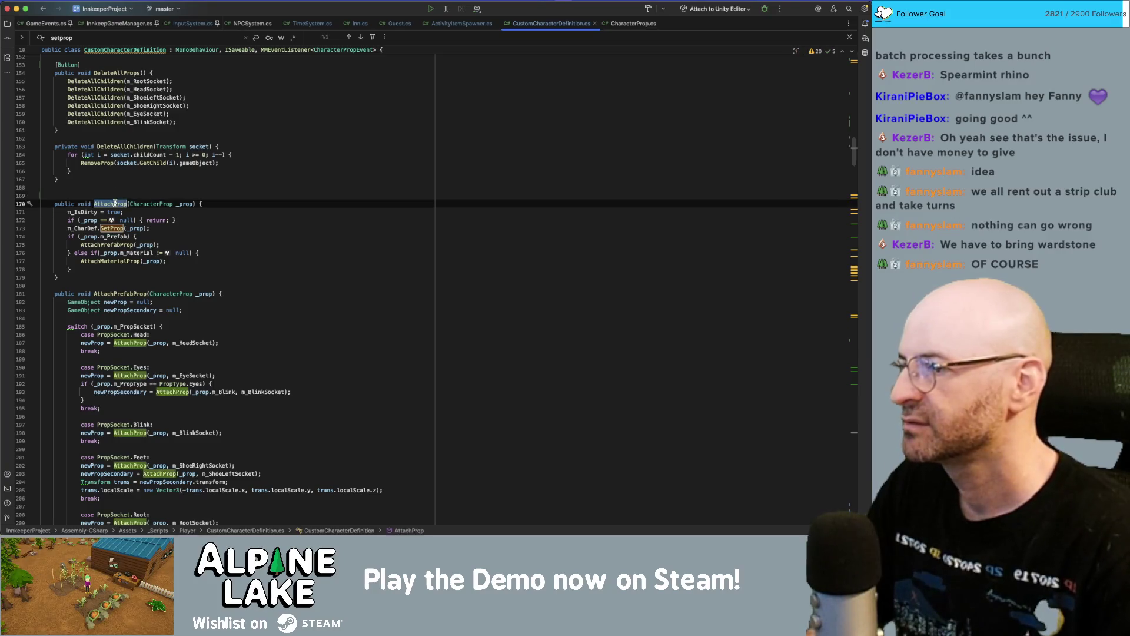
left_click(126, 294)
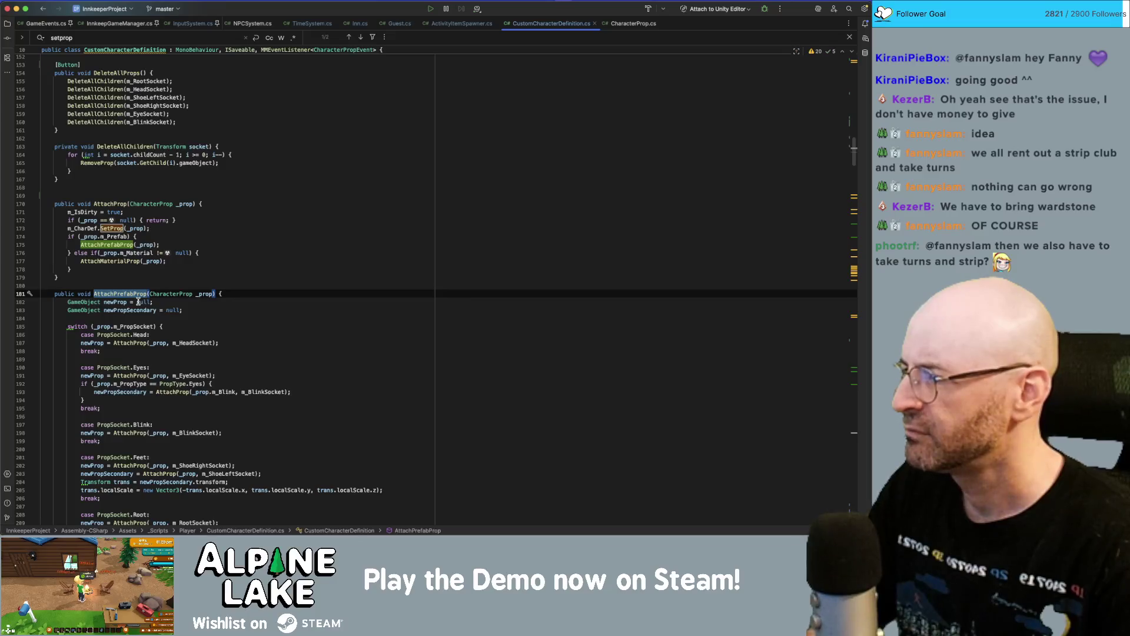
scroll(138, 302, "down", 2)
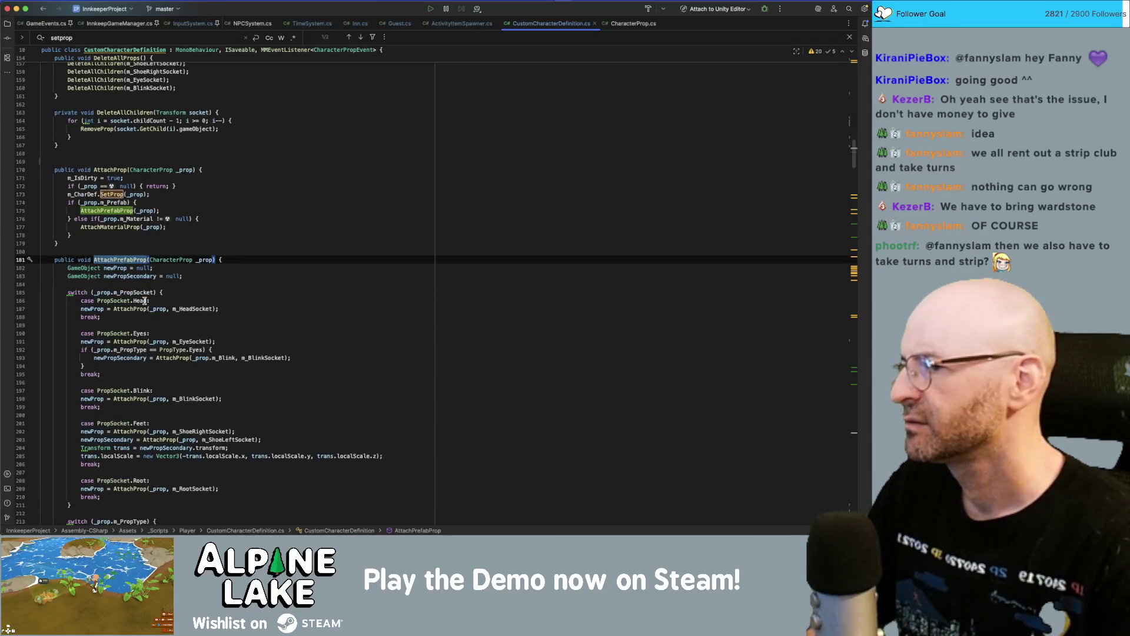
left_click(133, 210)
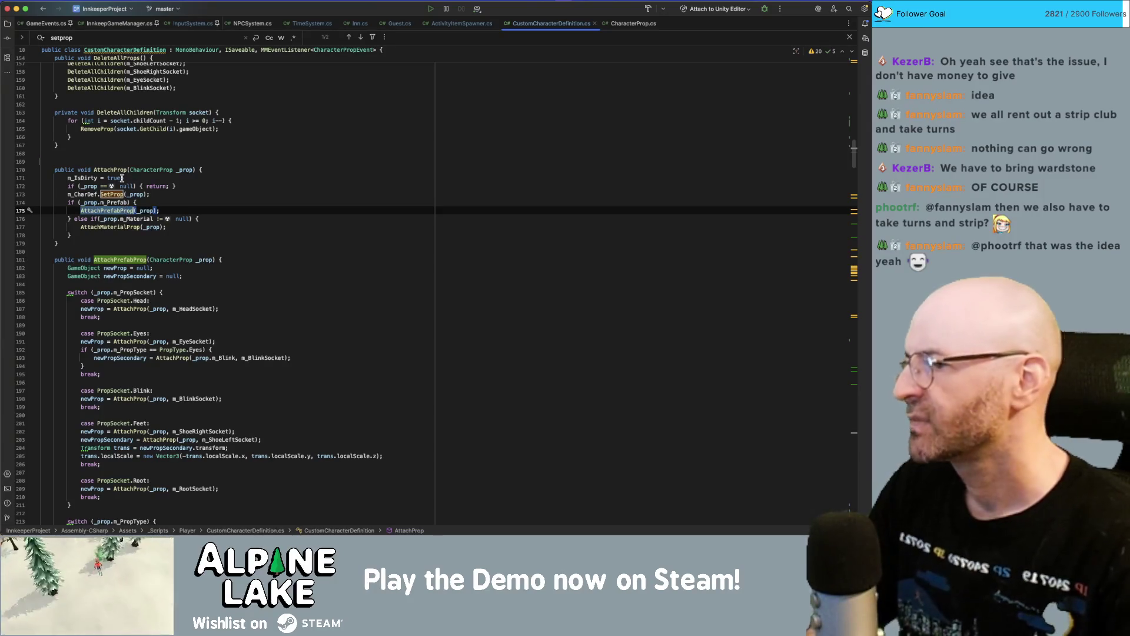
left_click(121, 170)
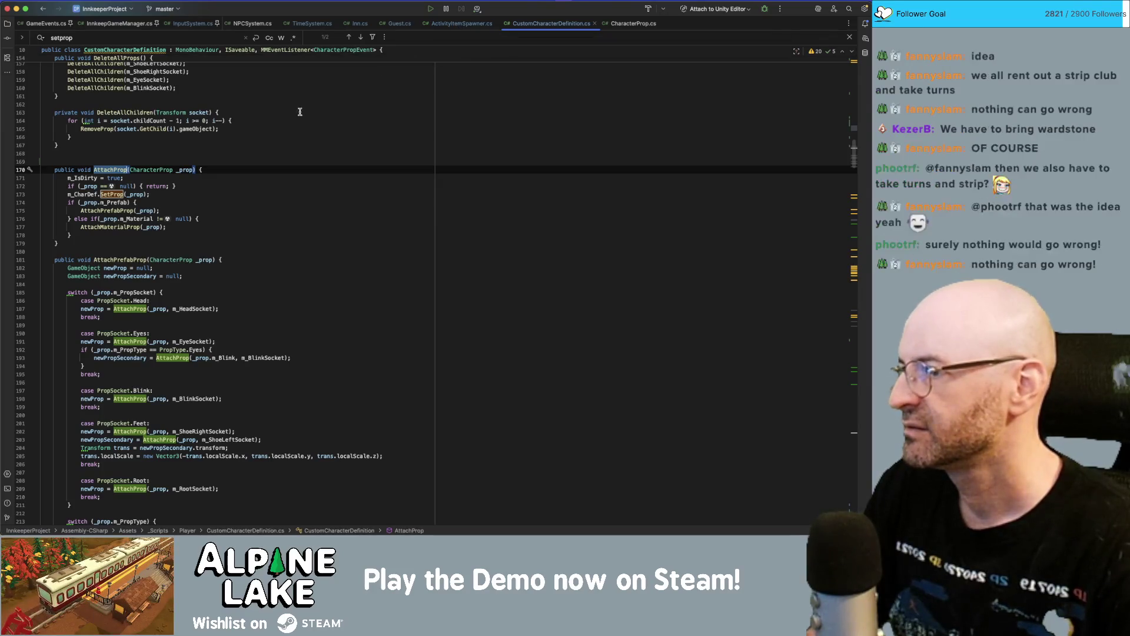
- Delete and restore the DeleteAllProps() call, then switch to ActivityItemSpawner.cs
scroll(312, 177, "up", 10)
left_click(124, 108)
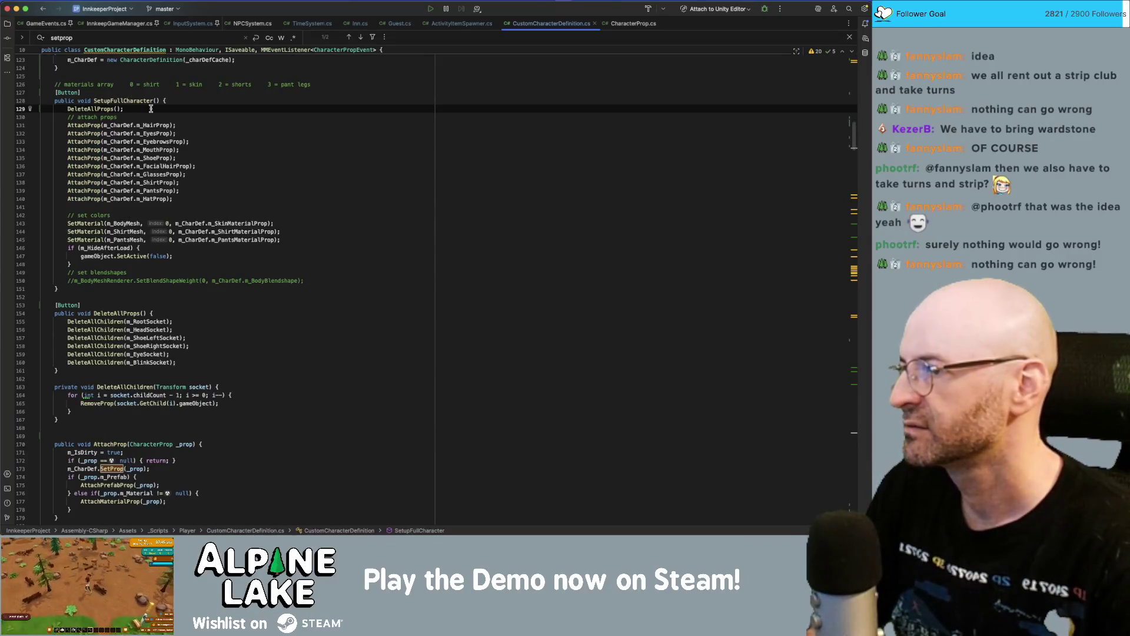
key("alt+BackSpace")
key("alt+BackSpace")
key("super+z")
key("super+z")
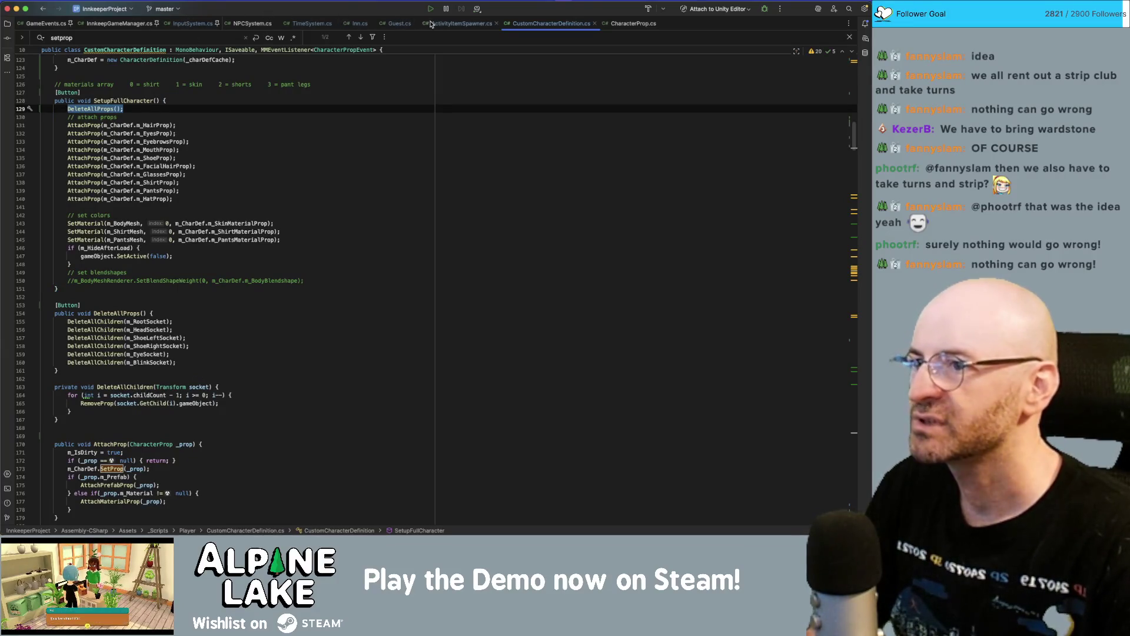
left_click(454, 24)
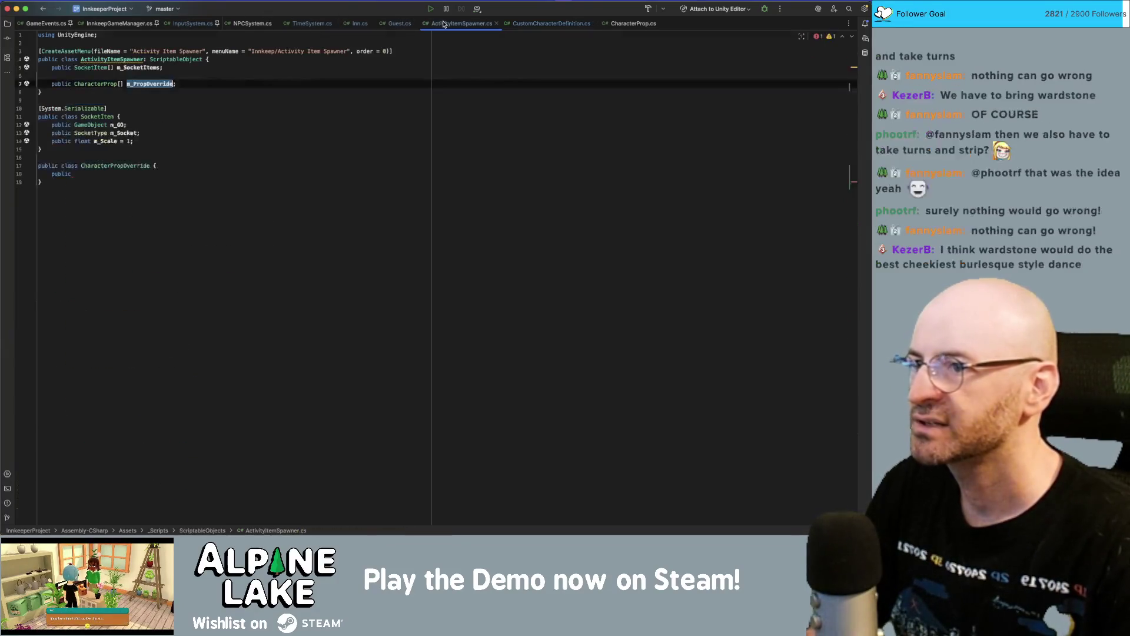
- Delete the unfinished CharacterPropOverride class from ActivityItemSpawner.cs
left_click(116, 167)
key("shift+Down")
key("shift+Down")
key("BackSpace")
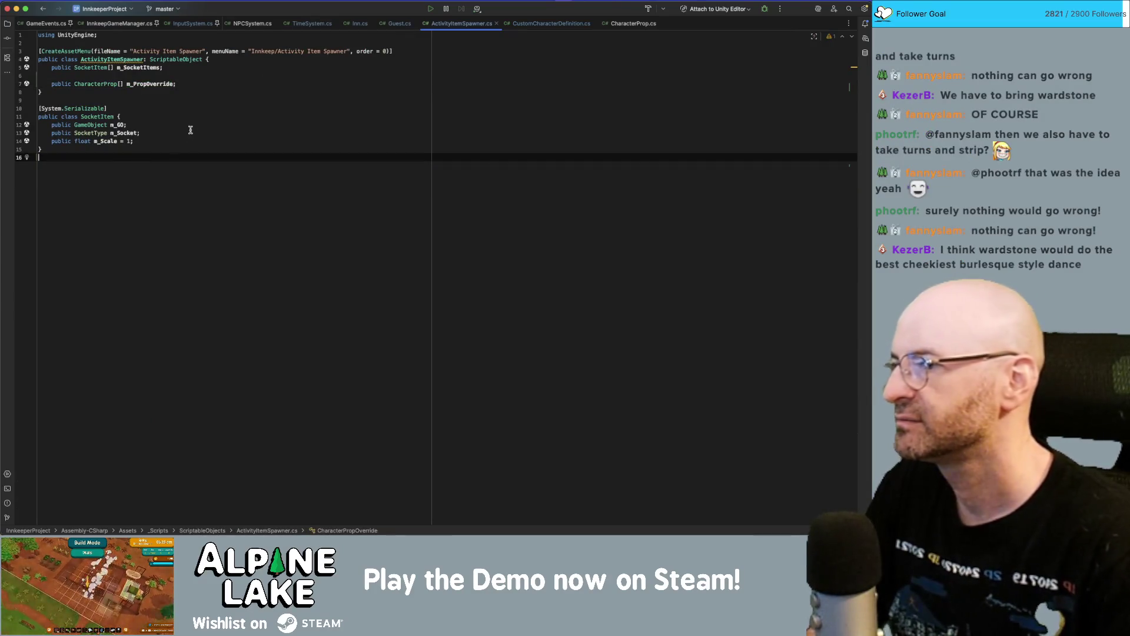
left_click(143, 85)
left_click(180, 60)
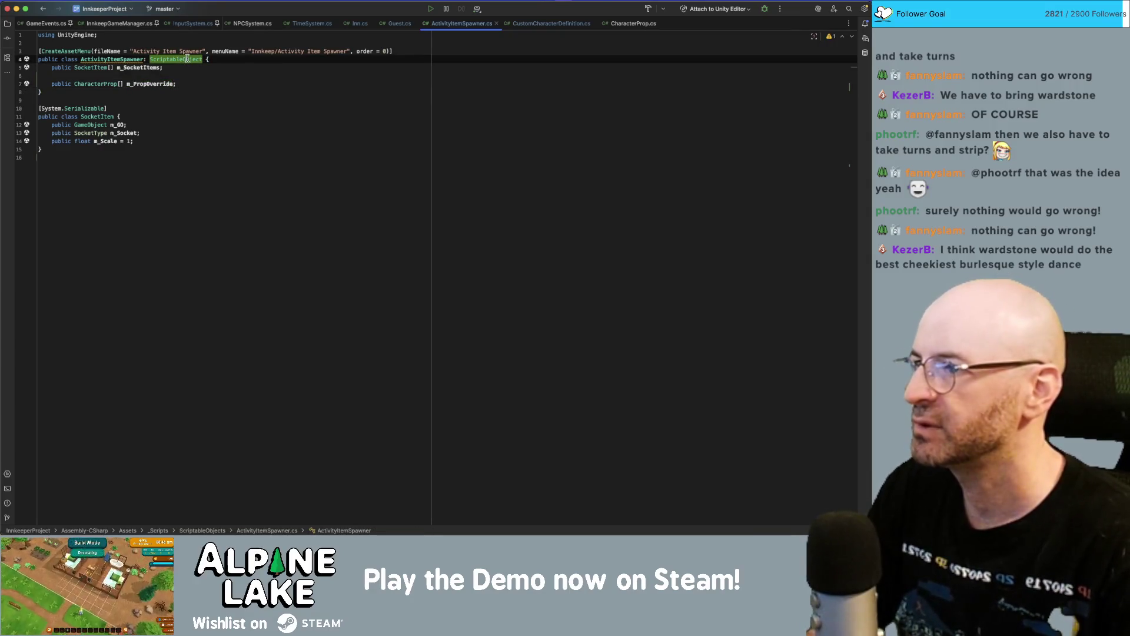
left_click(130, 60)
- Find ActivityItemSpawner in all files and open NPCLocomotionStateMachine.cs at the line 261 ConfigureSpawner call
key("super+shift+f")
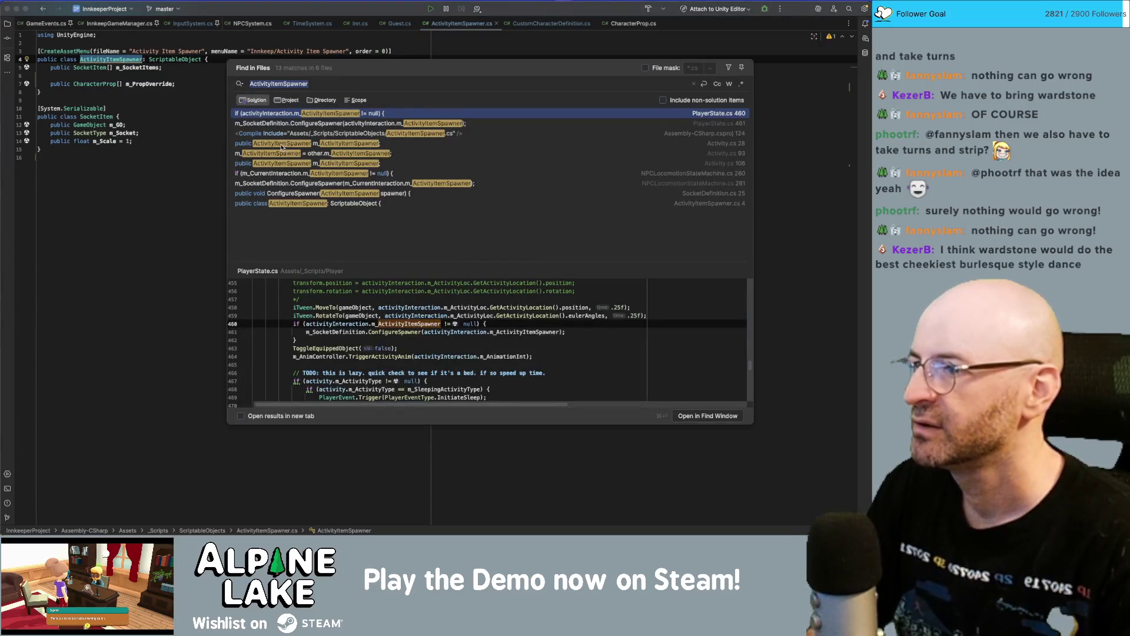
left_click(287, 174)
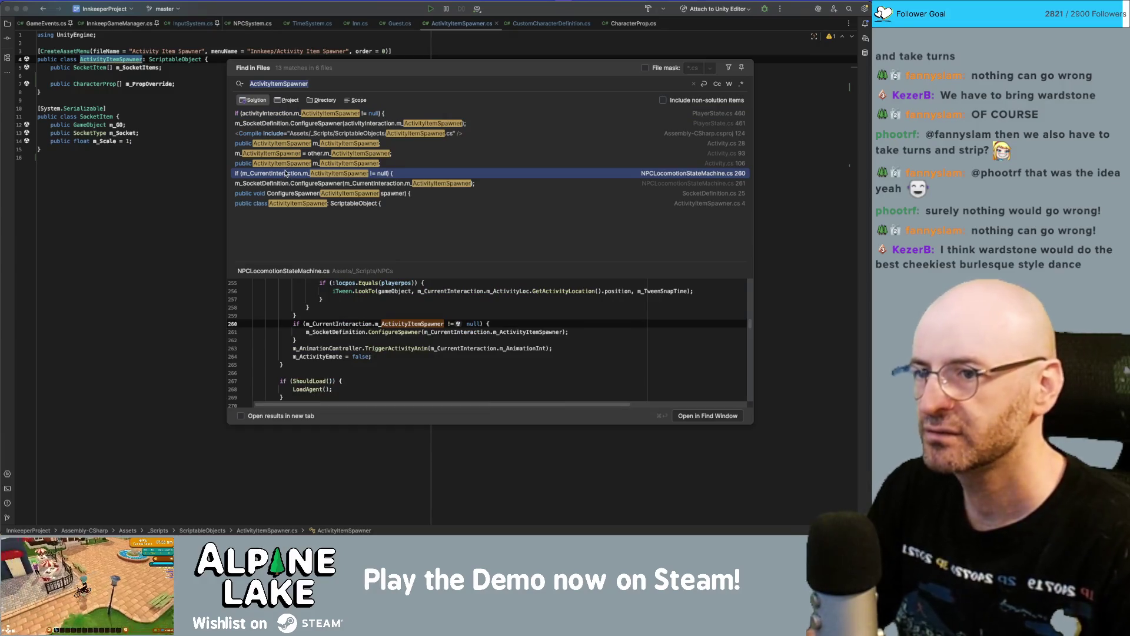
left_click(285, 184)
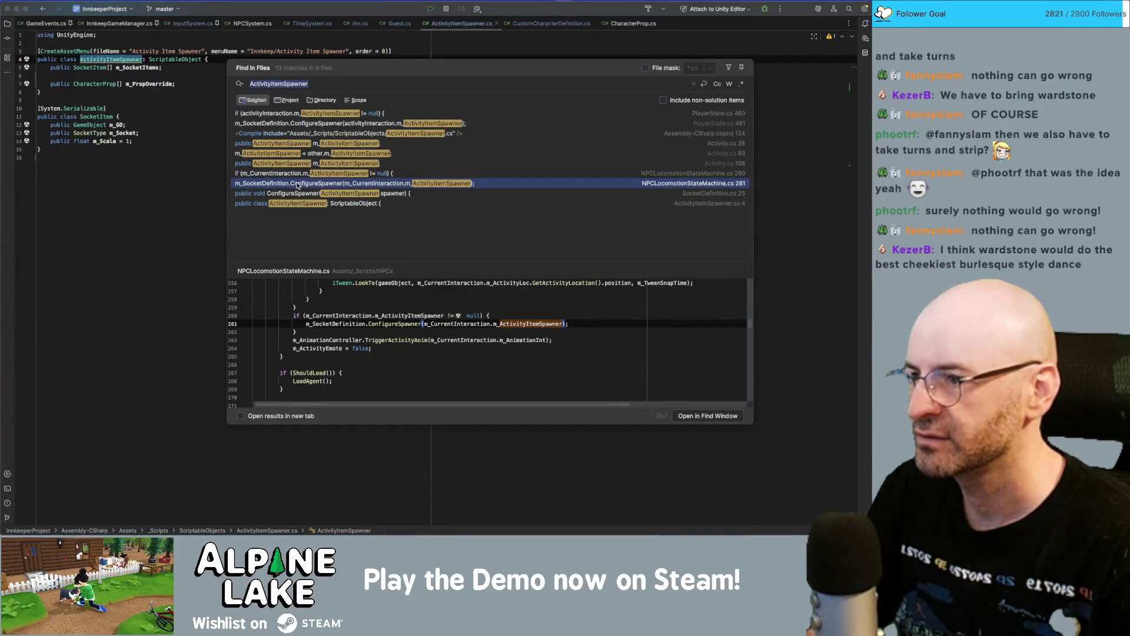
double_click(297, 186)
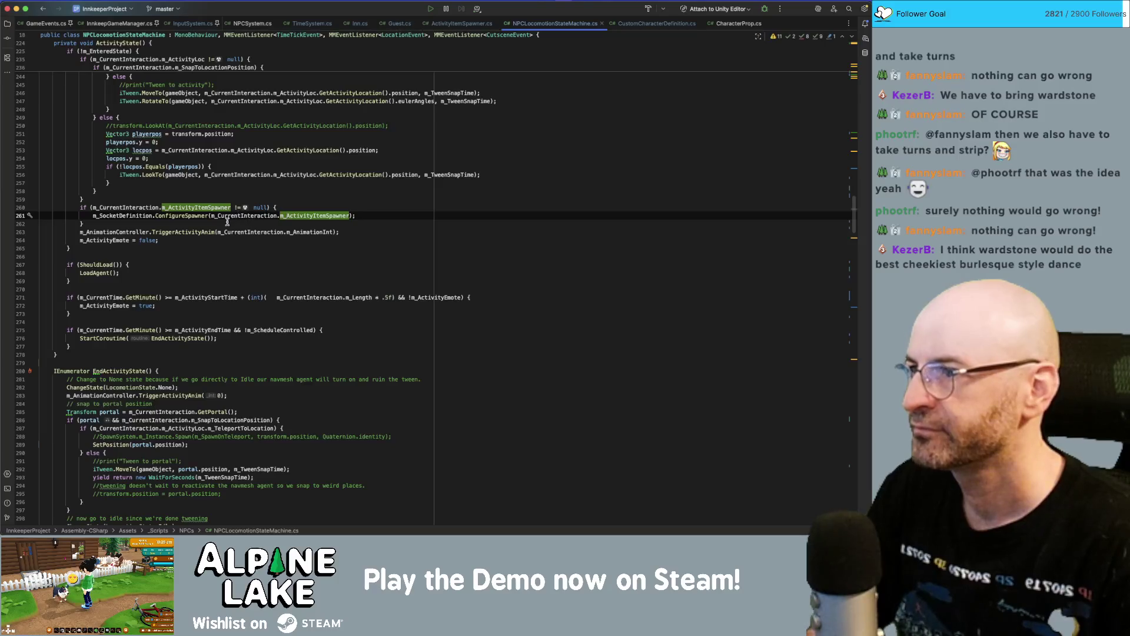
left_click(190, 217, "super")
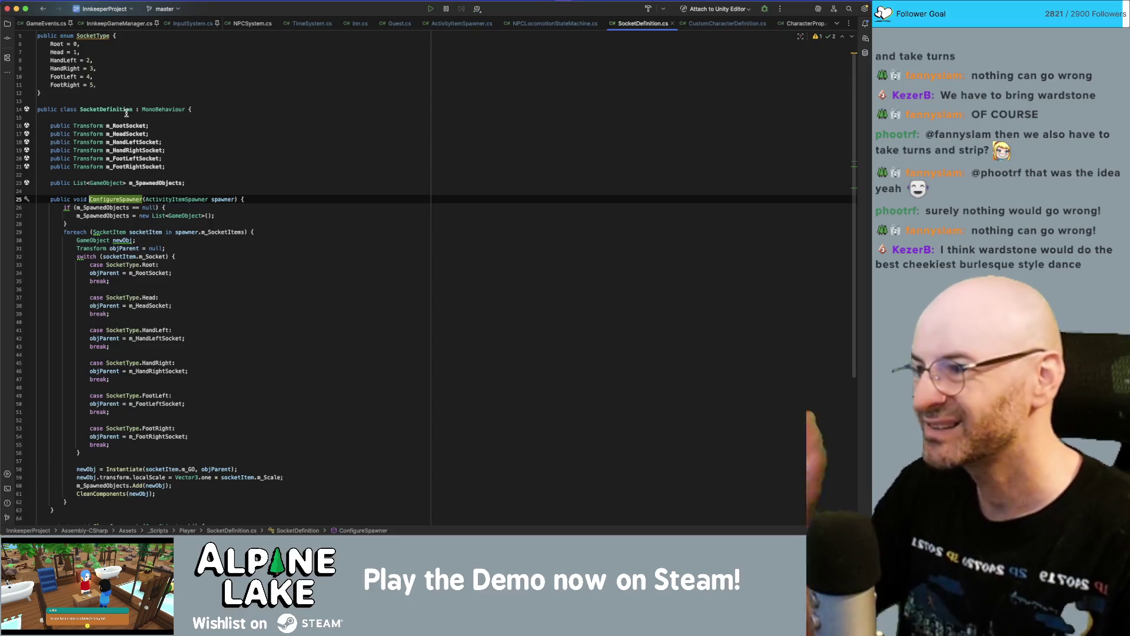
- Add 'public CharacterDefinition m_CharacterDefinition;' atop SocketDefinition, then return to CustomCharacterDefinition.cs
left_click(202, 118)
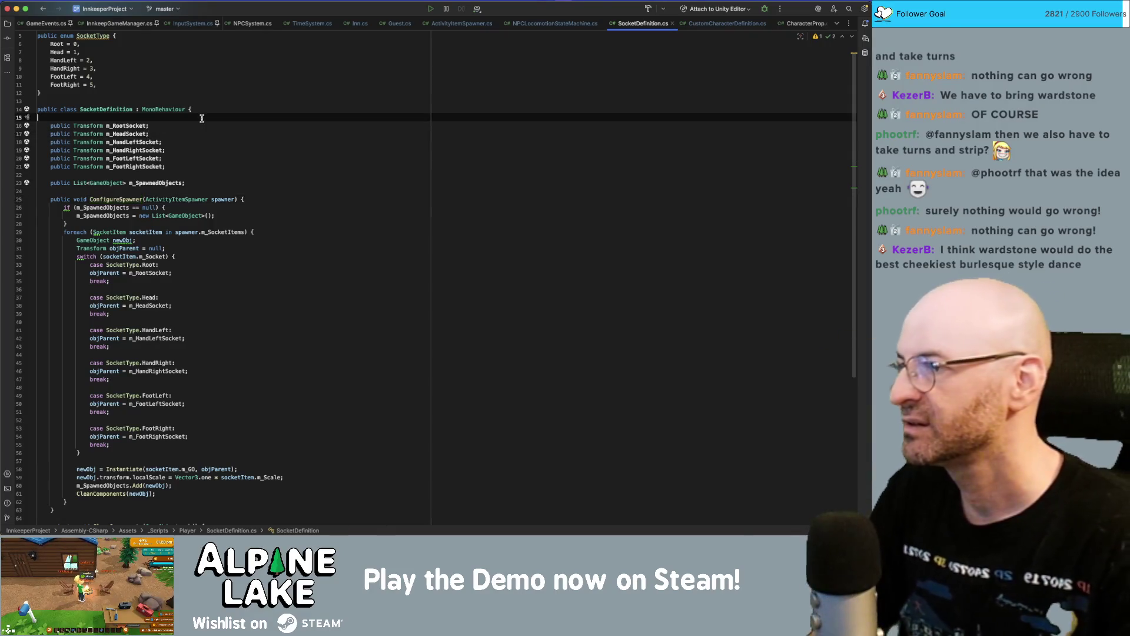
key("Return")
key("Return")
key("Up")
type("public ")
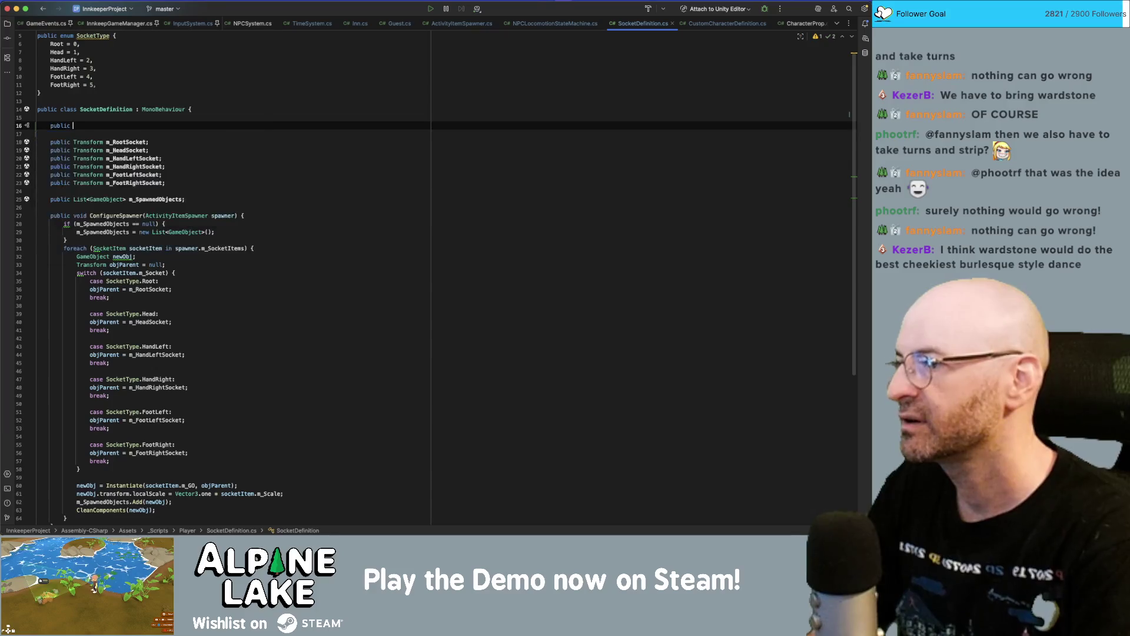
type("Character")
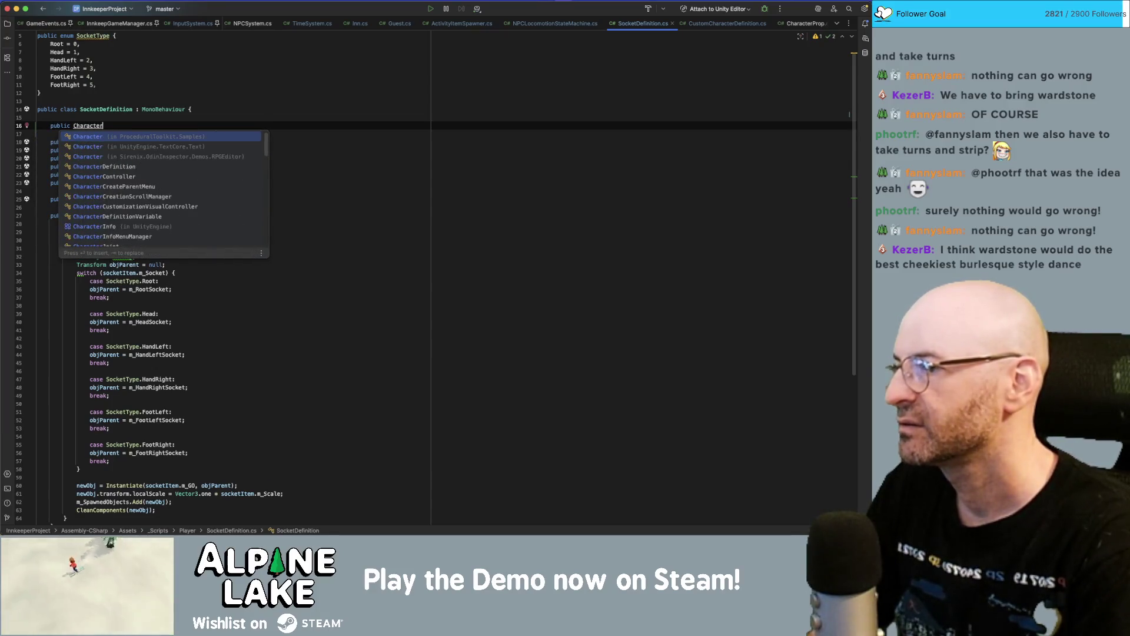
type("Definition")
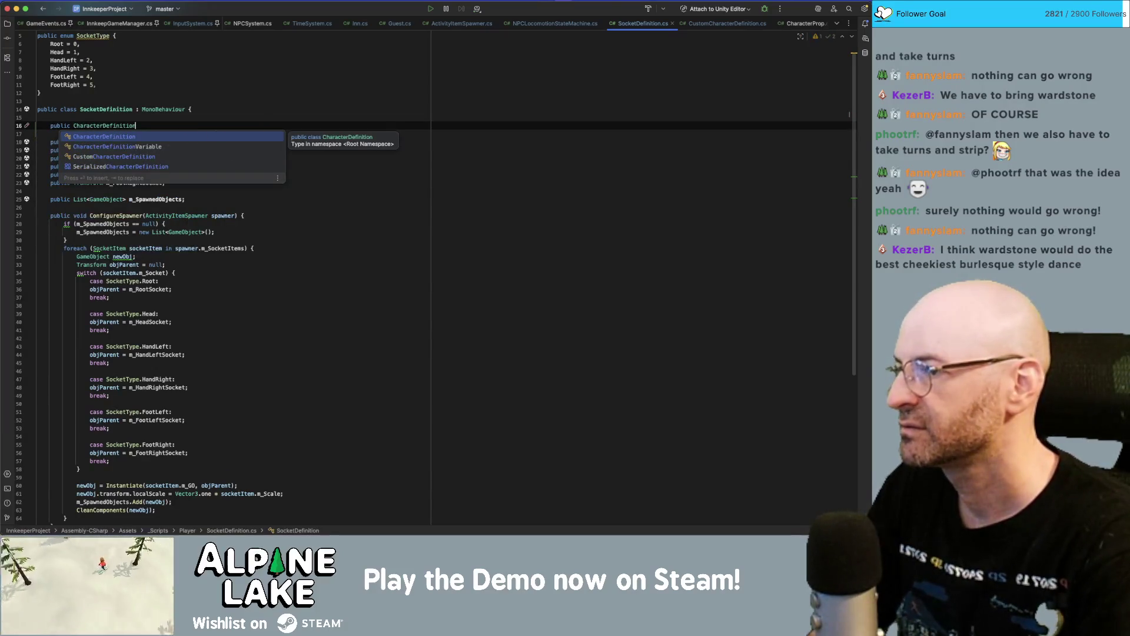
key("Escape")
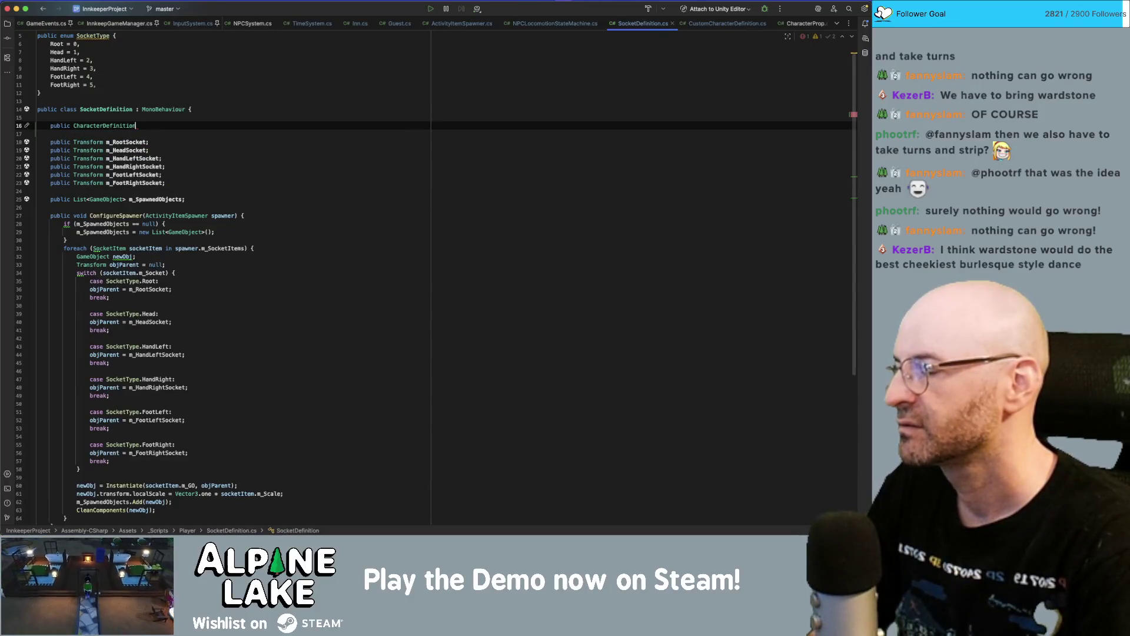
type("m_Character")
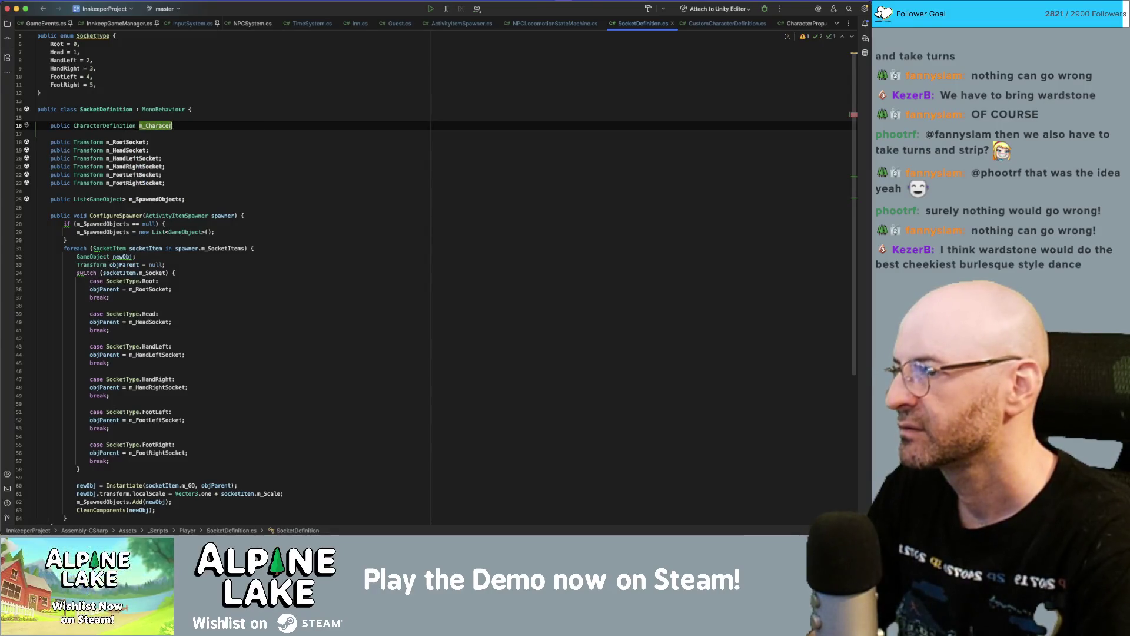
key("BackSpace")
type("racterDefinit")
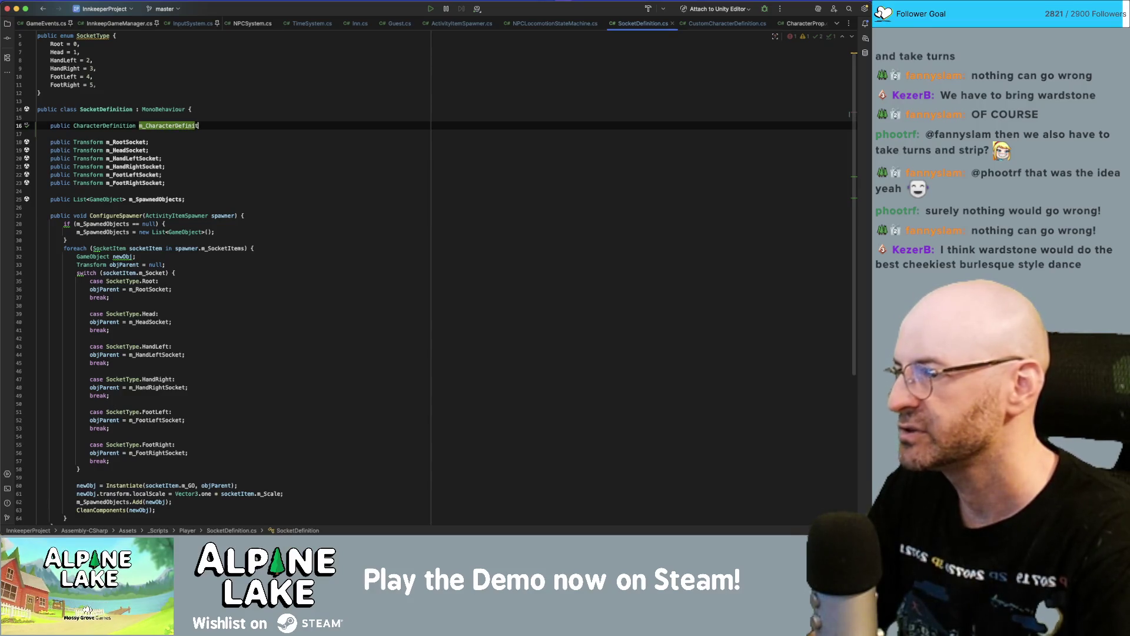
type("ion;")
double_click(189, 122)
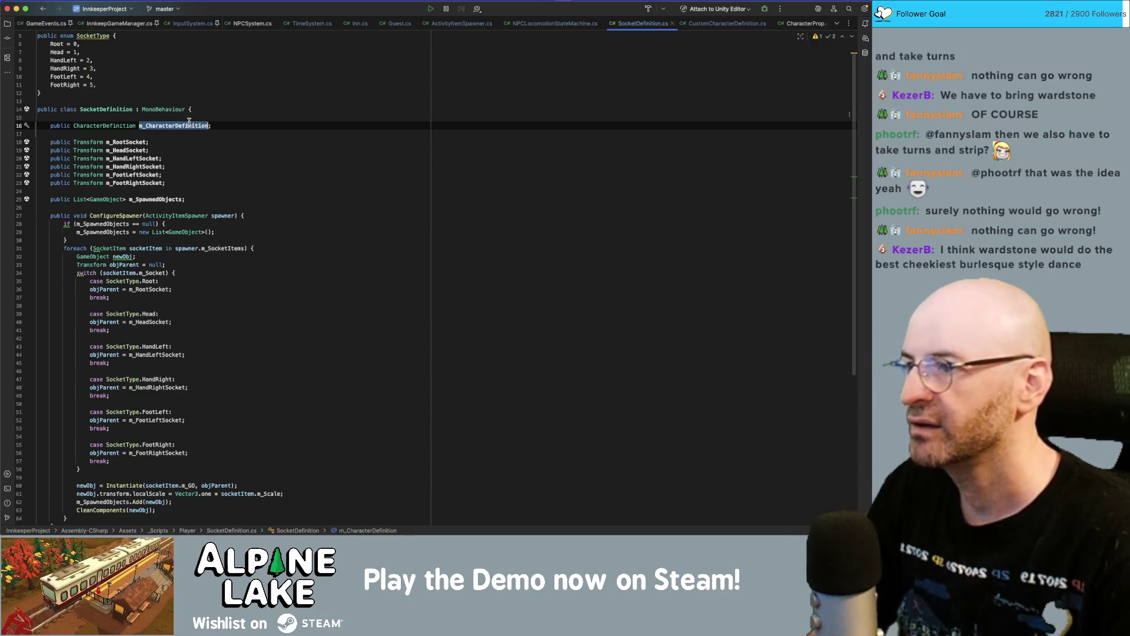
left_click(701, 26)
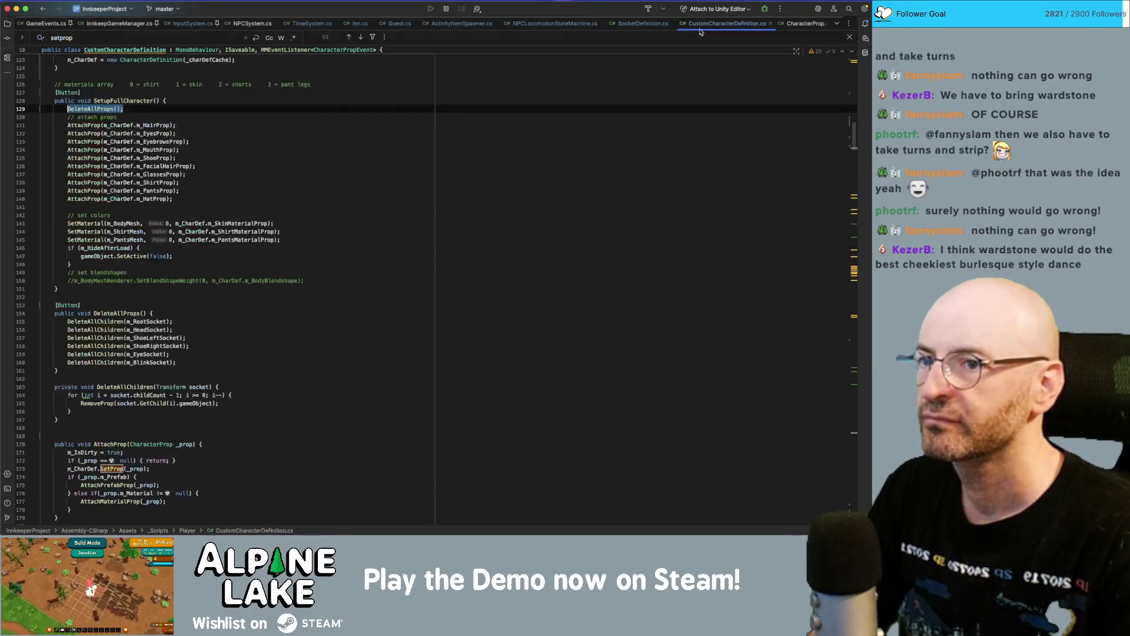
- After checking the other scripts, rename SocketDefinition's character field using CustomCharacterDefinition
scroll(575, 189, "up", 20)
double_click(88, 123)
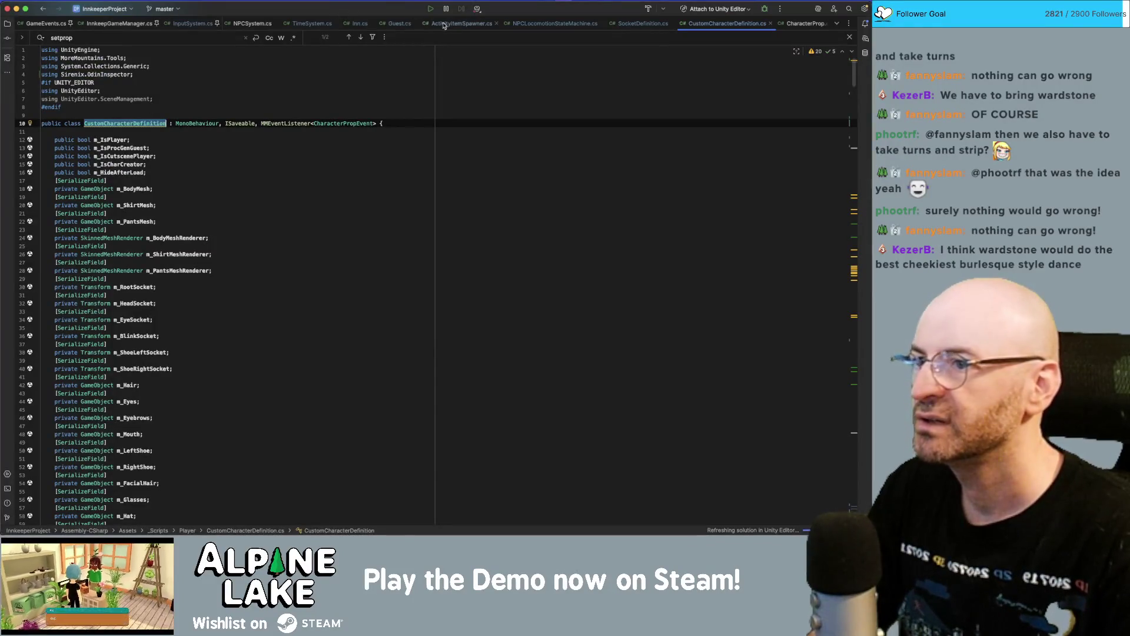
left_click(443, 25)
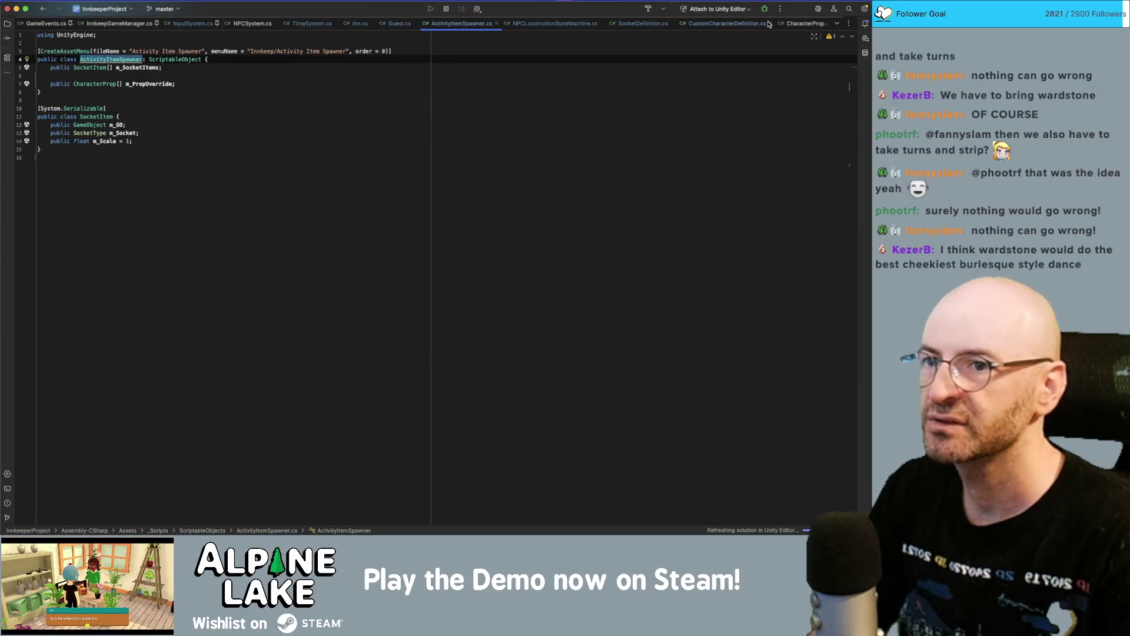
left_click(794, 24)
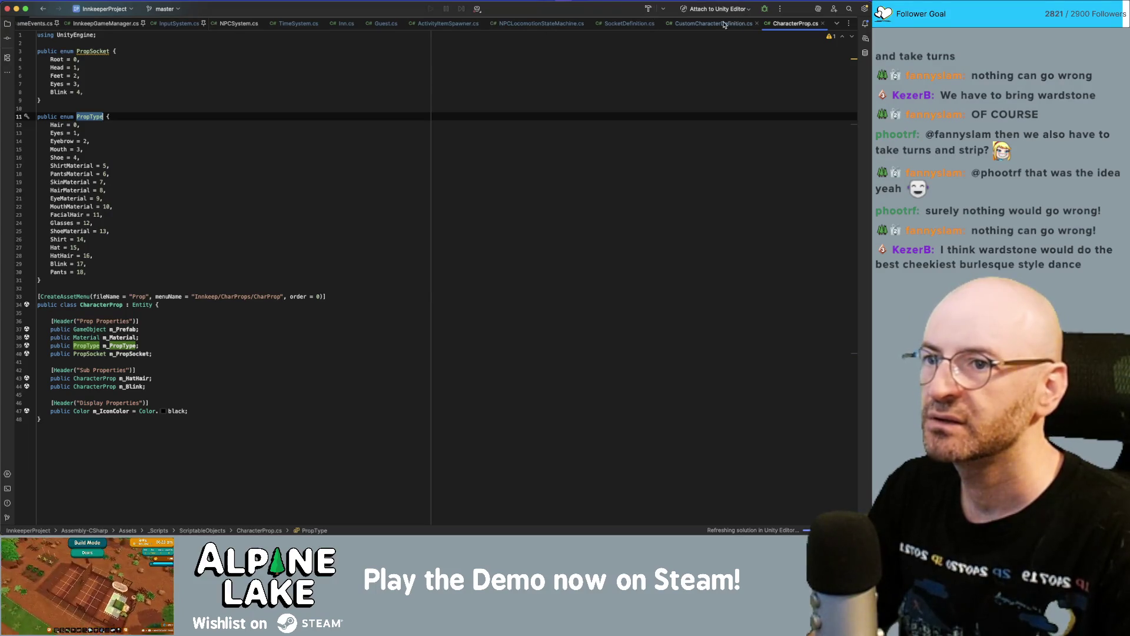
left_click(629, 24)
type("CustomCharacterDefinition;")
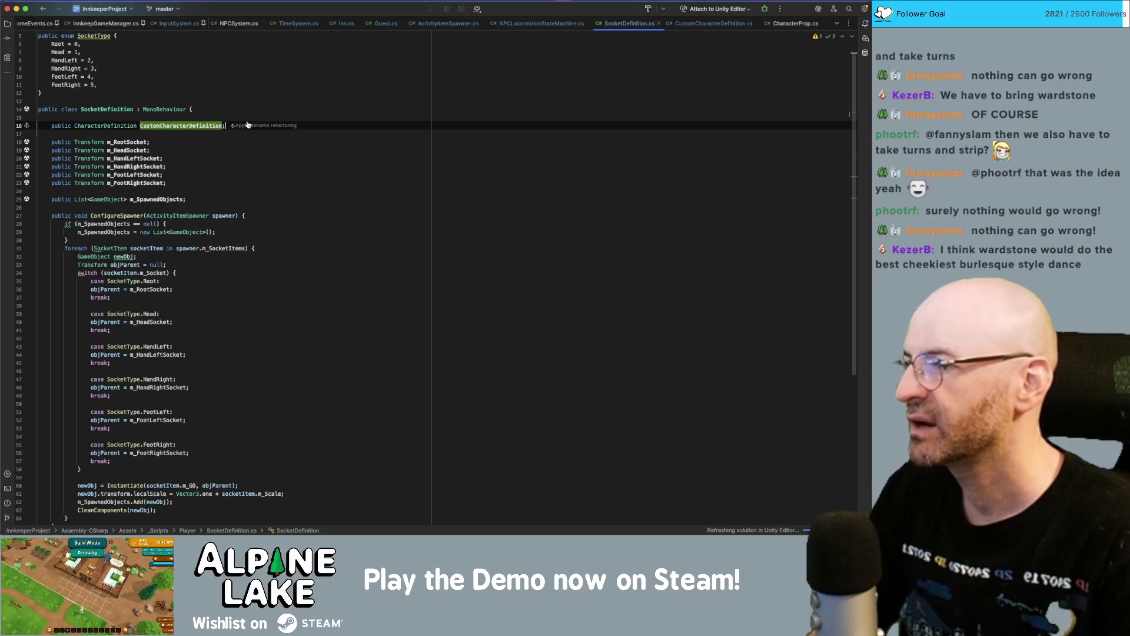
left_click(247, 126)
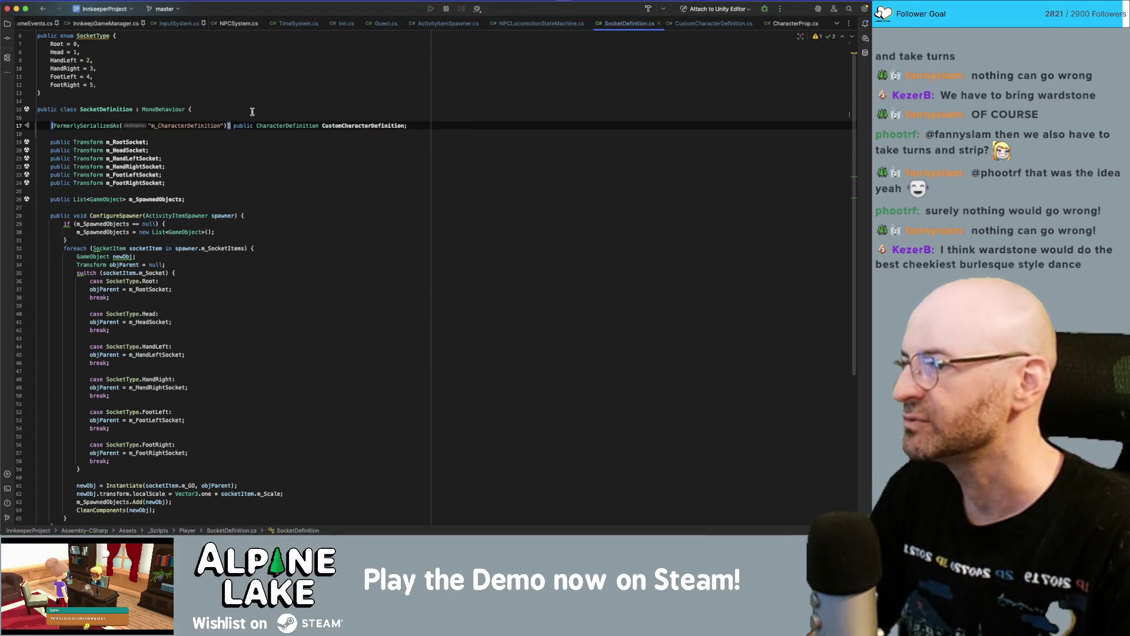
- Remove the FormerlySerializedAs attribute and the unused UnityEngine.Serialization using line
key("BackSpace")
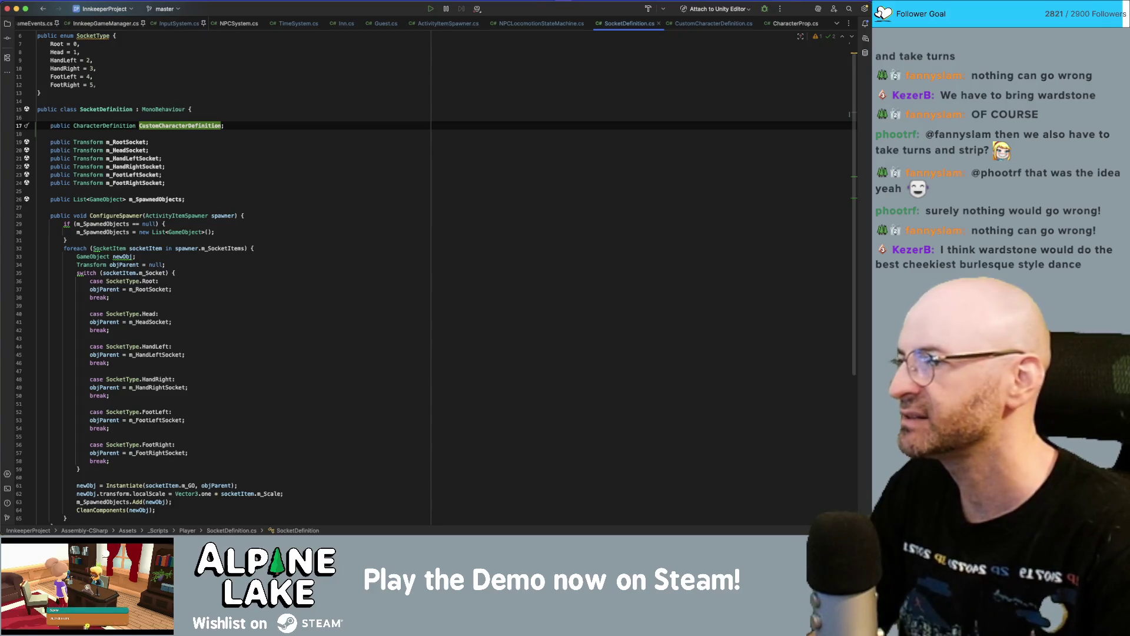
scroll(293, 64, "up", 1)
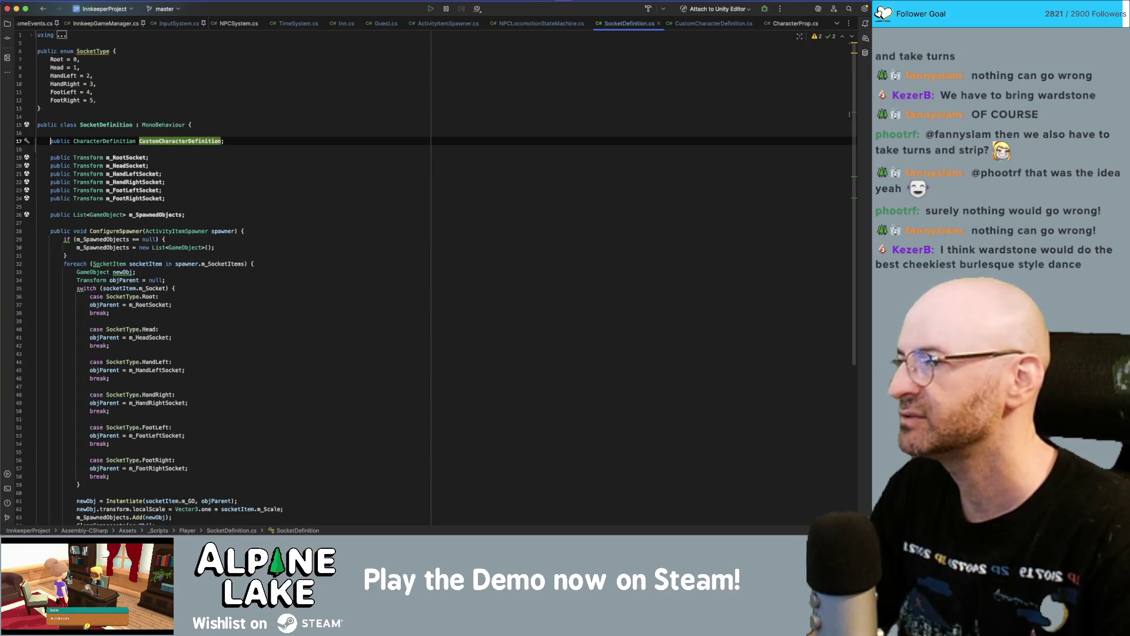
left_click(30, 34)
left_click(160, 61)
key("BackSpace")
key("BackSpace")
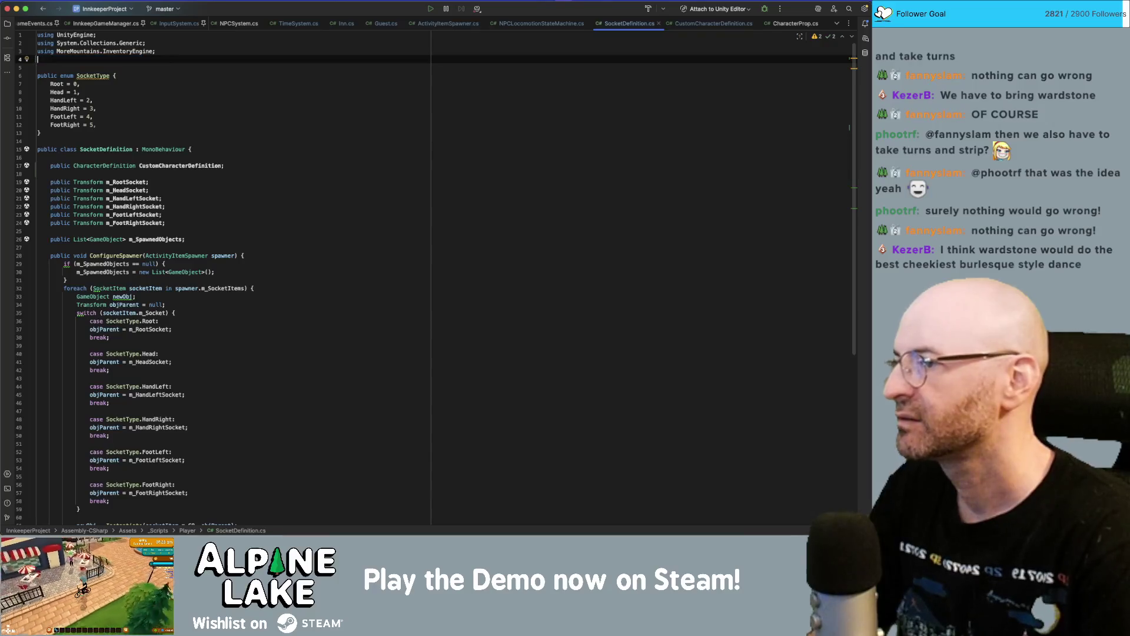
- Make the field type CustomCharacterDefinition and name it m_CustomCharacterDefinition
left_click(166, 159)
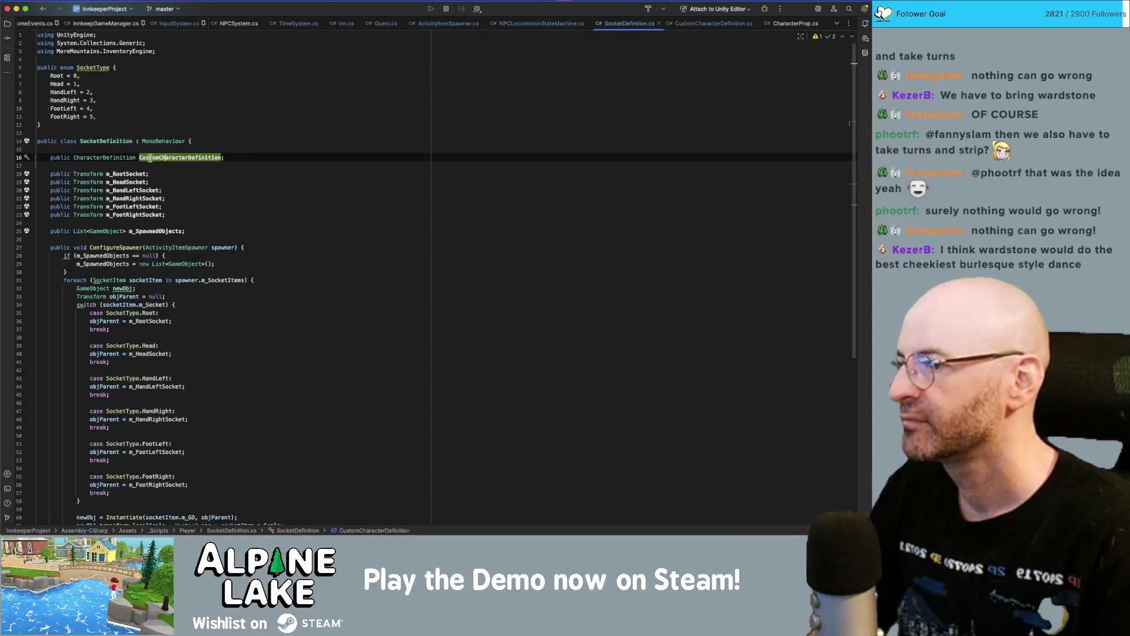
type("m_")
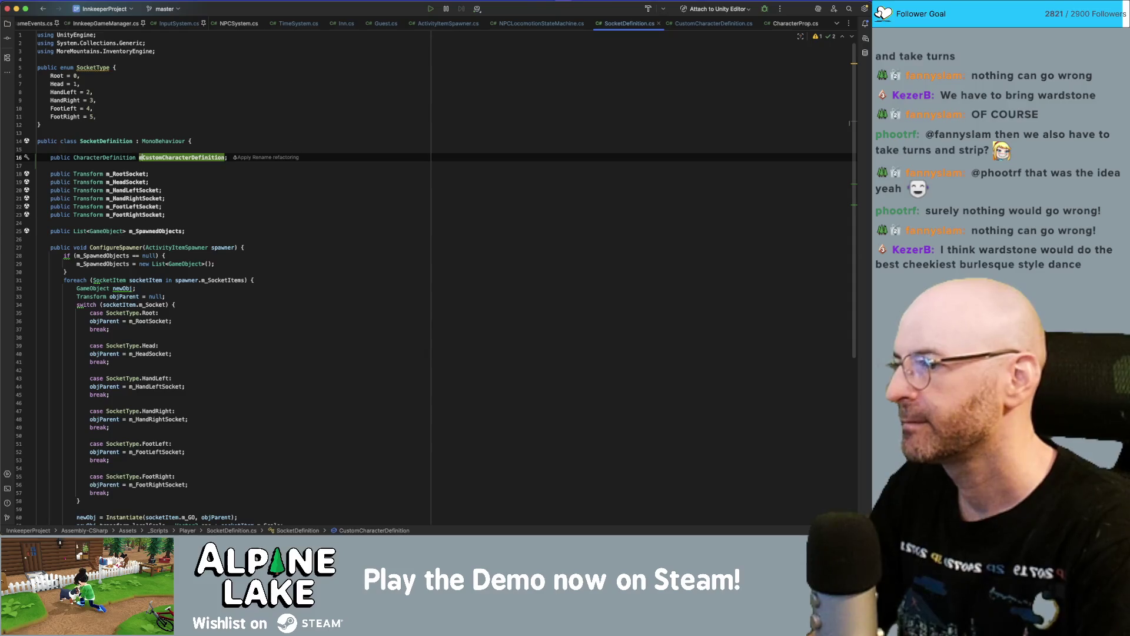
left_click(73, 157)
type("Custom")
double_click(212, 157)
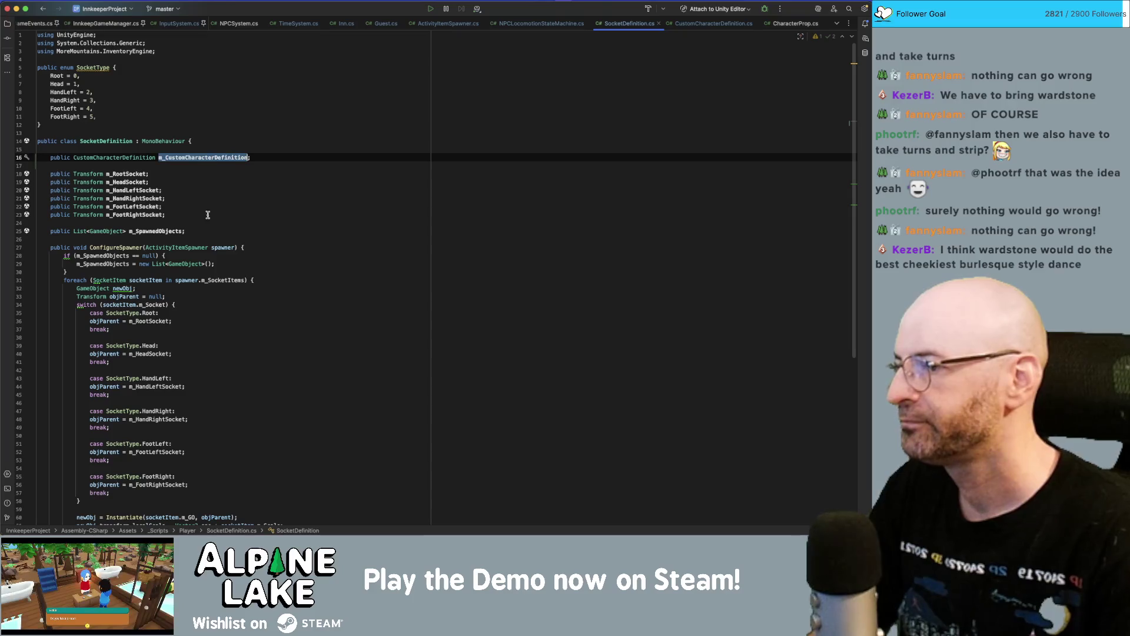
scroll(126, 247, "down", 5)
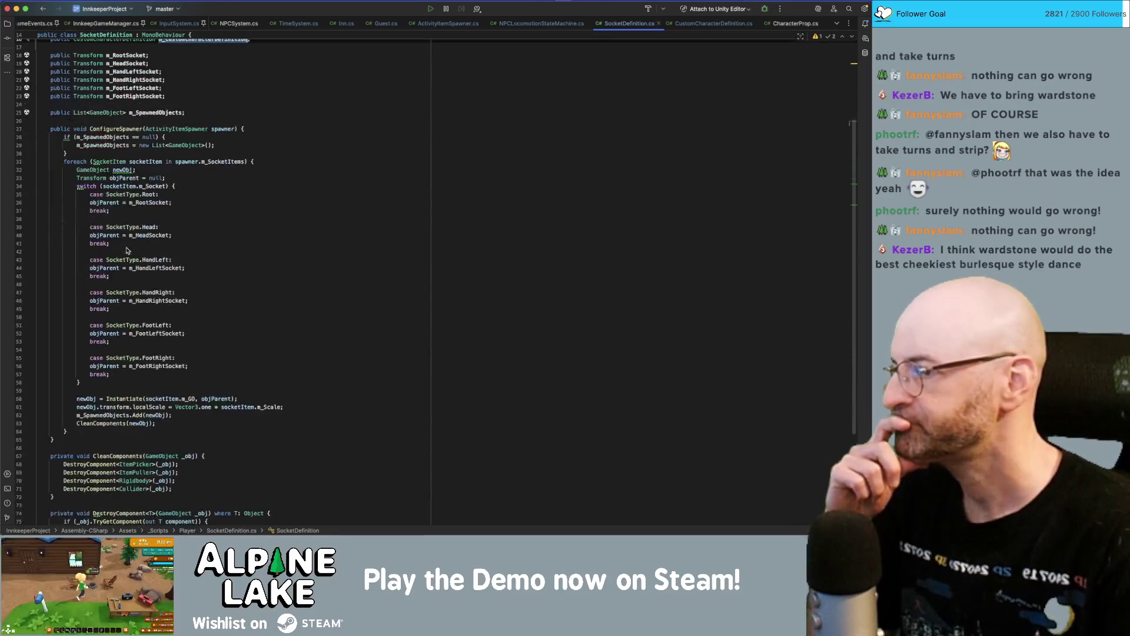
left_click(113, 142)
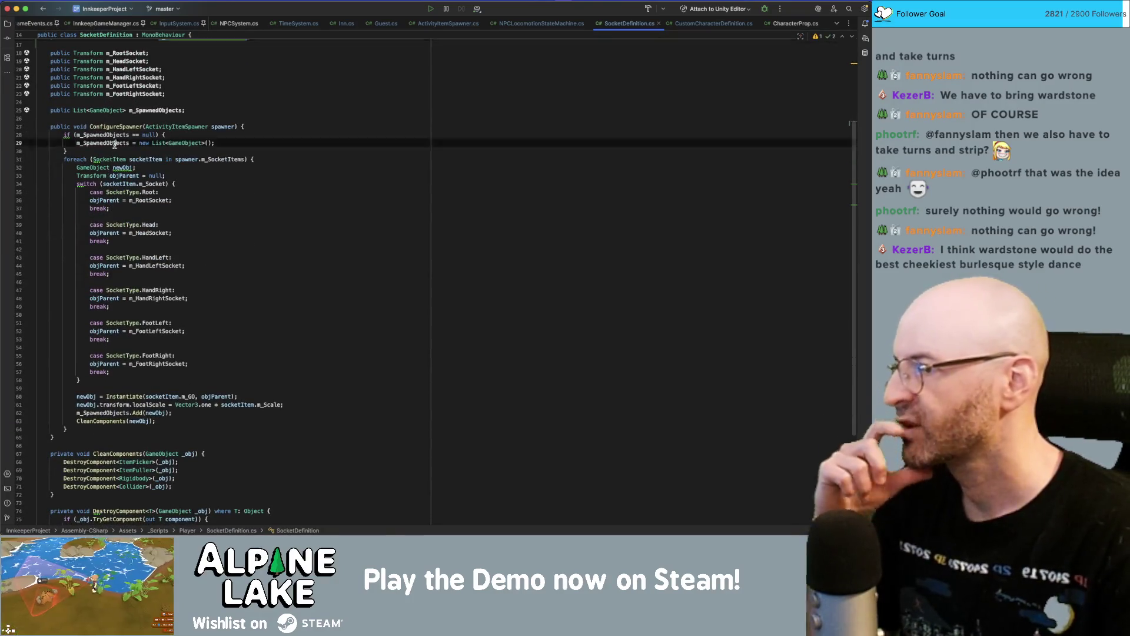
- After the socket item loop, add a foreach loop over each CharacterProp prop in the spawner's prop overrides
left_click(112, 436)
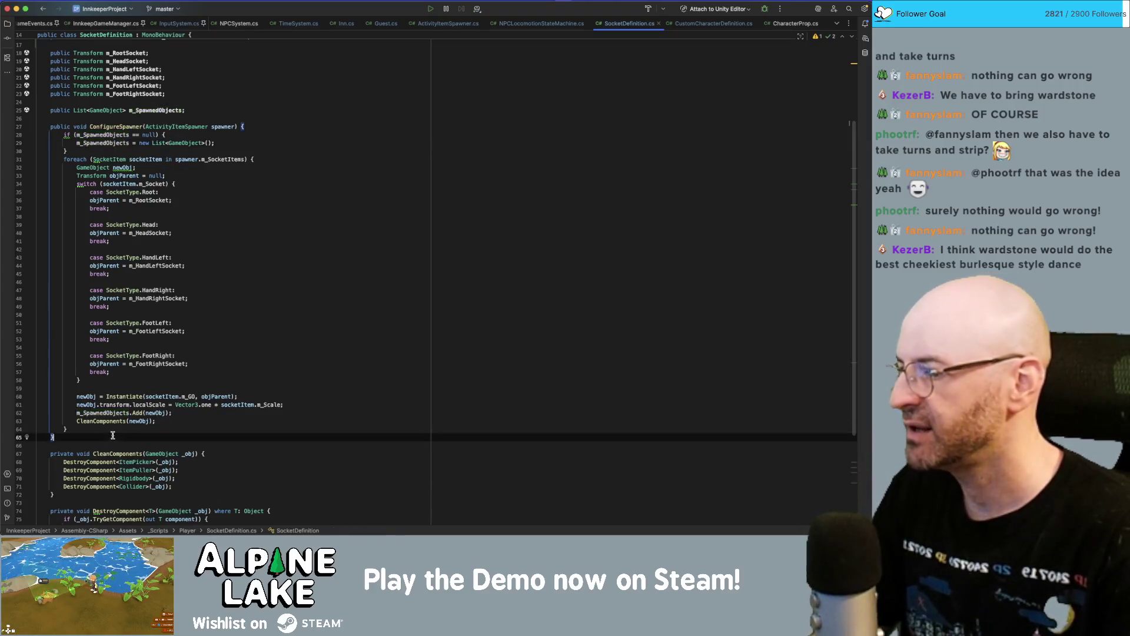
key("Return")
key("Return")
type("foreach(")
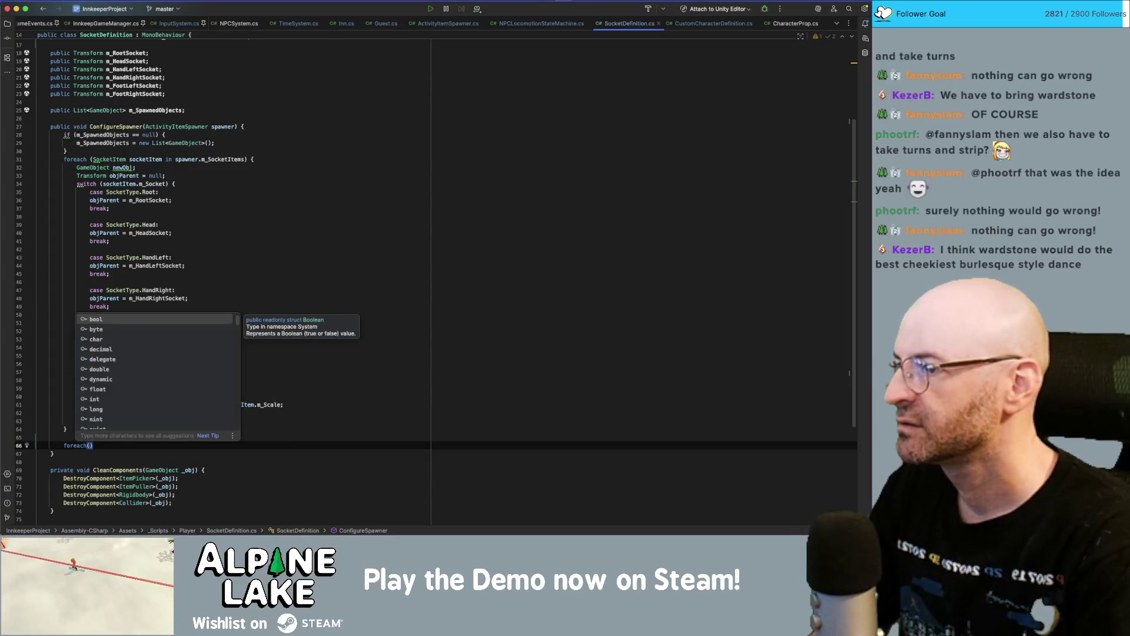
type("Character")
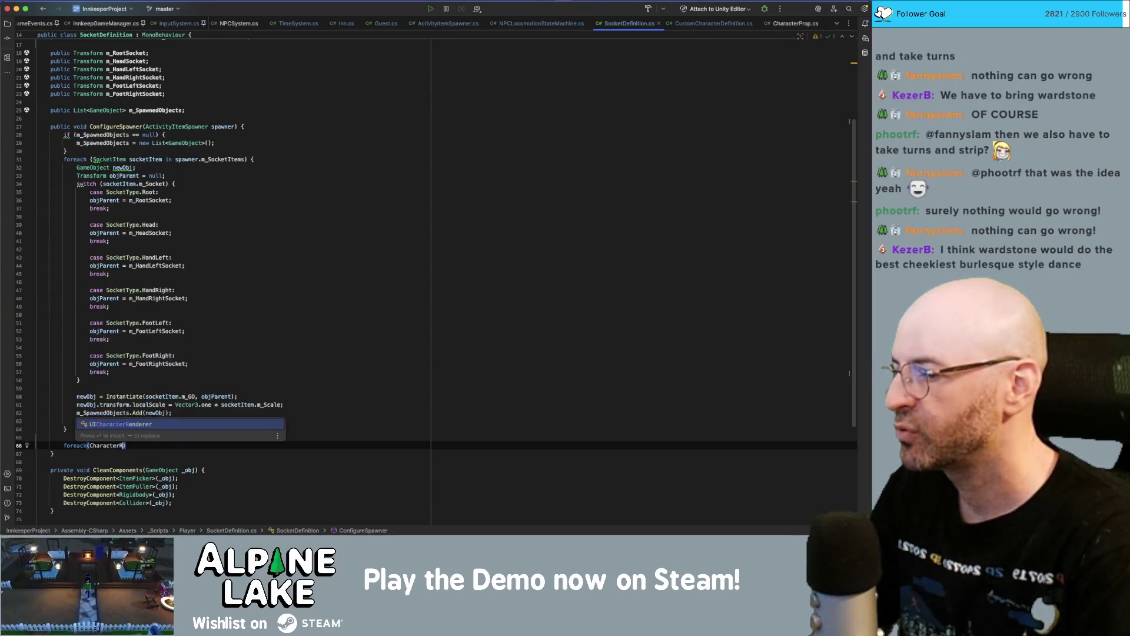
type("Prop")
key("Return")
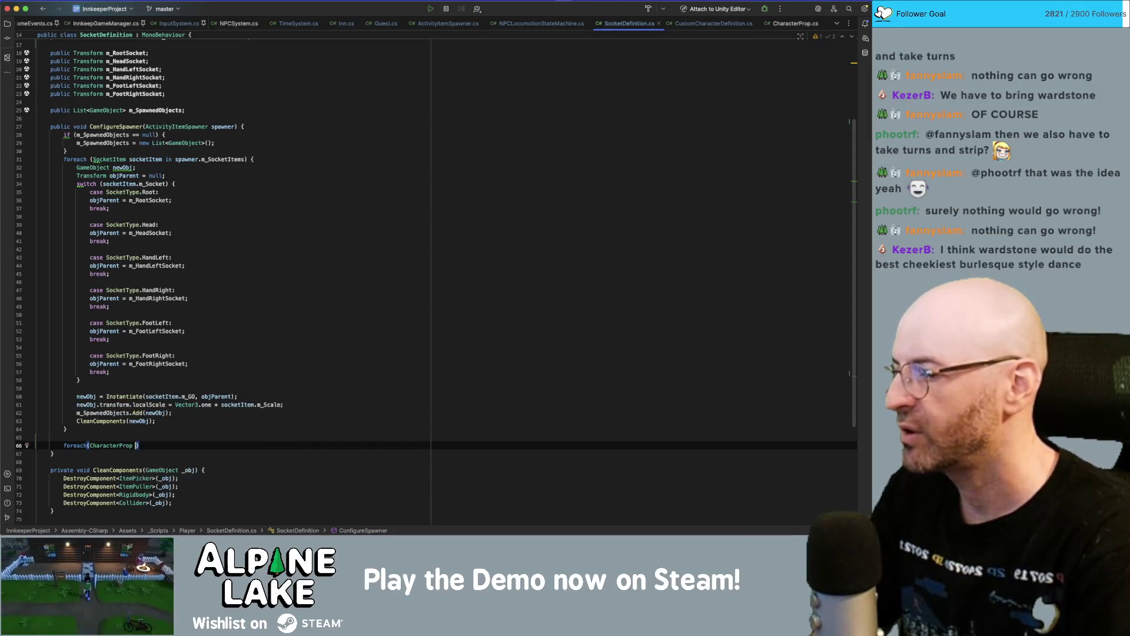
type("prop in ")
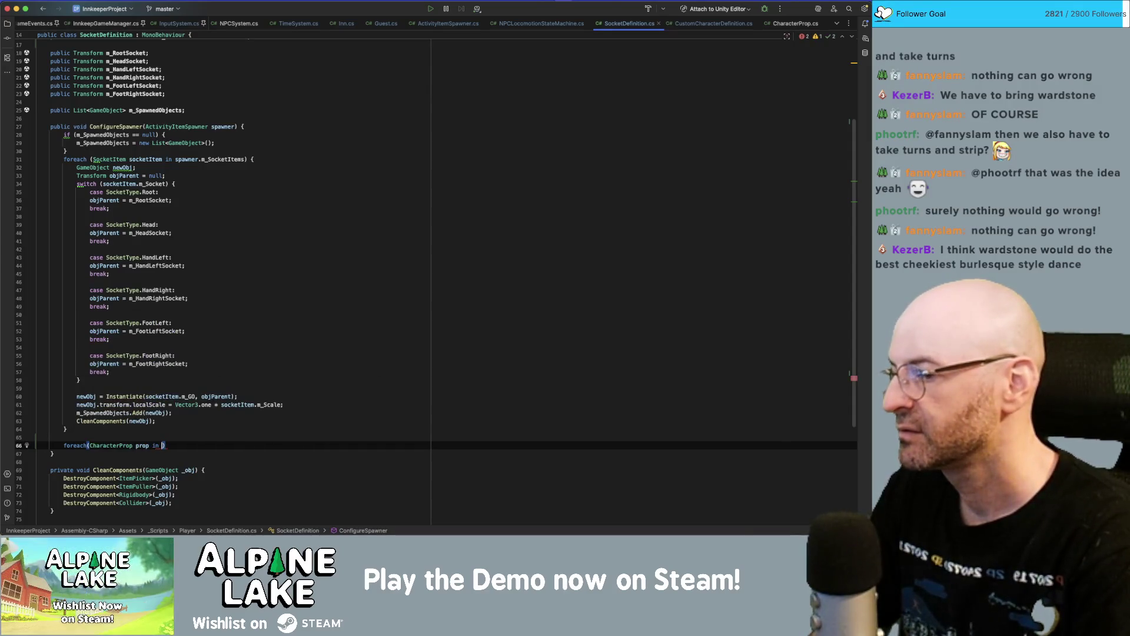
type("spawner.")
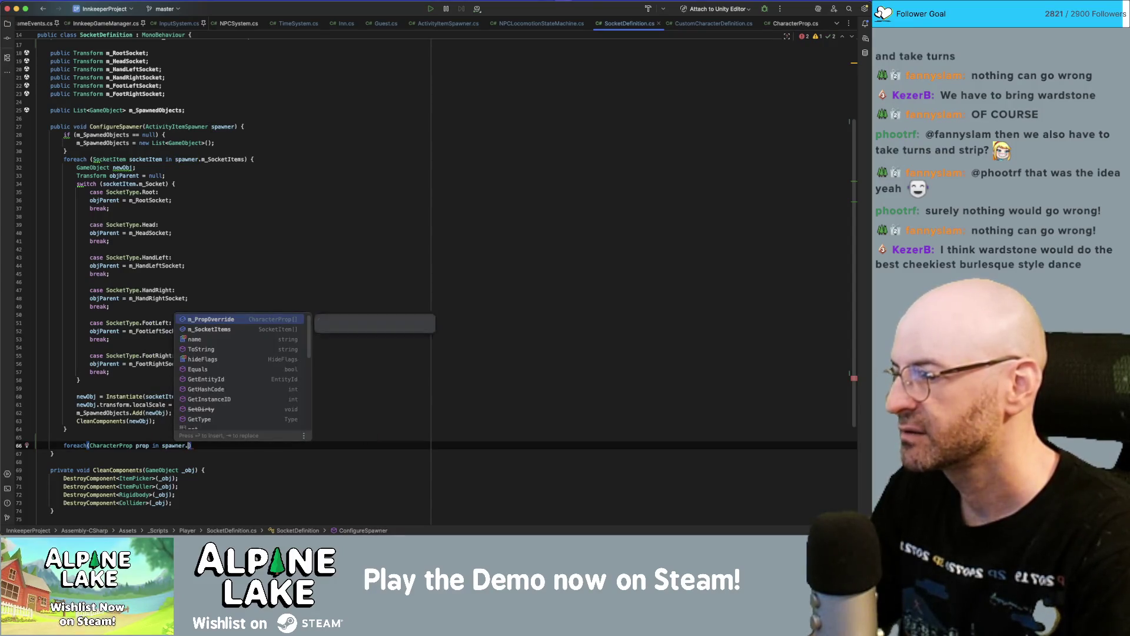
key("Return")
key("End")
type("{")
key("Return")
- Correct the loop's collection reference from m_PropOverride to m_PropOverrides
left_click(215, 445)
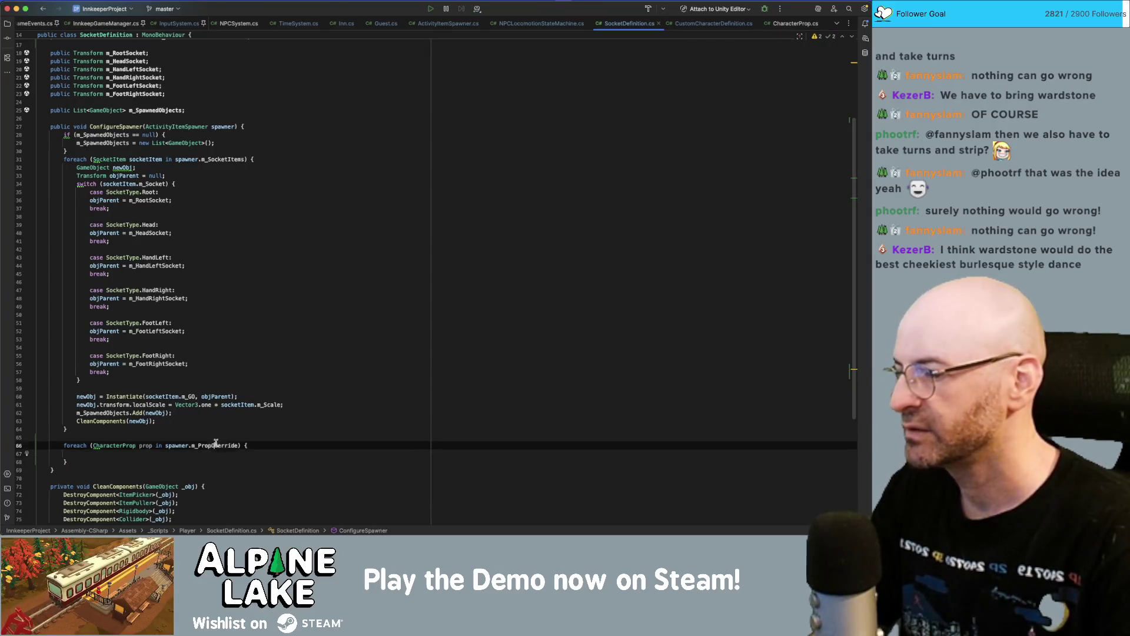
key("F2")
key("Right")
type("s")
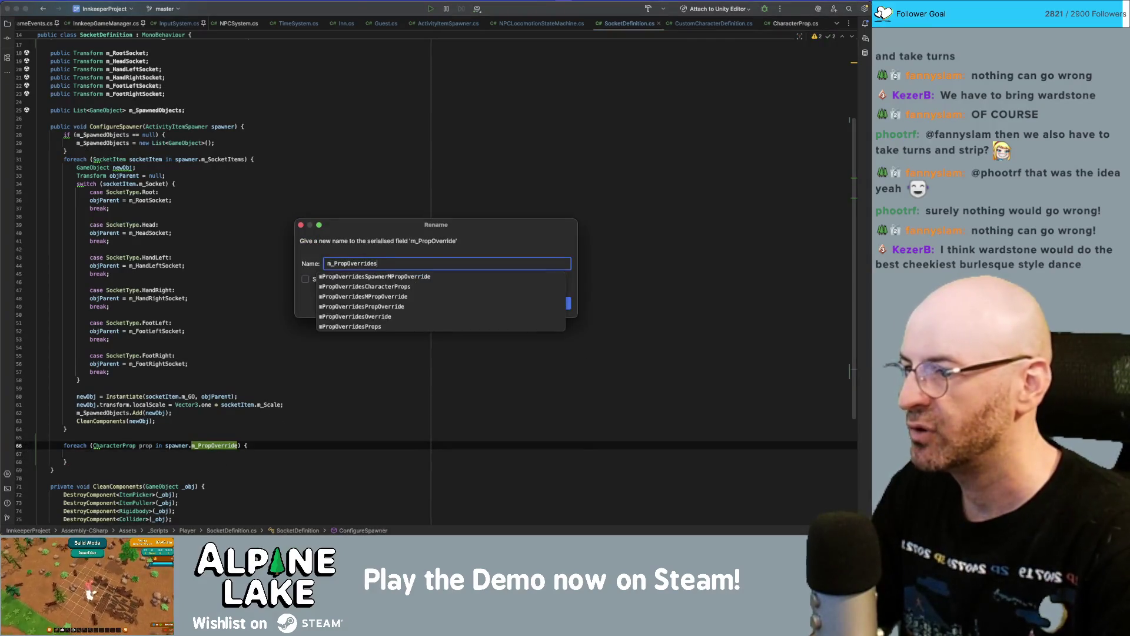
key("Escape")
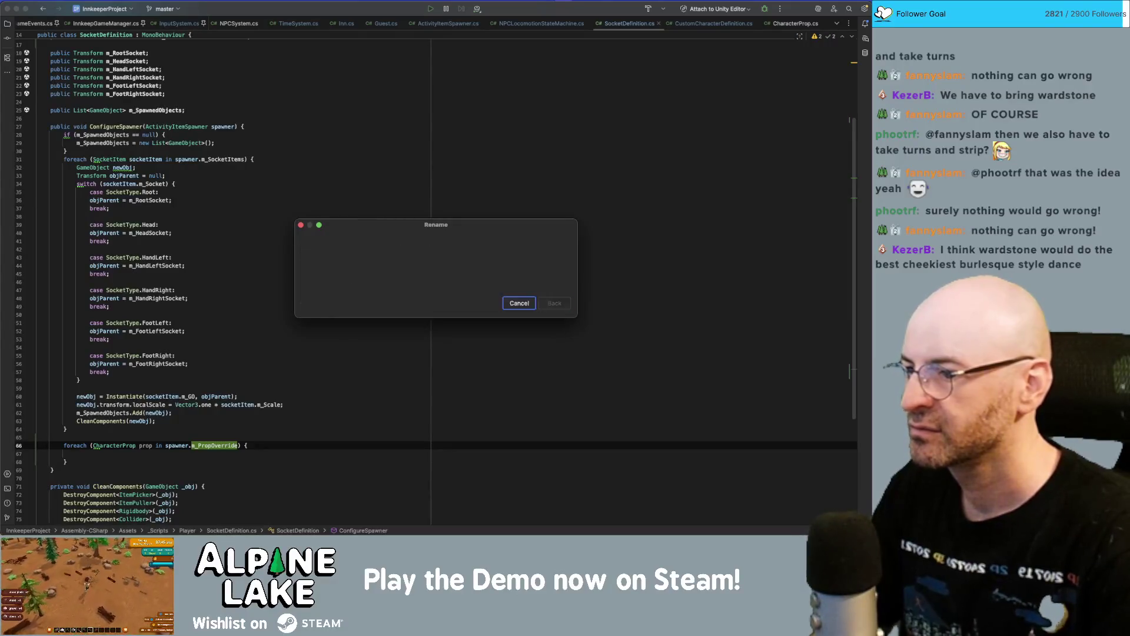
key("Escape")
left_click(230, 446)
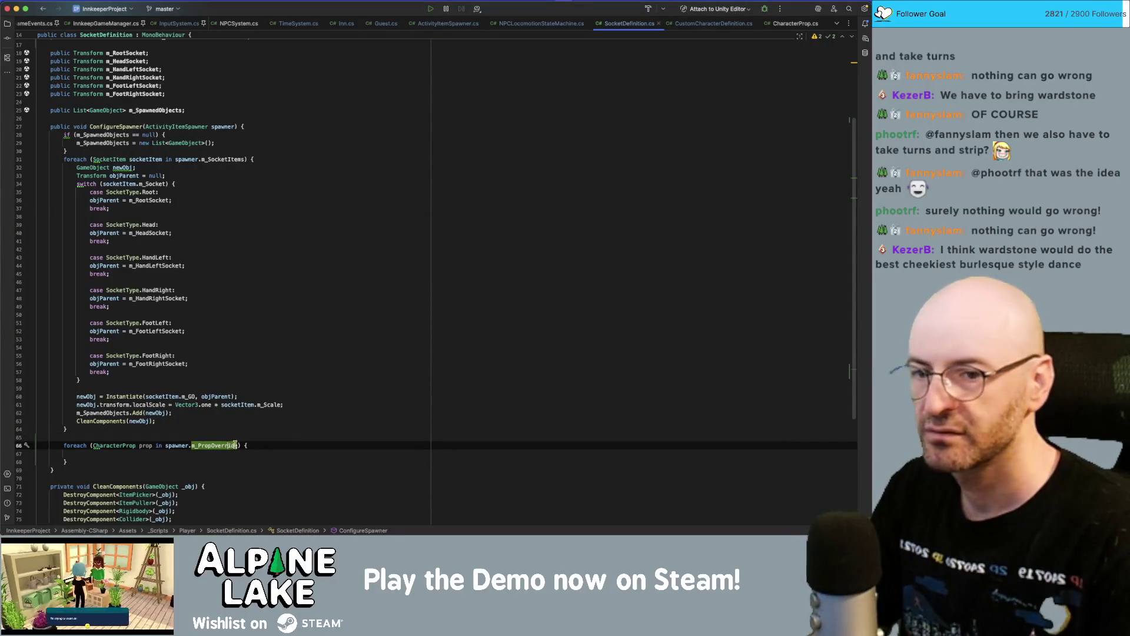
left_click(914, 368)
type("es")
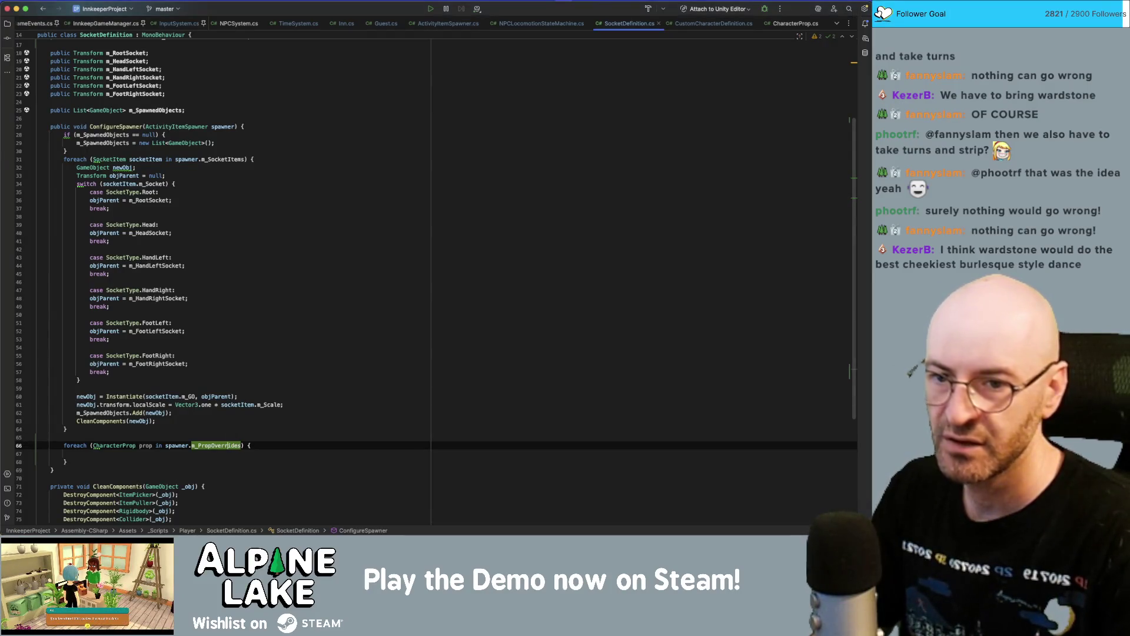
left_click(344, 397)
- Inside the loop body, call m_CustomCharacterDefinition.AttachProp(prop)
left_click(266, 445)
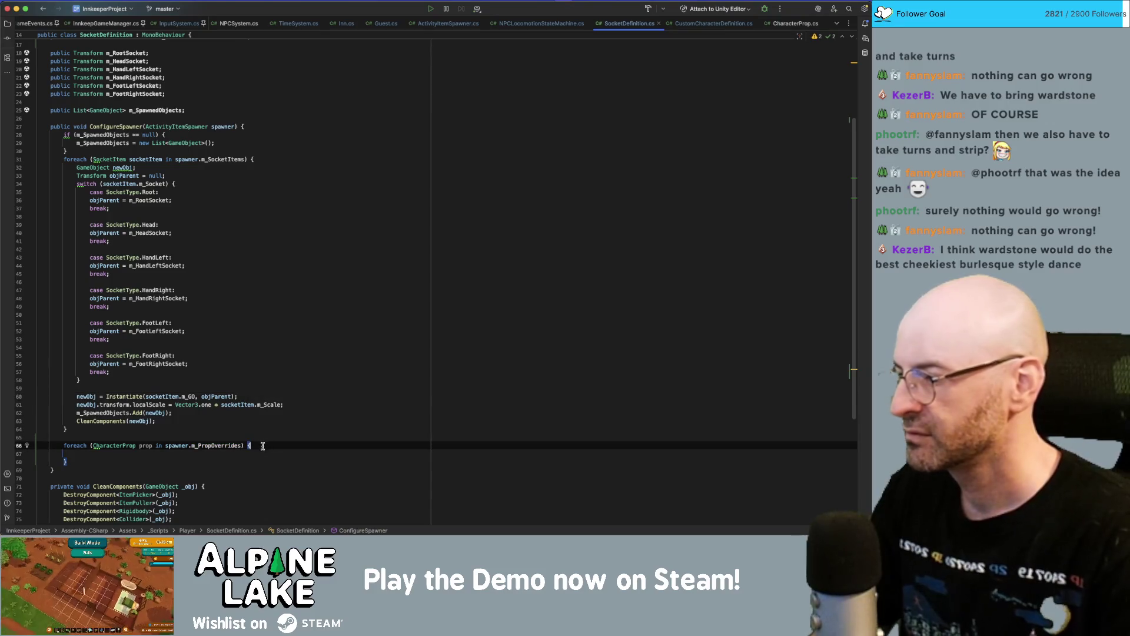
left_click(260, 451)
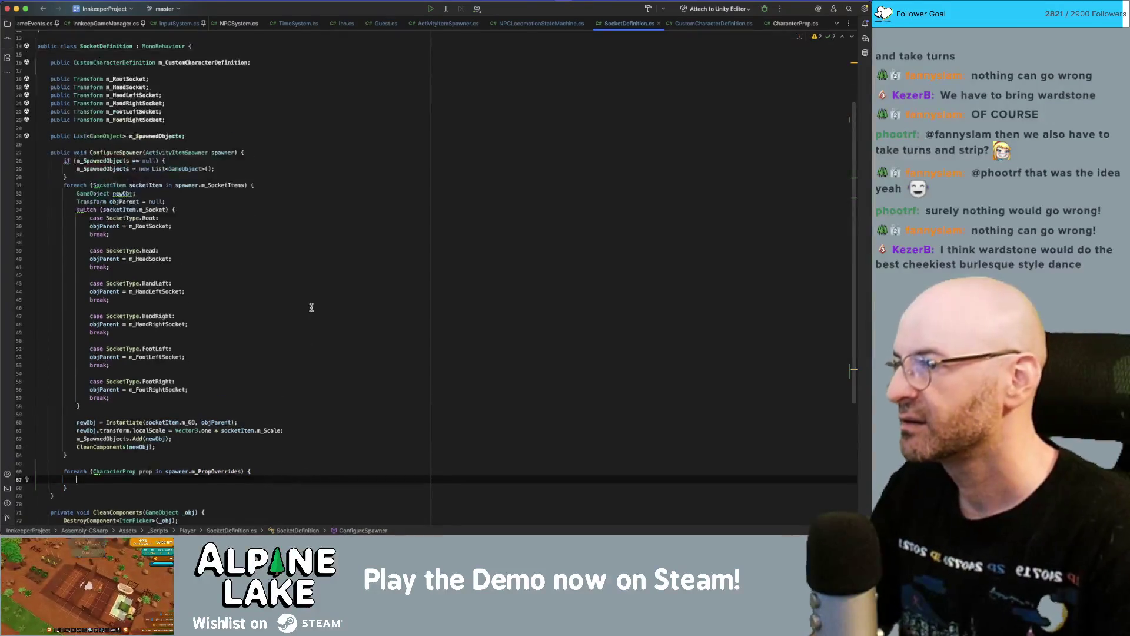
scroll(310, 310, "up", 5)
type("m_Custom")
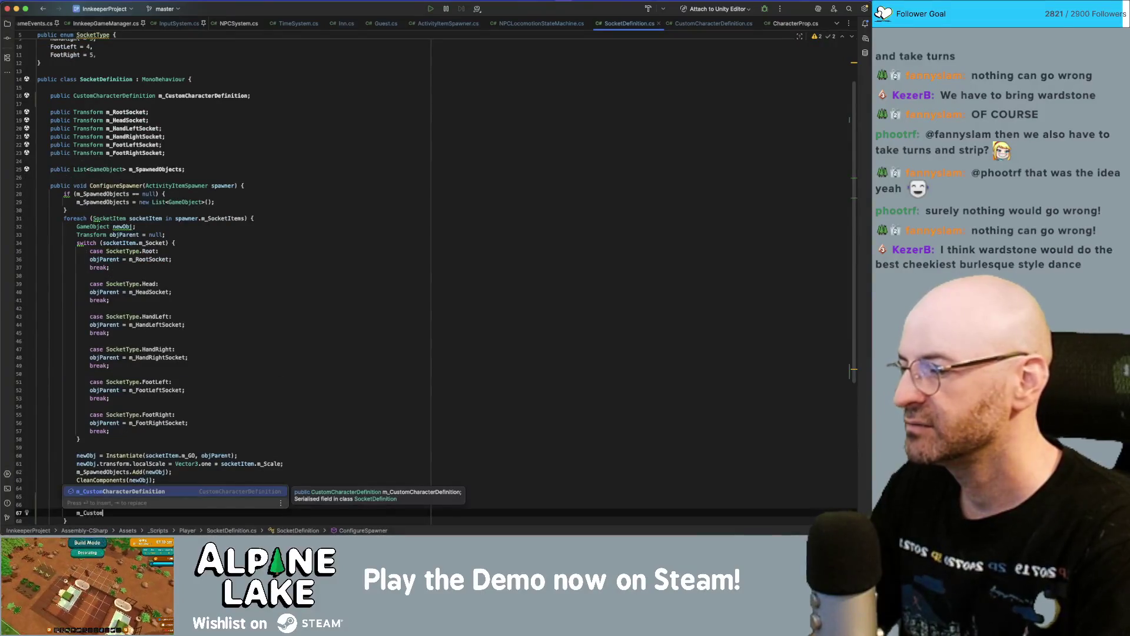
type("CharacterDefinition.a")
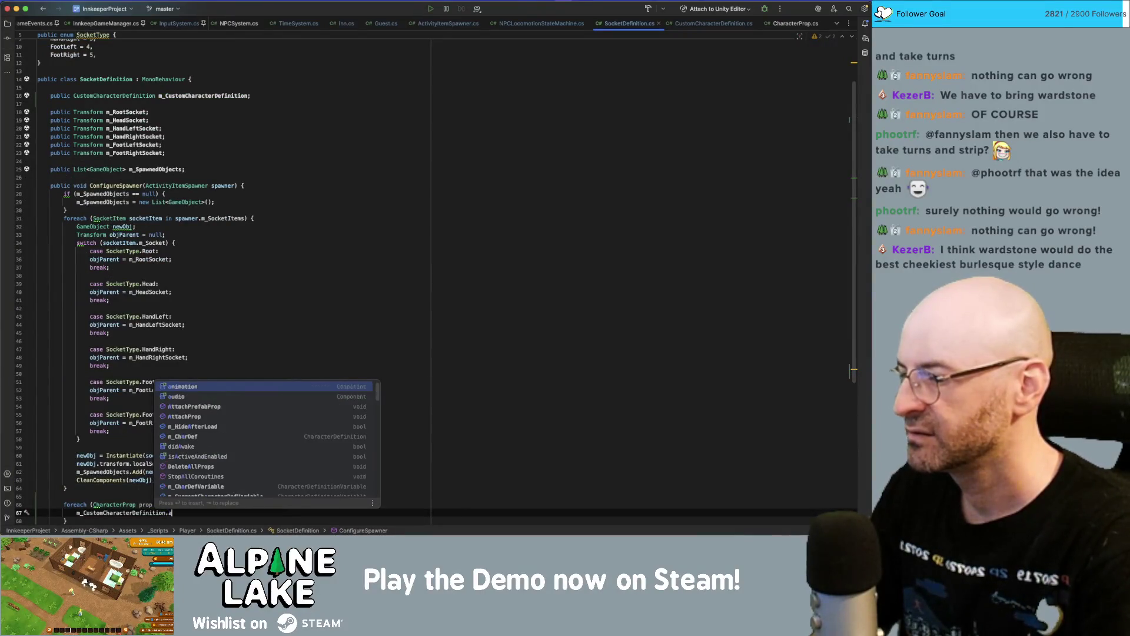
type("tta")
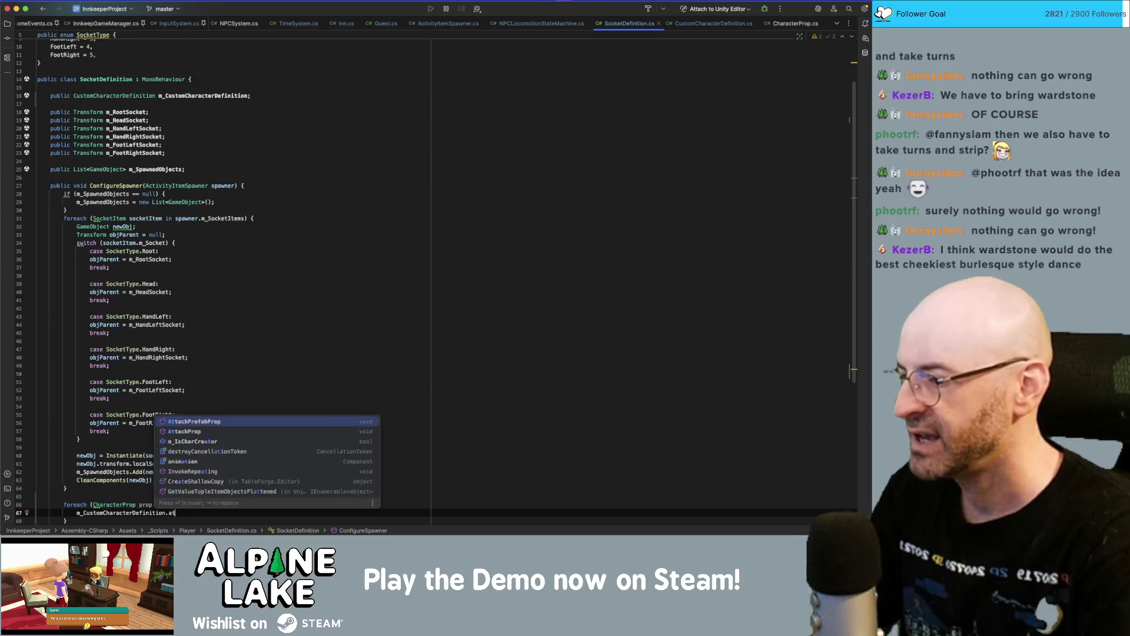
key("Down")
key("Return")
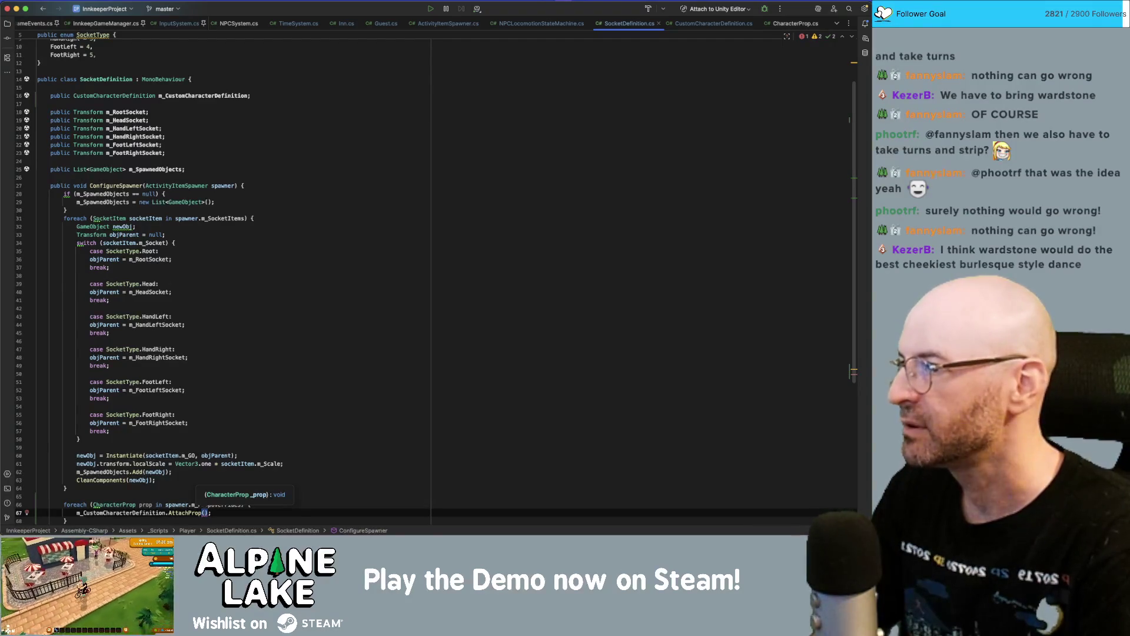
scroll(296, 208, "down", 3)
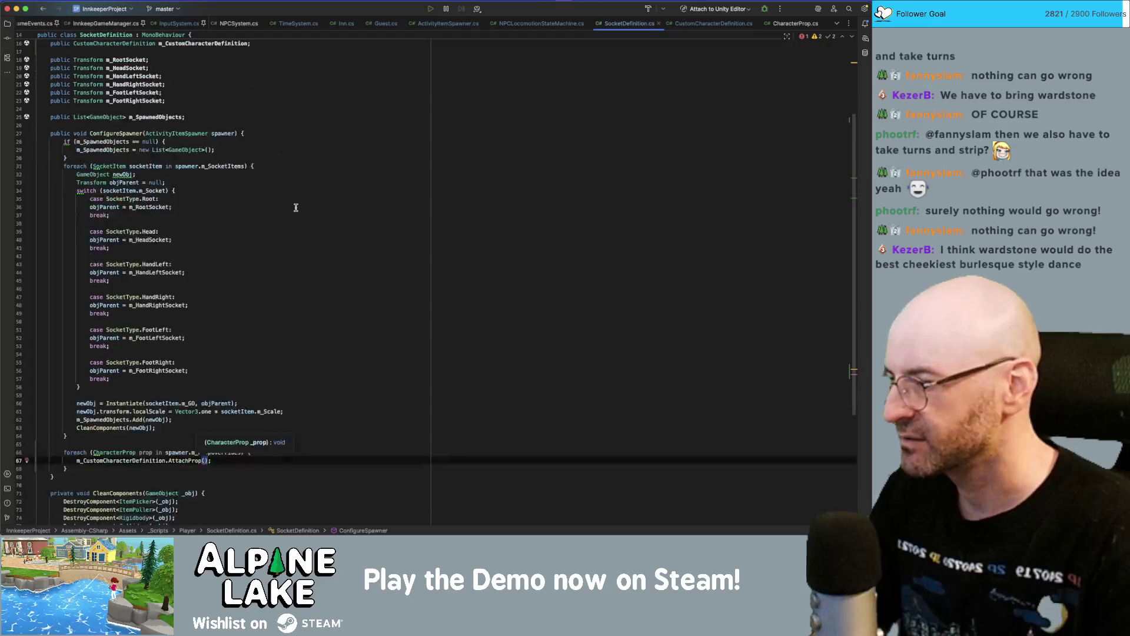
type("prop")
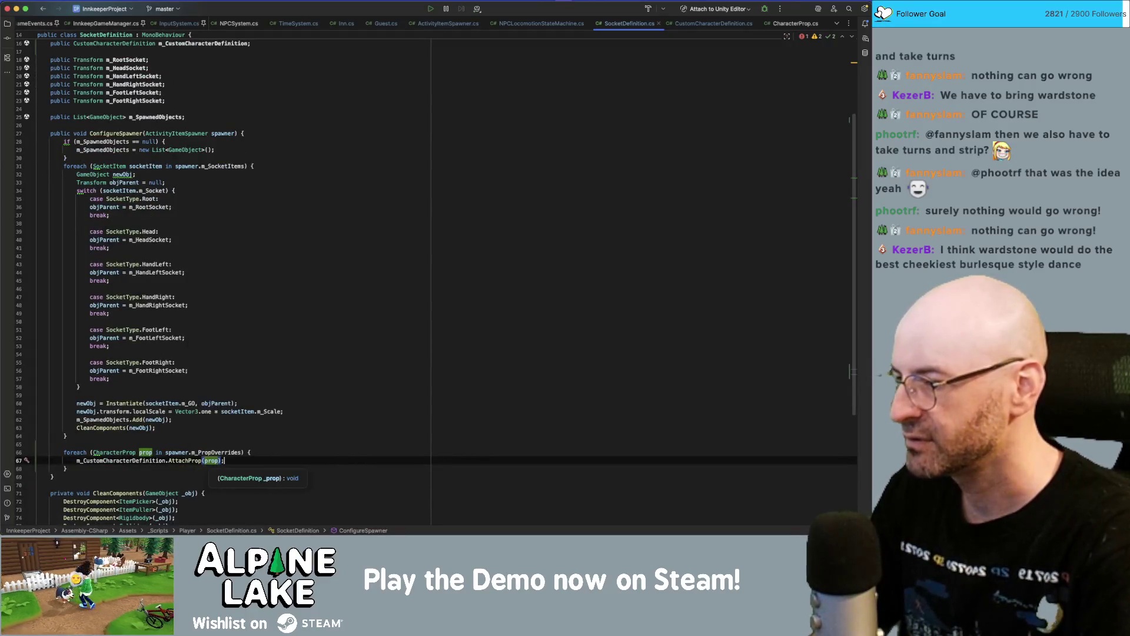
scroll(283, 257, "down", 1)
scroll(283, 257, "down", 5)
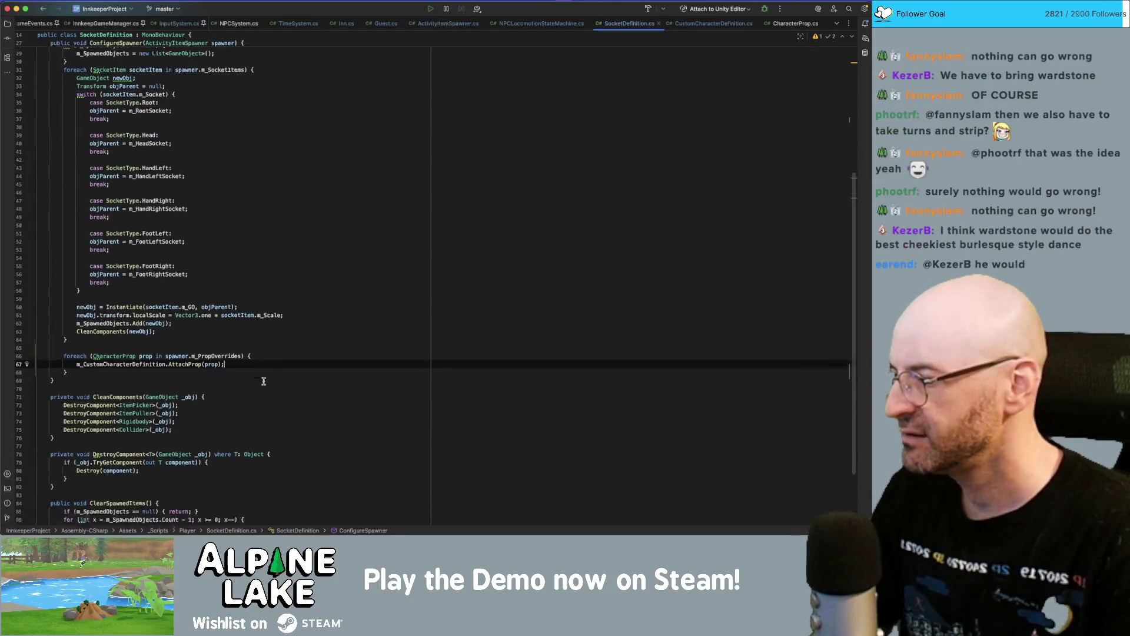
scroll(219, 420, "down", 2)
- After m_SpawnedObjects.Clear(), add a m_CustomCharacterDefinition.OverwriteCharWithCache(); call
left_click(192, 479)
key("Down")
key("End")
key("Return")
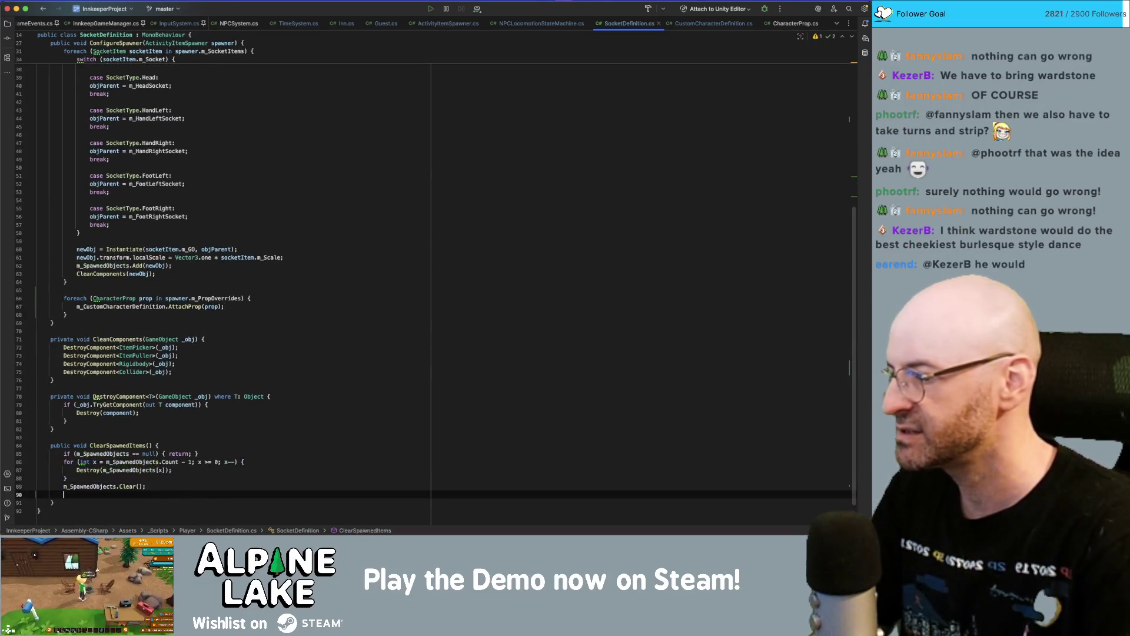
key("Return")
type("m_Cust")
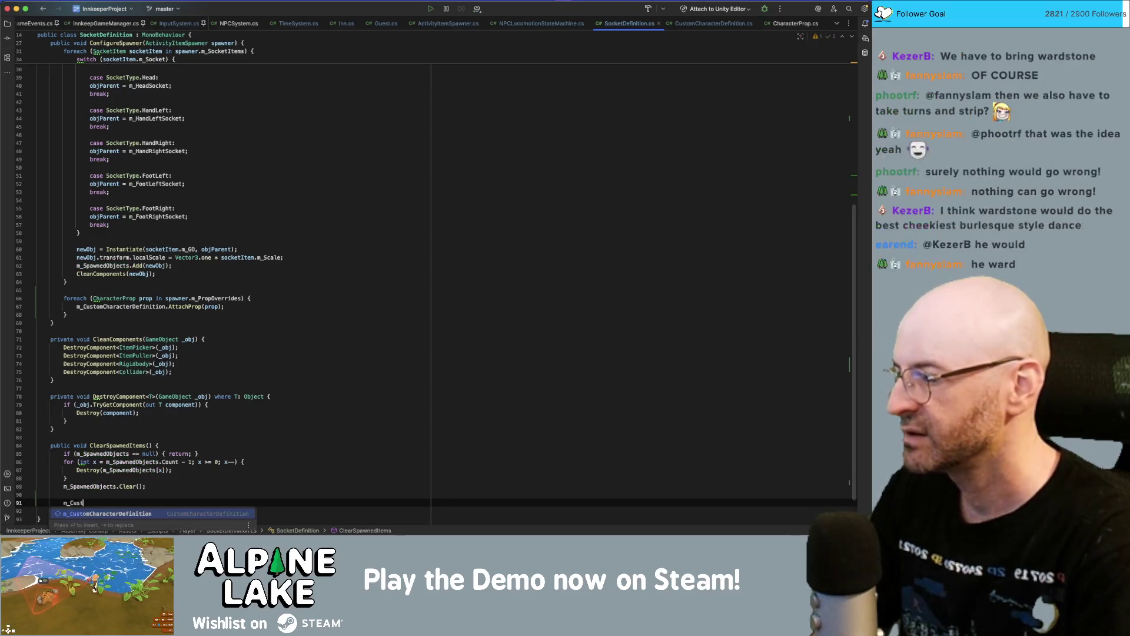
key("Return")
type(".")
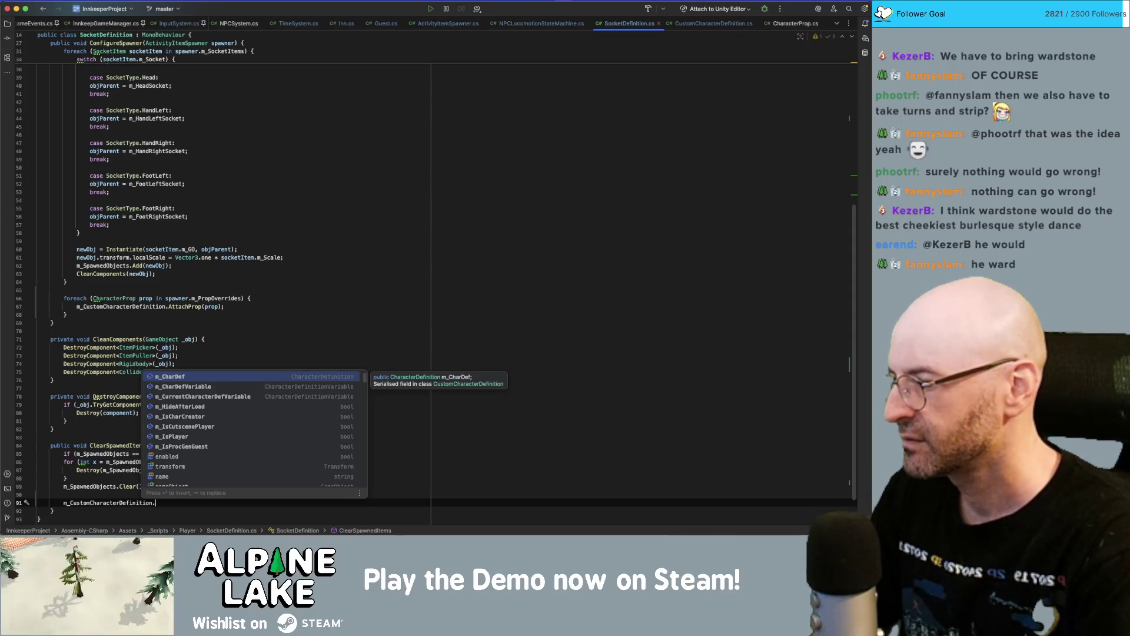
type("Over")
key("Return")
type(";")
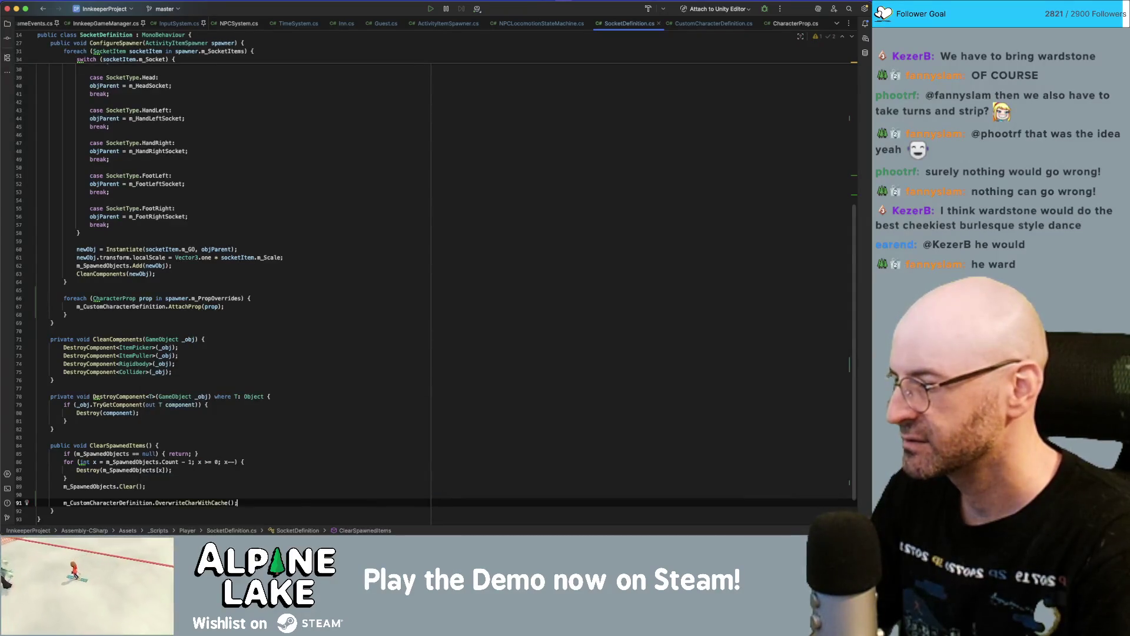
key("Return")
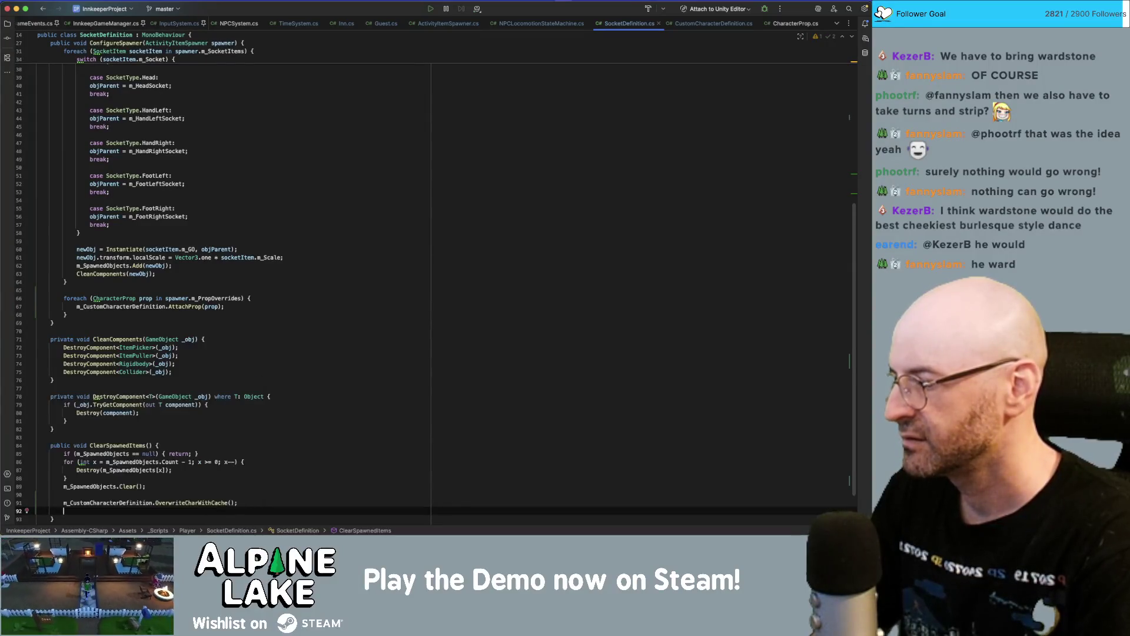
- Change the new call's method name to ResetCharacter
left_click(238, 502)
key("alt+shift+Left")
type("ResetCharacter")
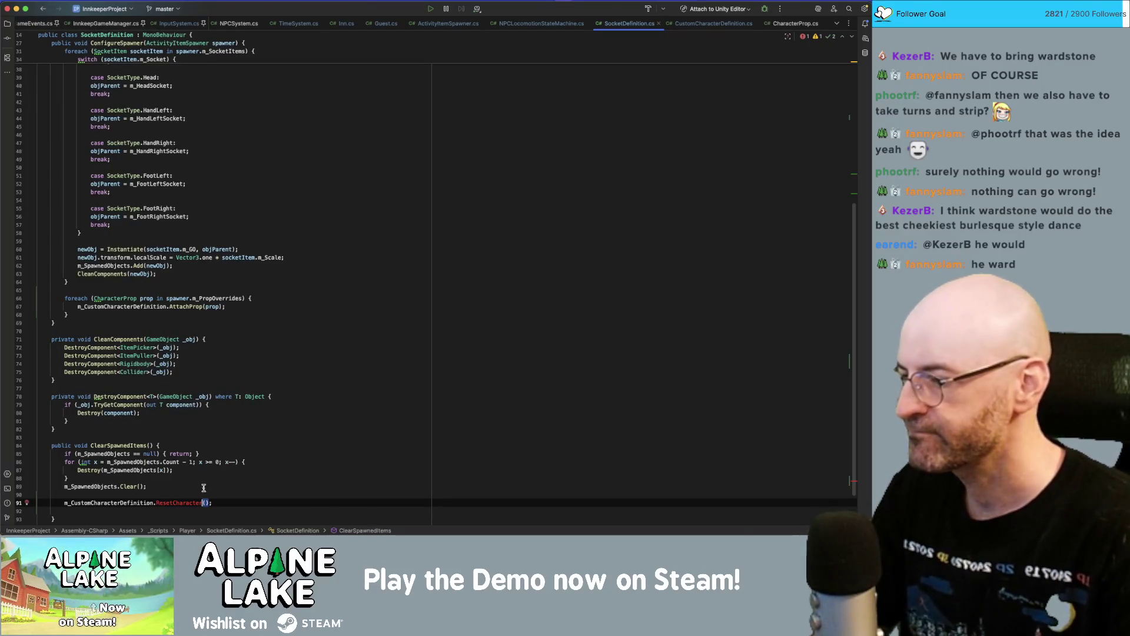
double_click(193, 502)
- In CustomCharacterDefinition.cs, declare public void ResetCharacter() below OverwriteCharWithCache
left_click(725, 23)
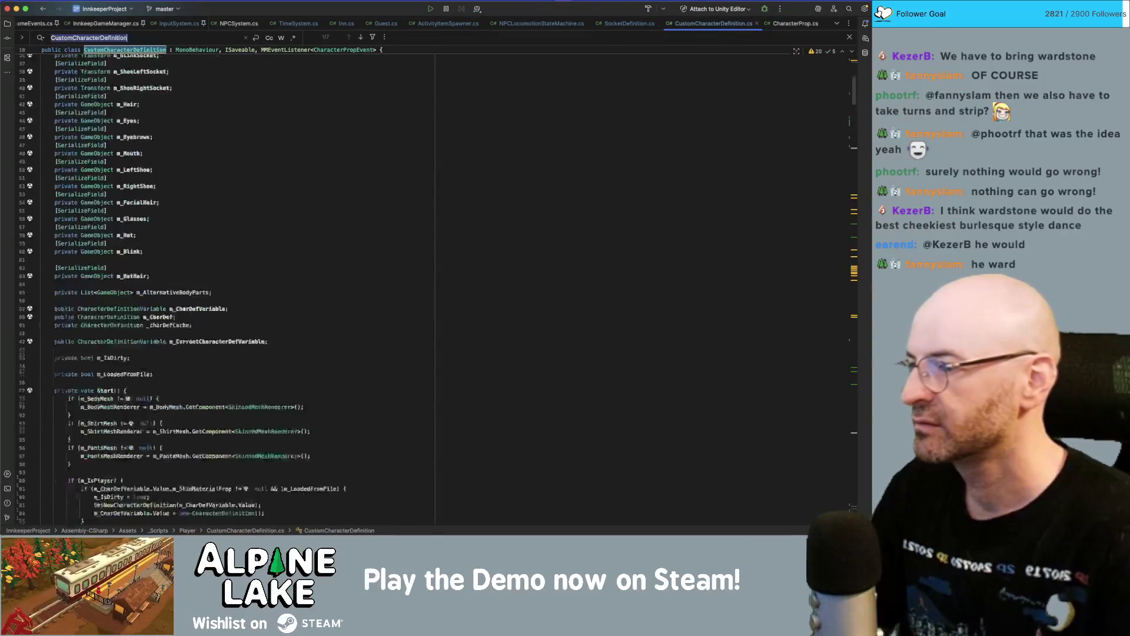
type("overr")
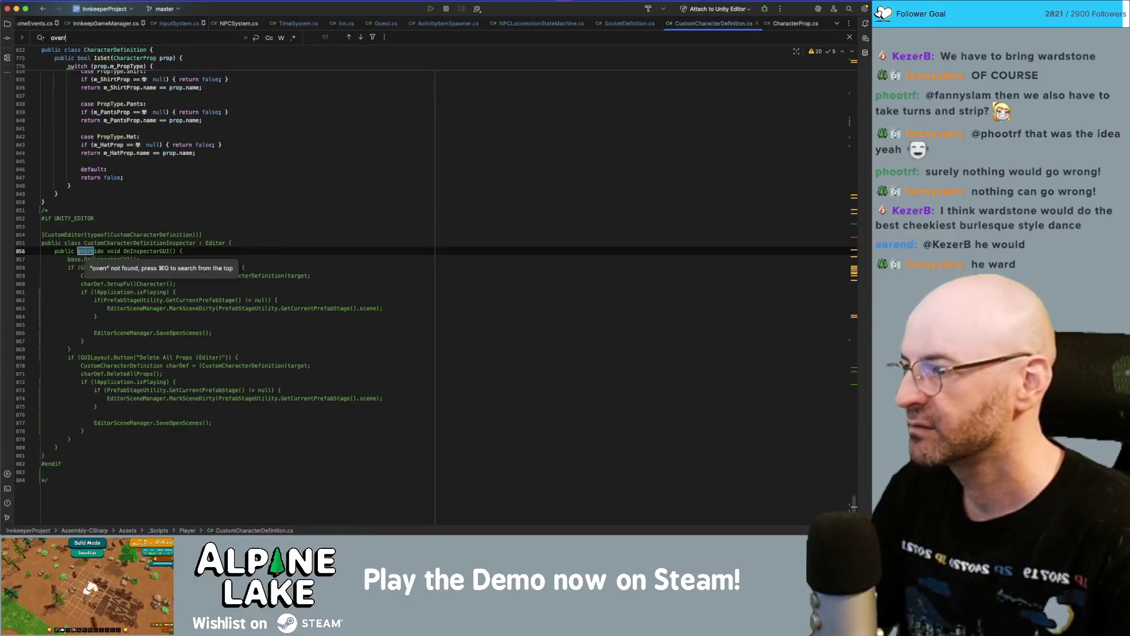
key("BackSpace")
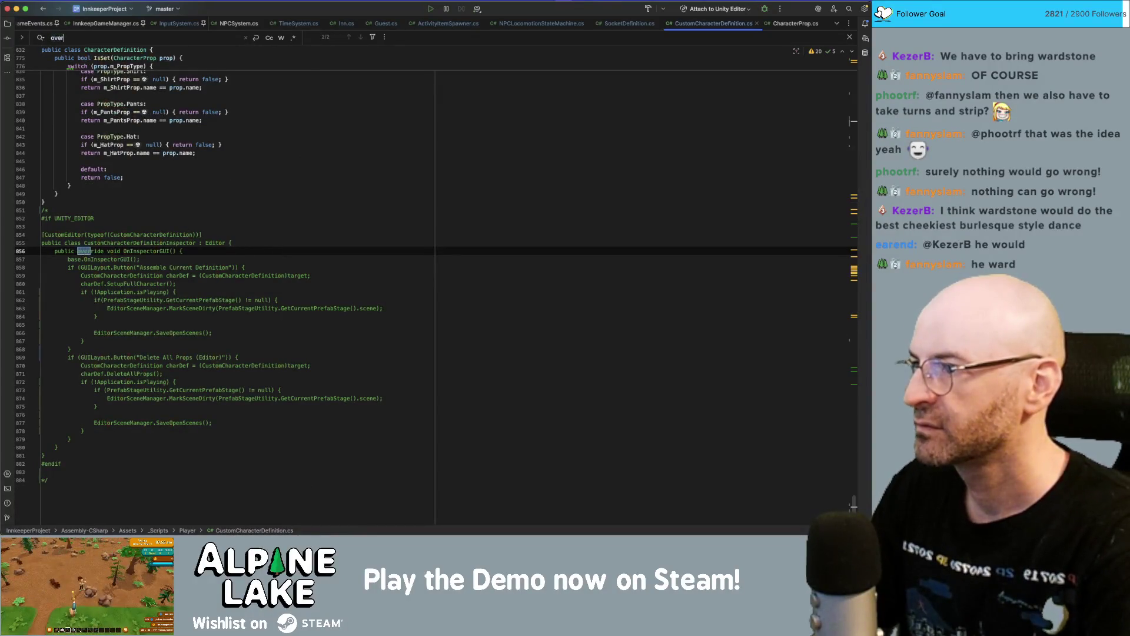
type("wr")
left_click(59, 250)
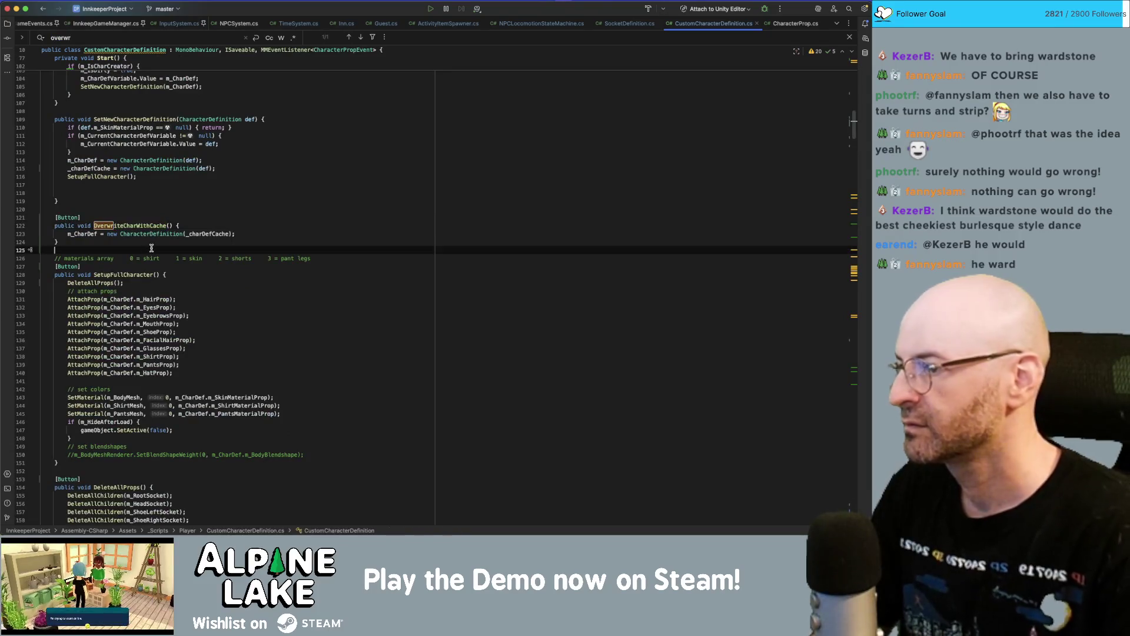
key("Return")
key("Return")
type("public void ")
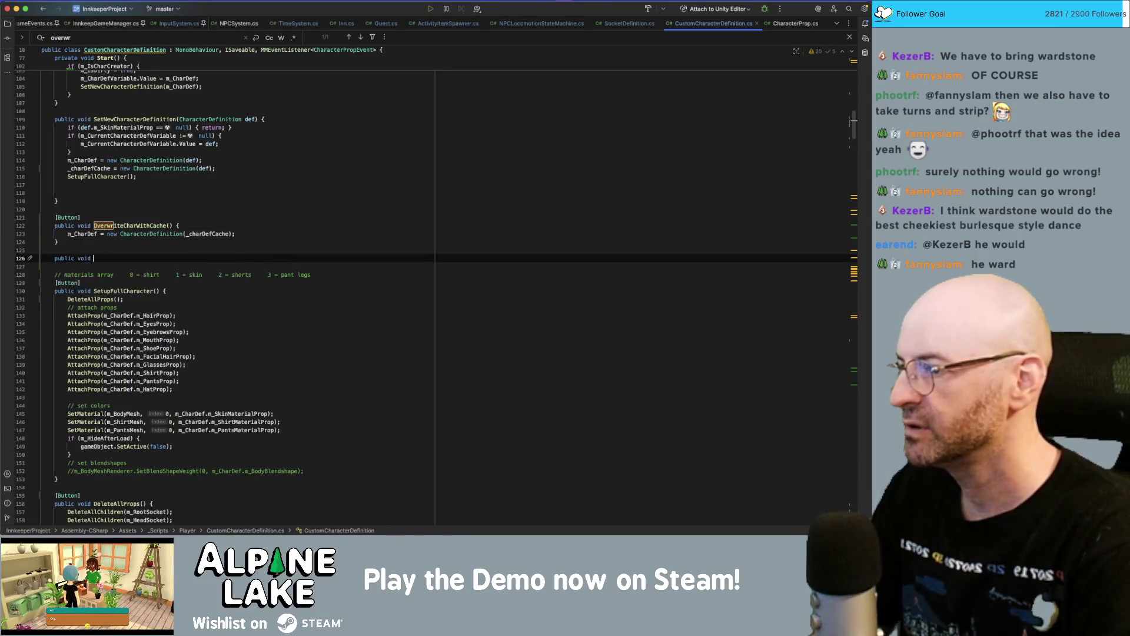
type("ResetCharacter() {")
key("Return")
- Fill ResetCharacter's body with OverwriteCharWithCache(); followed by SetupFullCharacter
key("Up")
key("Up")
key("Up")
left_click(113, 225)
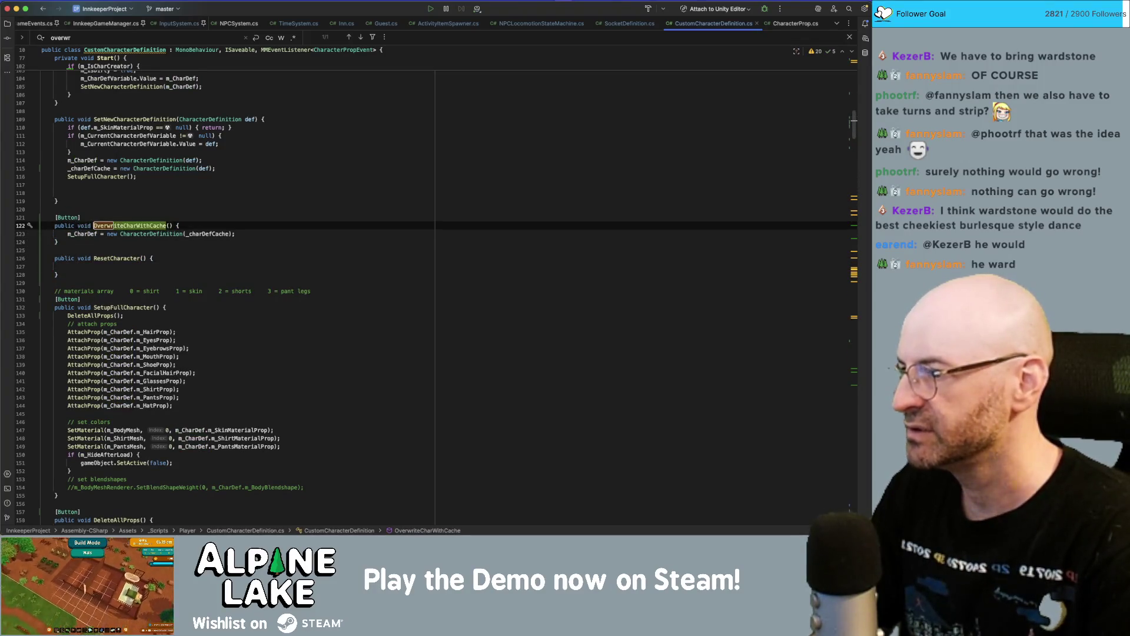
key("alt+Up")
key("super+c")
key("Down")
key("Down")
key("Down")
key("super+v")
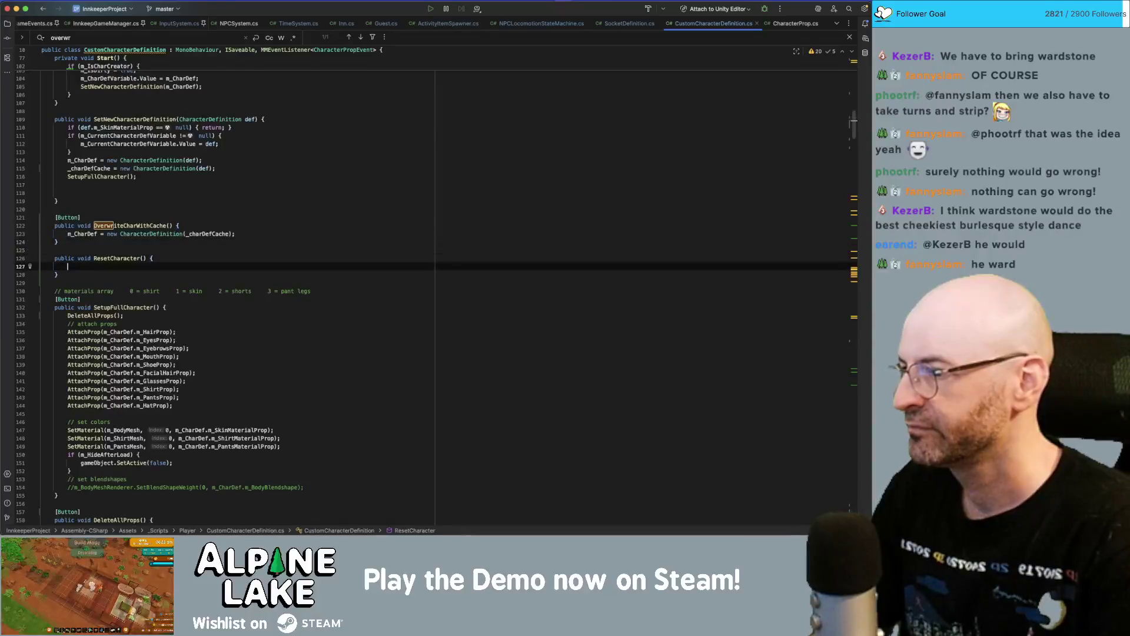
type(");")
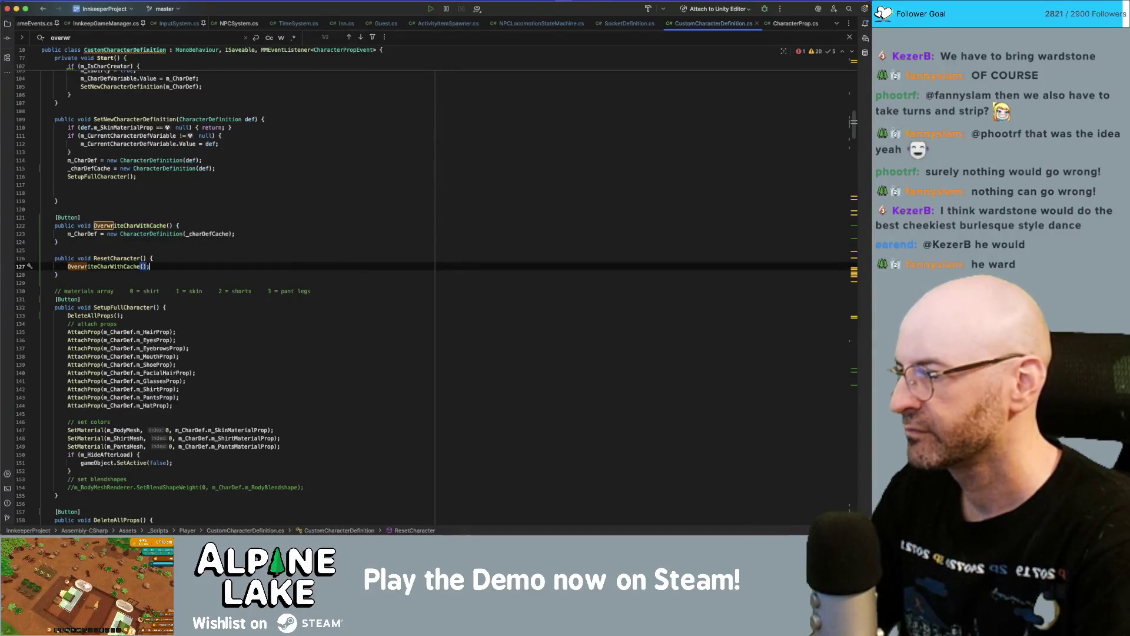
key("Return")
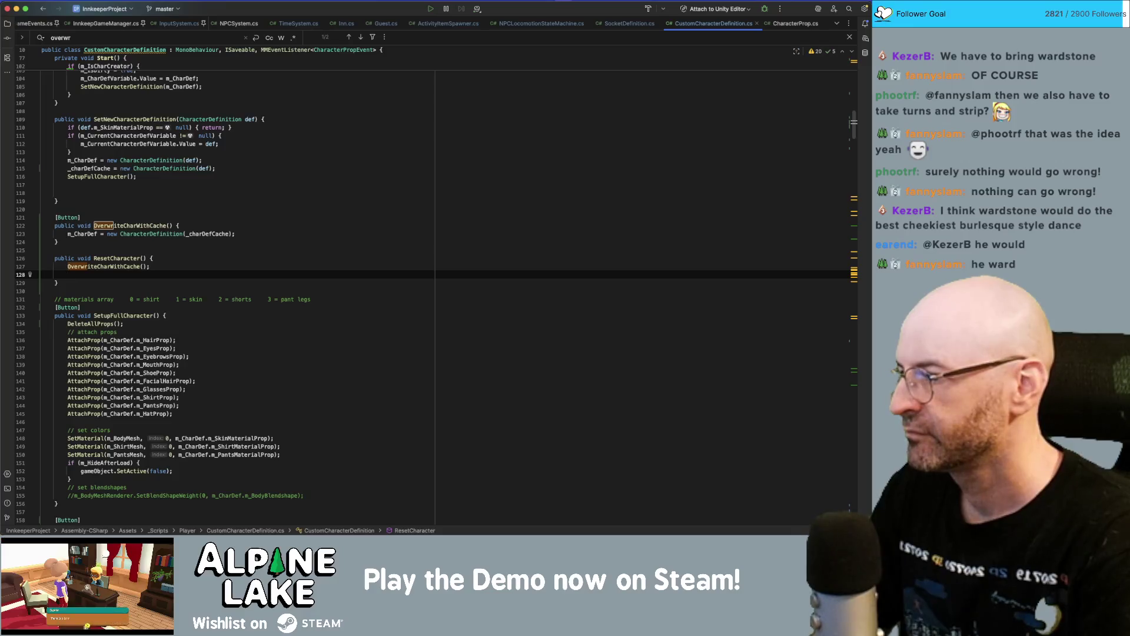
type("SetupFullCharacter();")
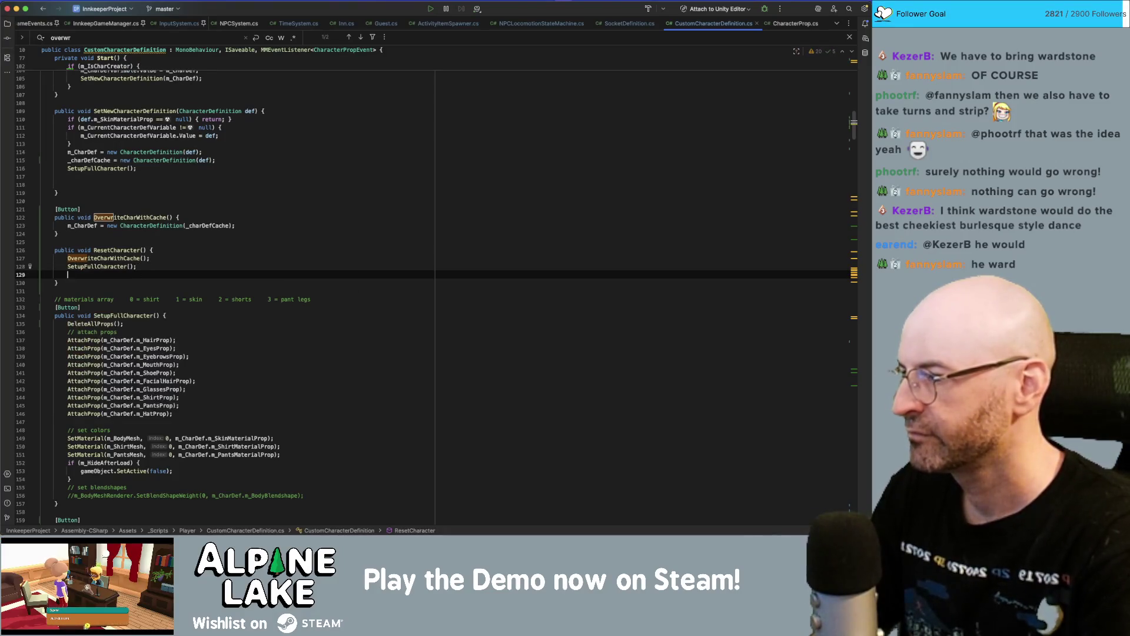
scroll(436, 294, "down", 1)
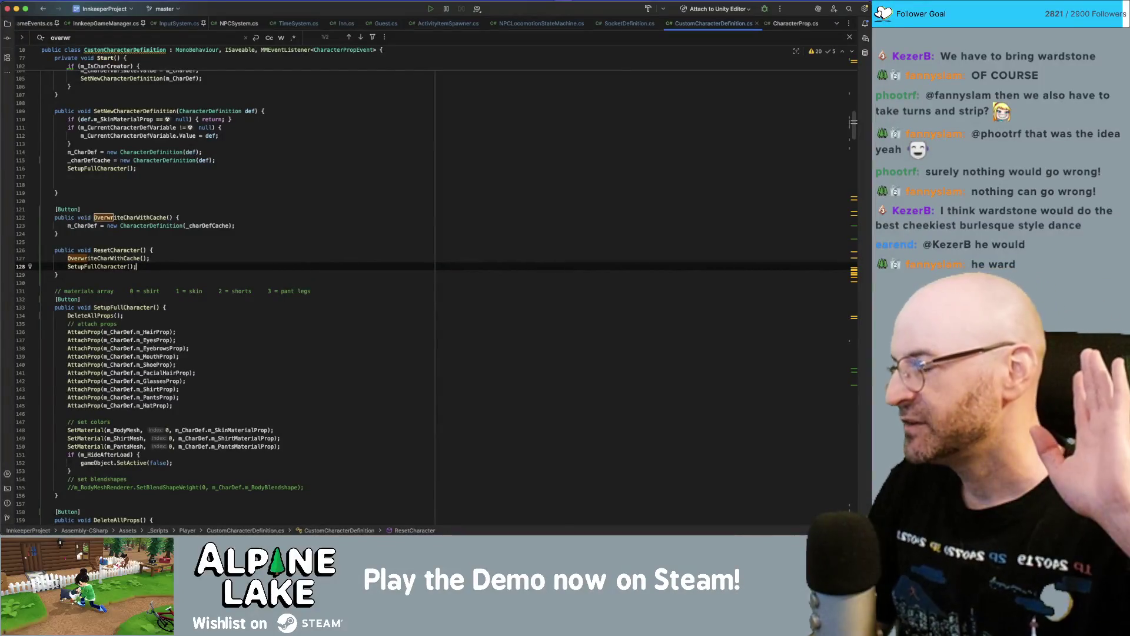
left_click(308, 218)
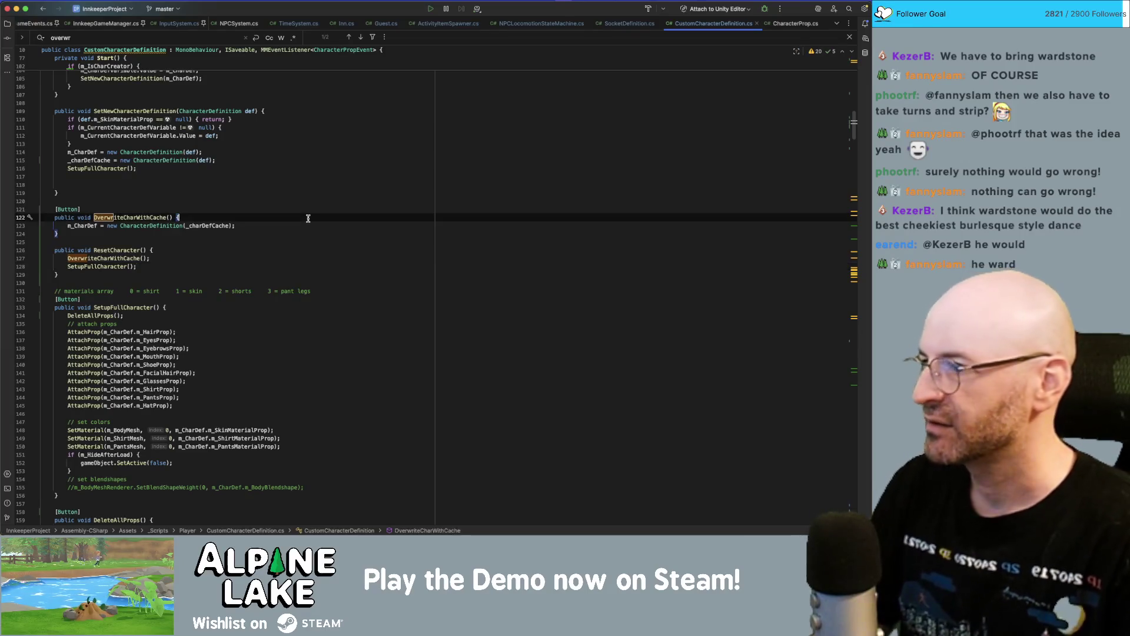
key("super+Tab")
key("super+Tab")
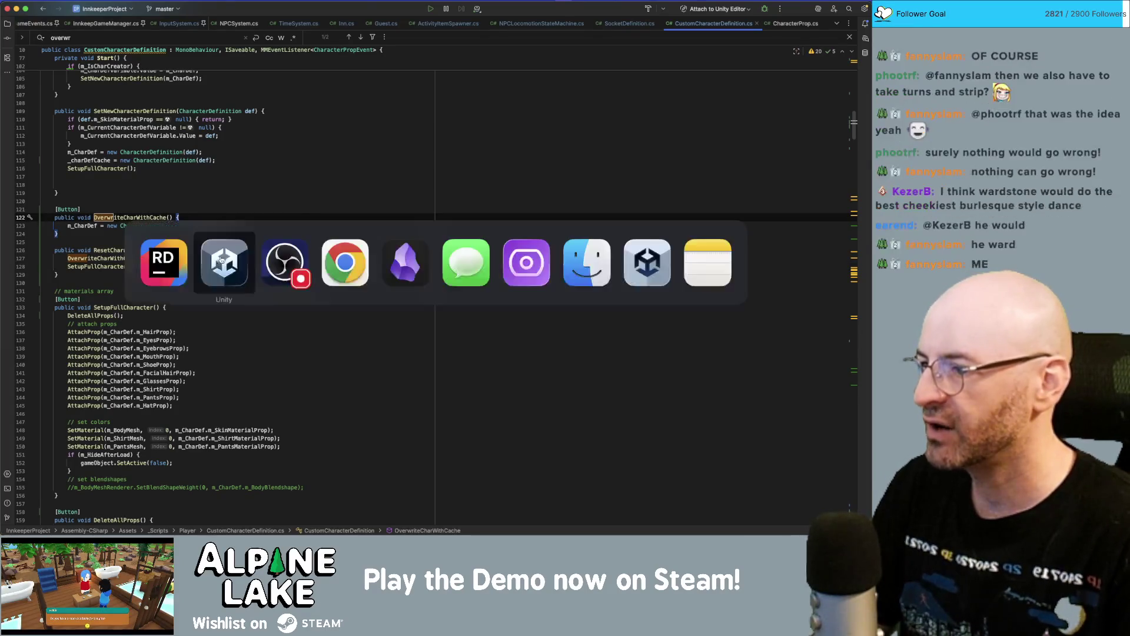
key("super+Tab")
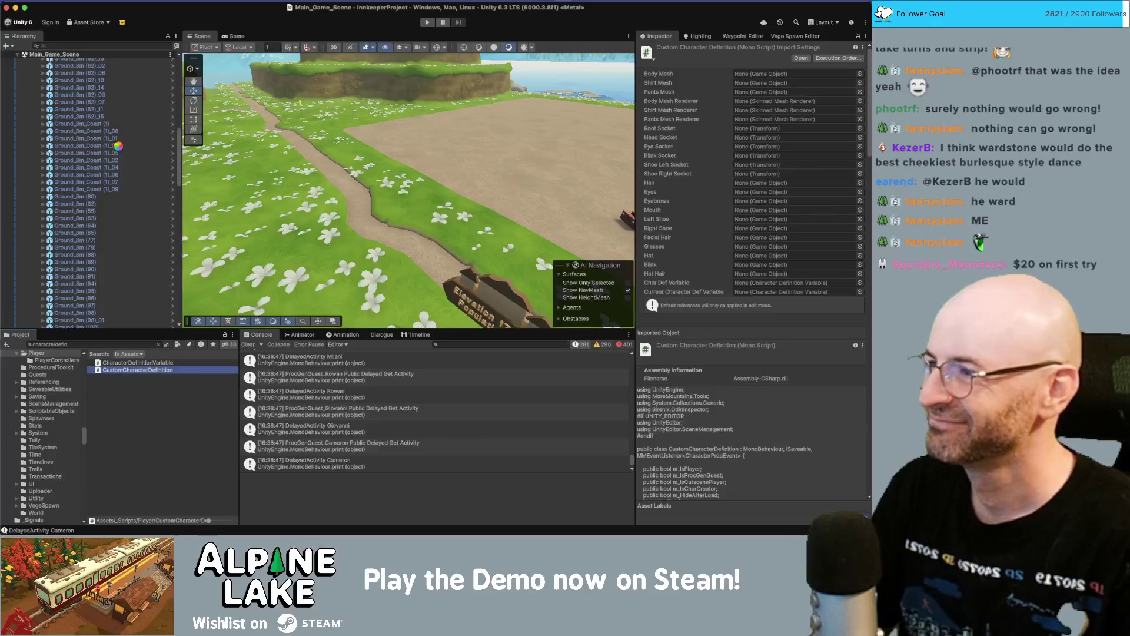
- Search the Project window for 'iso' and open the IsoPlayer prefab
left_click(159, 145)
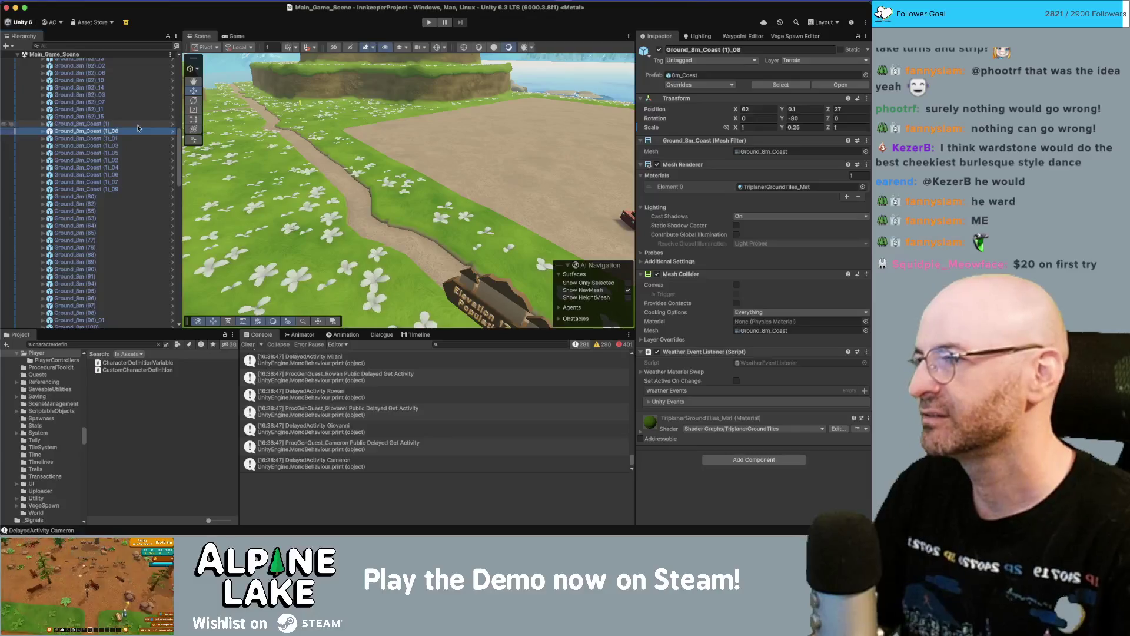
key("Left")
key("Left")
key("Left")
key("Left")
key("Left")
key("Left")
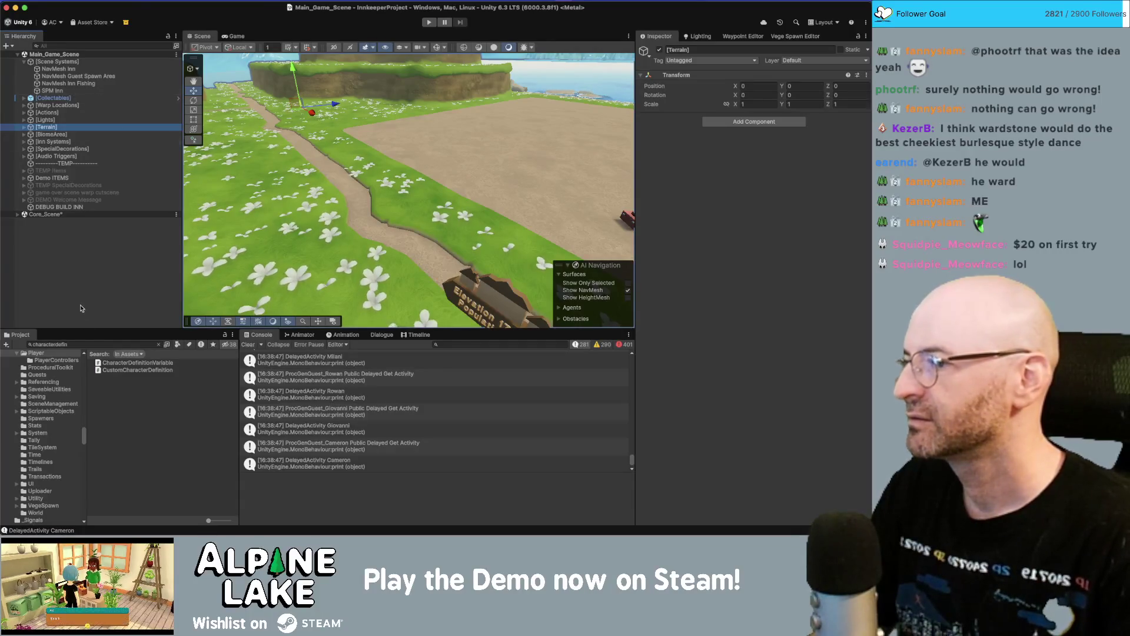
left_click(97, 344)
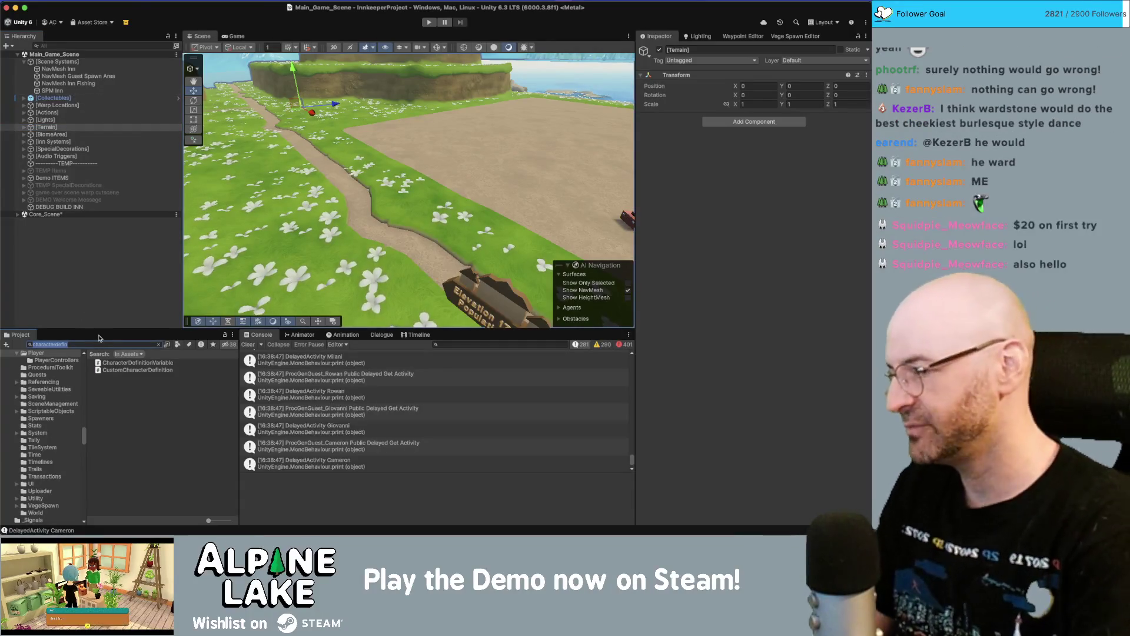
type("iso")
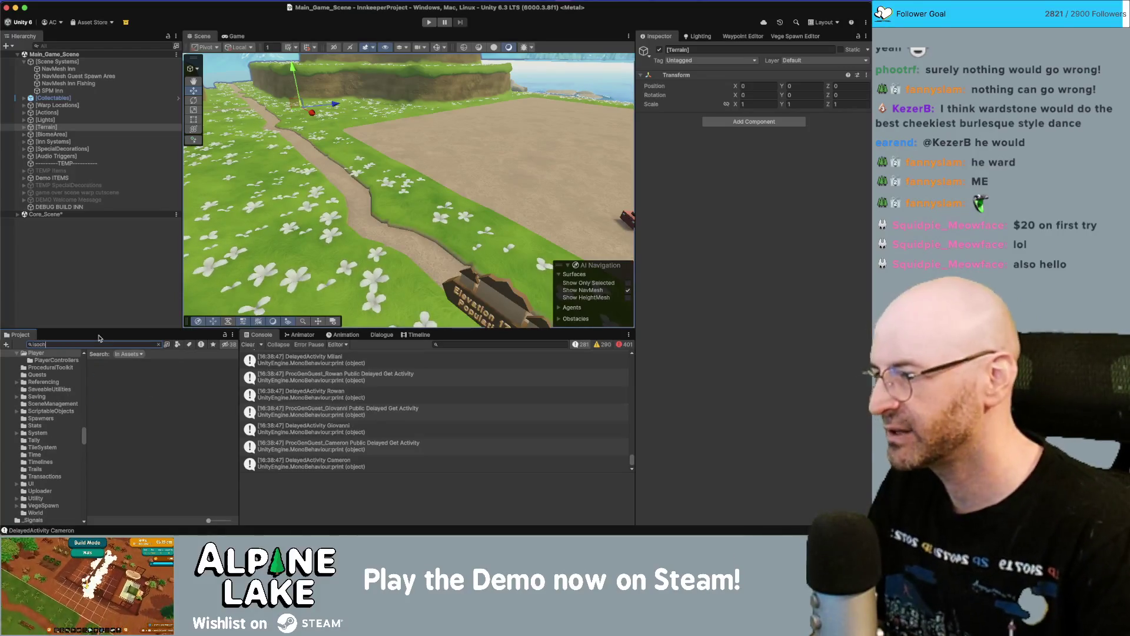
double_click(112, 363)
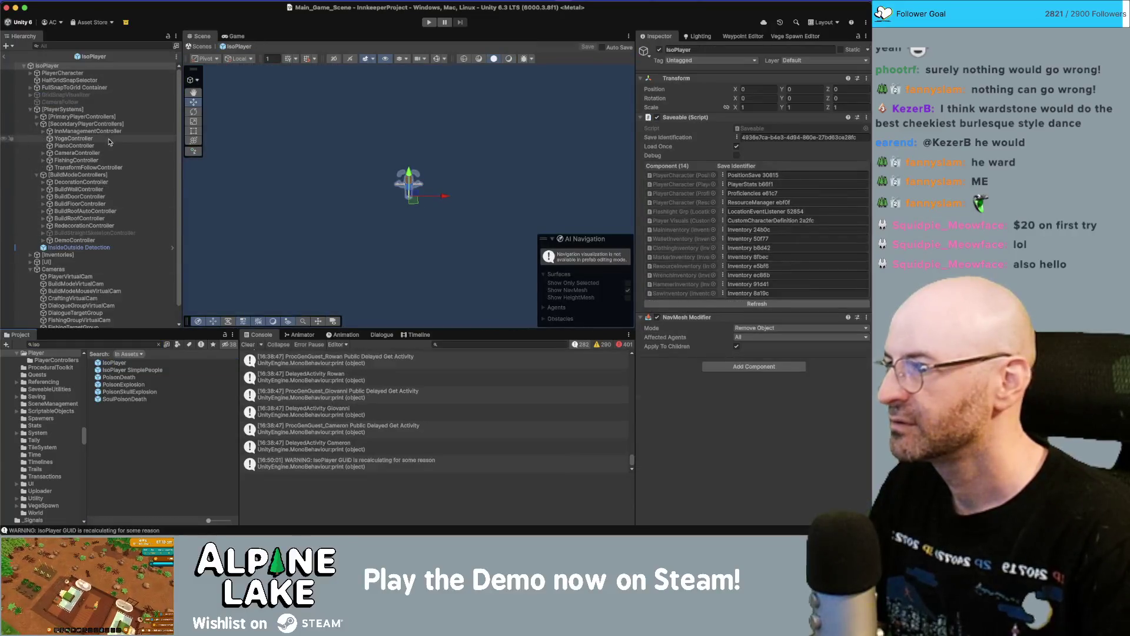
- Assign Player Visuals to PlayerCharacter's Socket Definition Custom Character Definition and save the IsoPlayer prefab
left_click(103, 109)
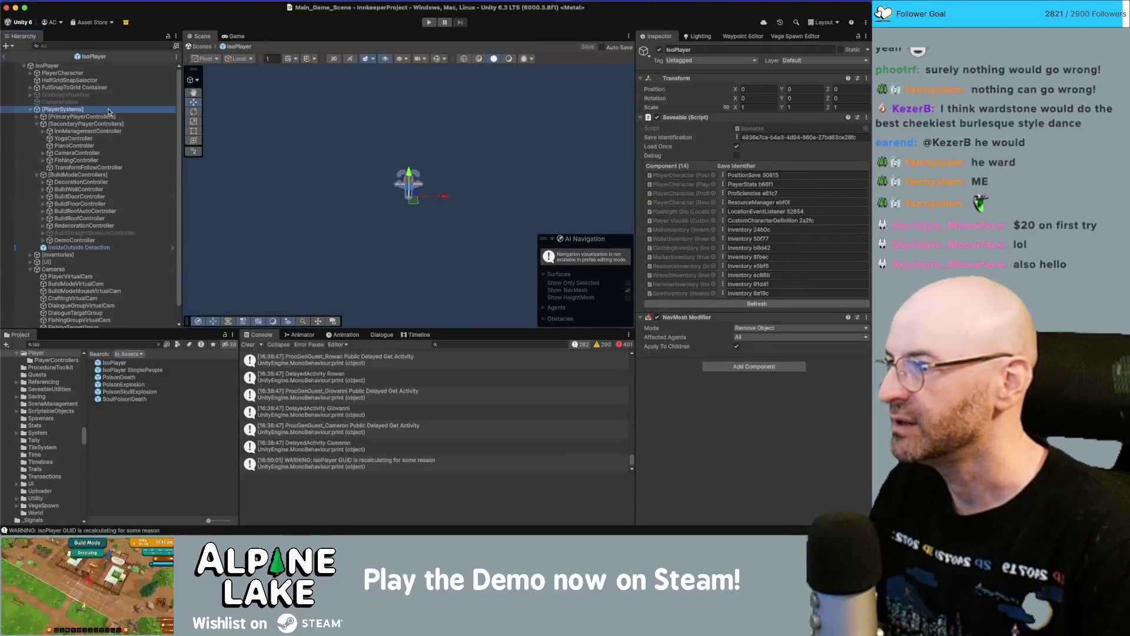
key("Home")
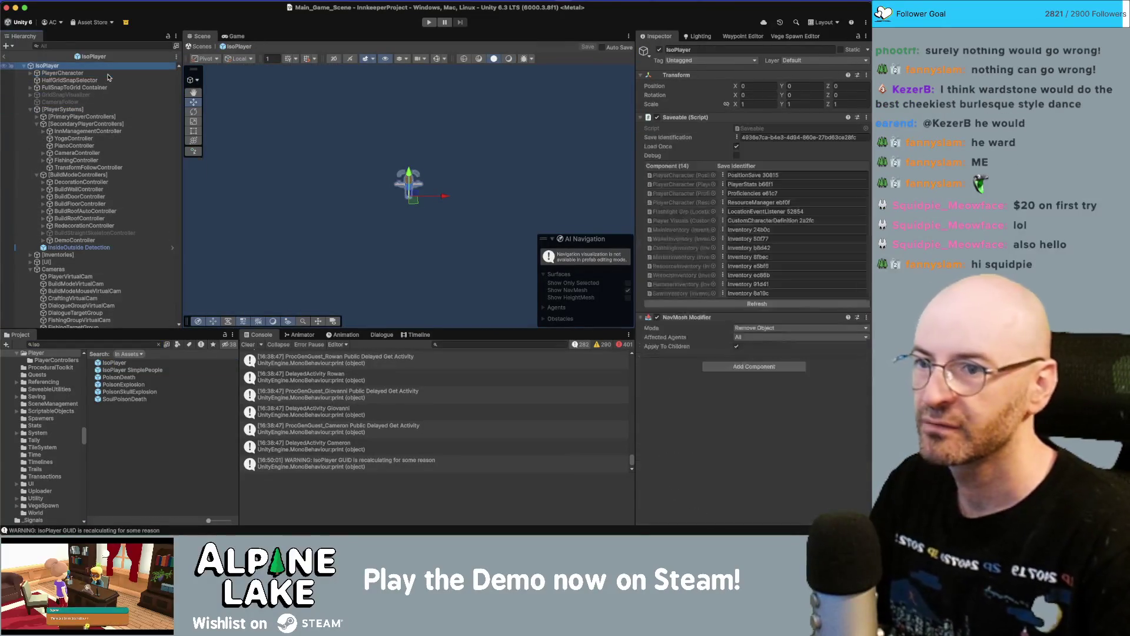
key("Down")
key("Right")
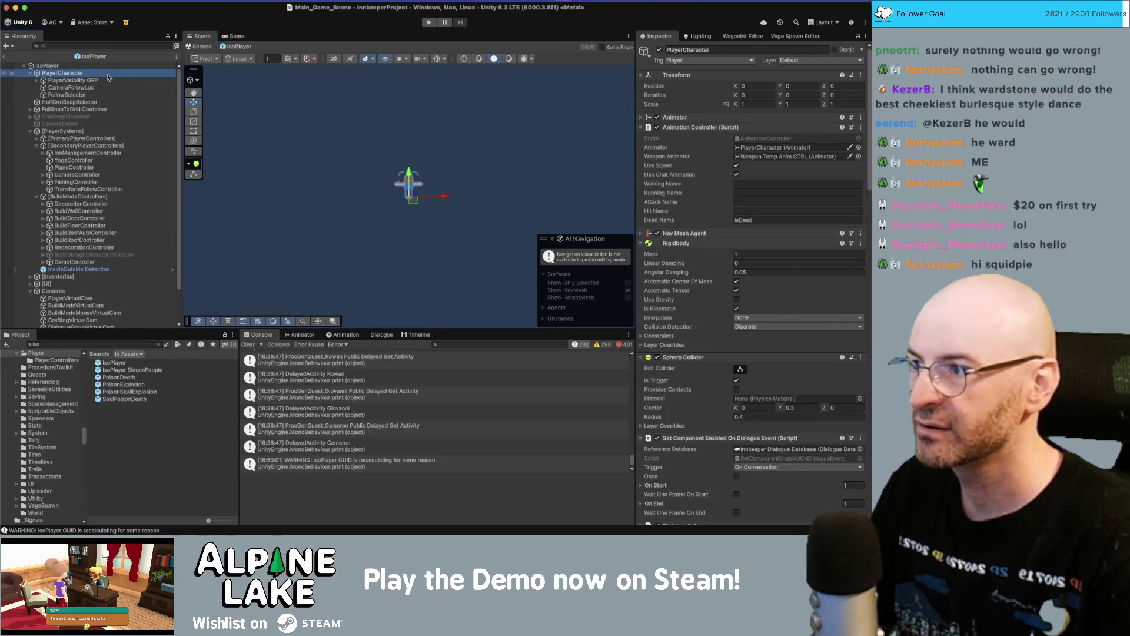
key("Down")
key("Down")
key("Up")
key("Right")
key("Down")
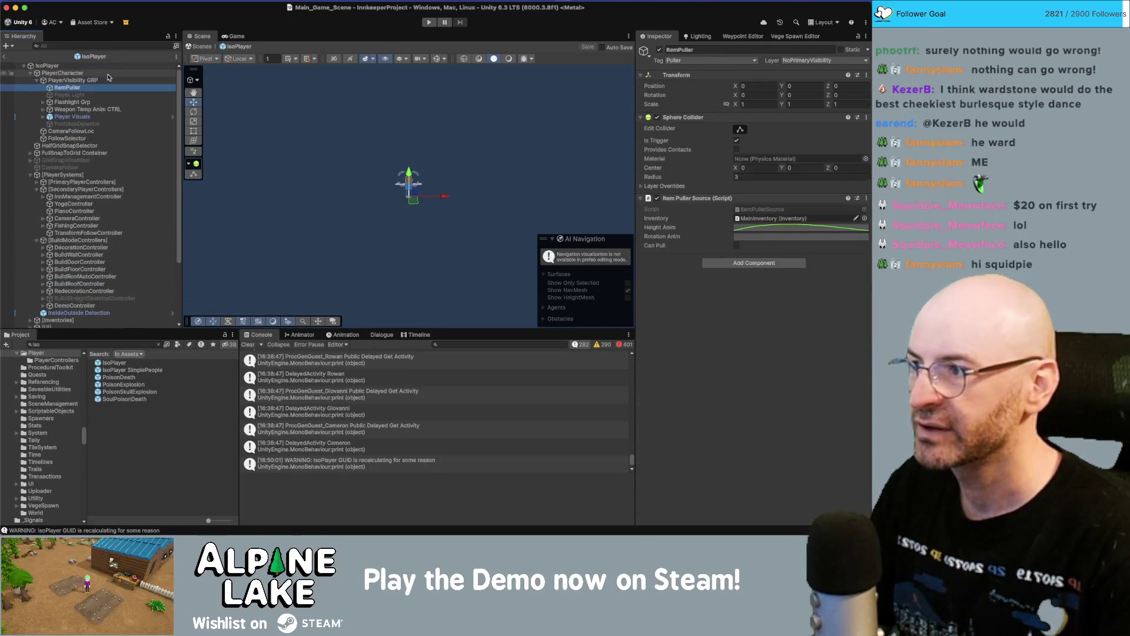
key("Down")
key("Down")
key("Down")
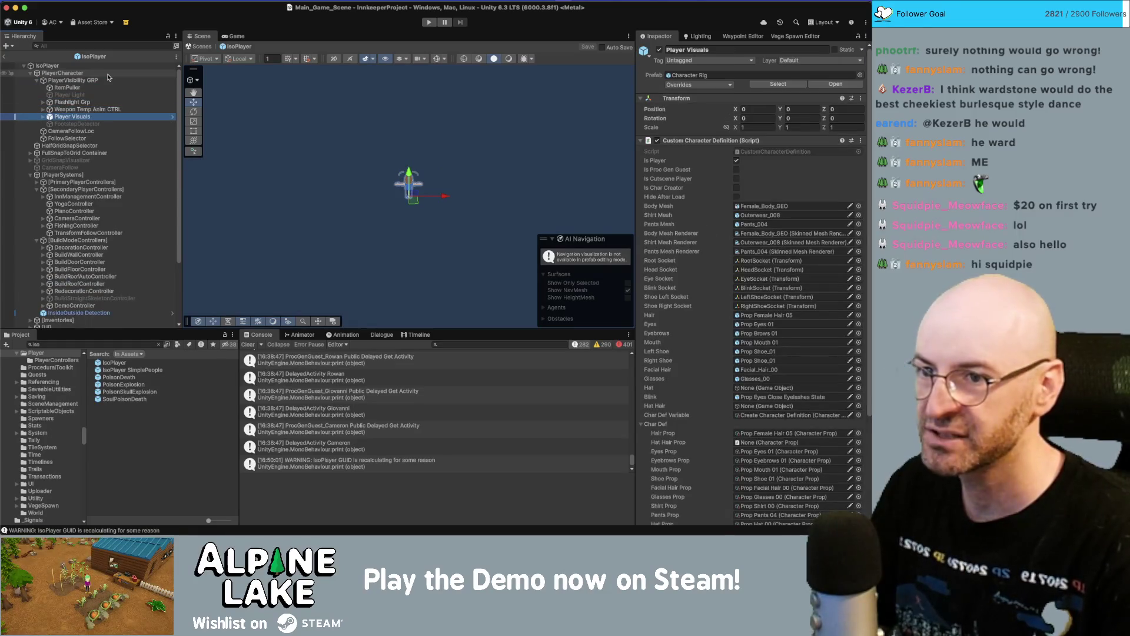
key("Right")
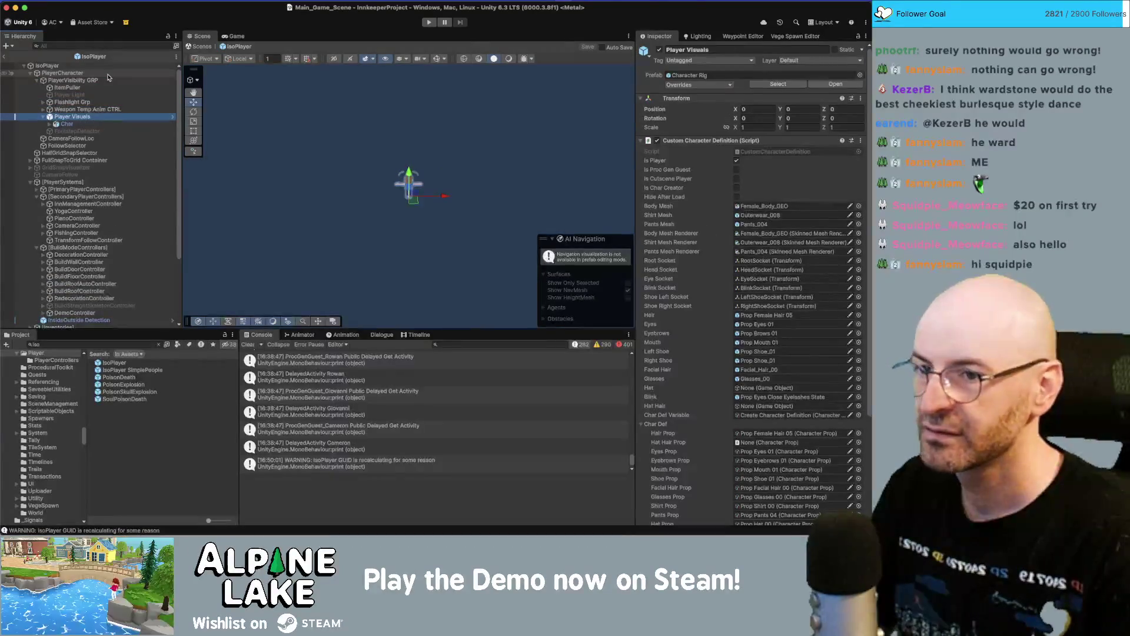
scroll(686, 179, "down", 5)
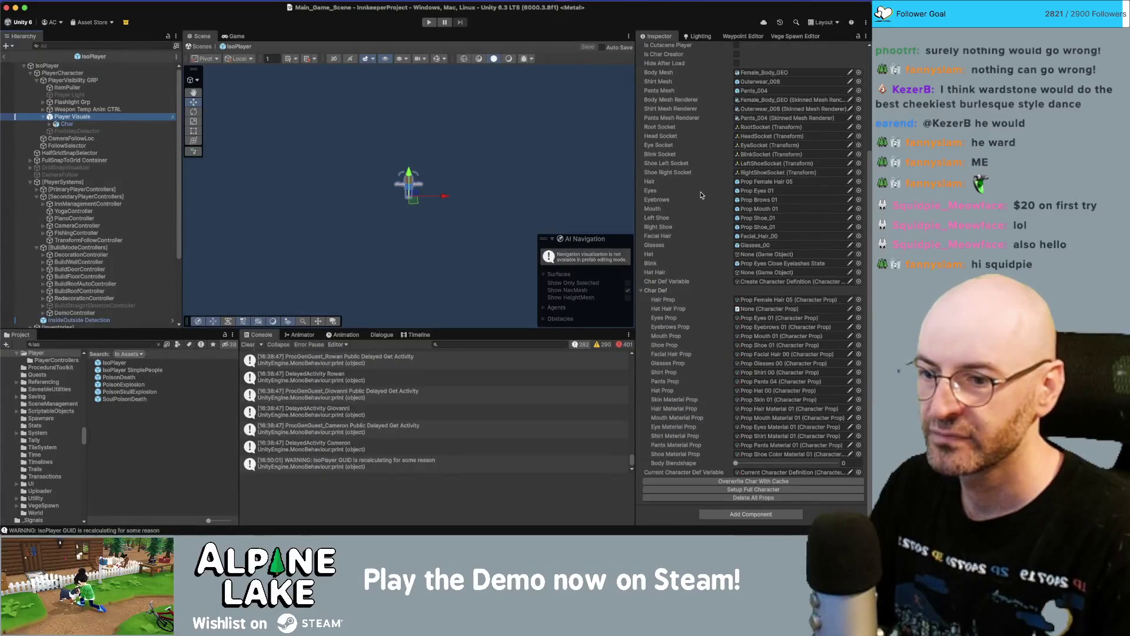
scroll(701, 195, "up", 5)
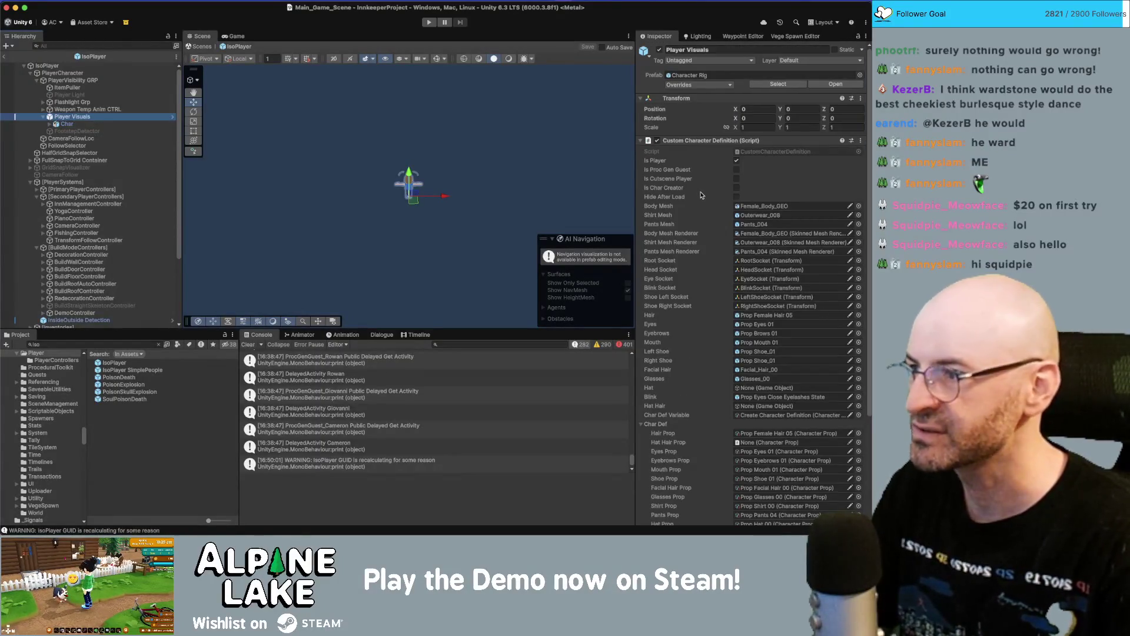
key("Up")
key("Up")
key("Up")
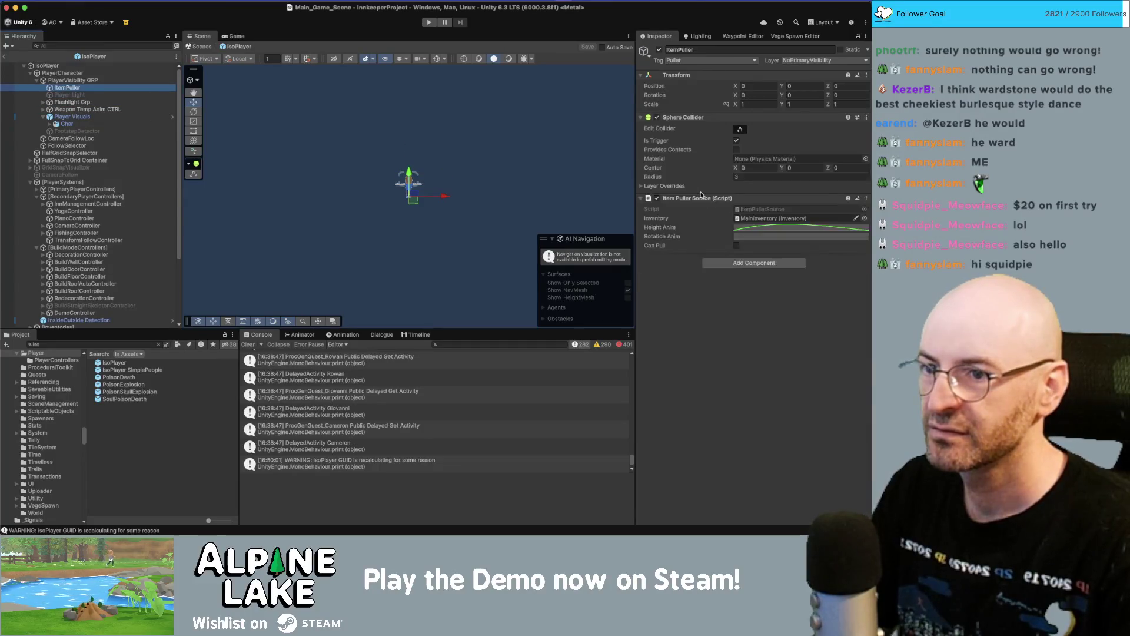
key("Up")
key("Up")
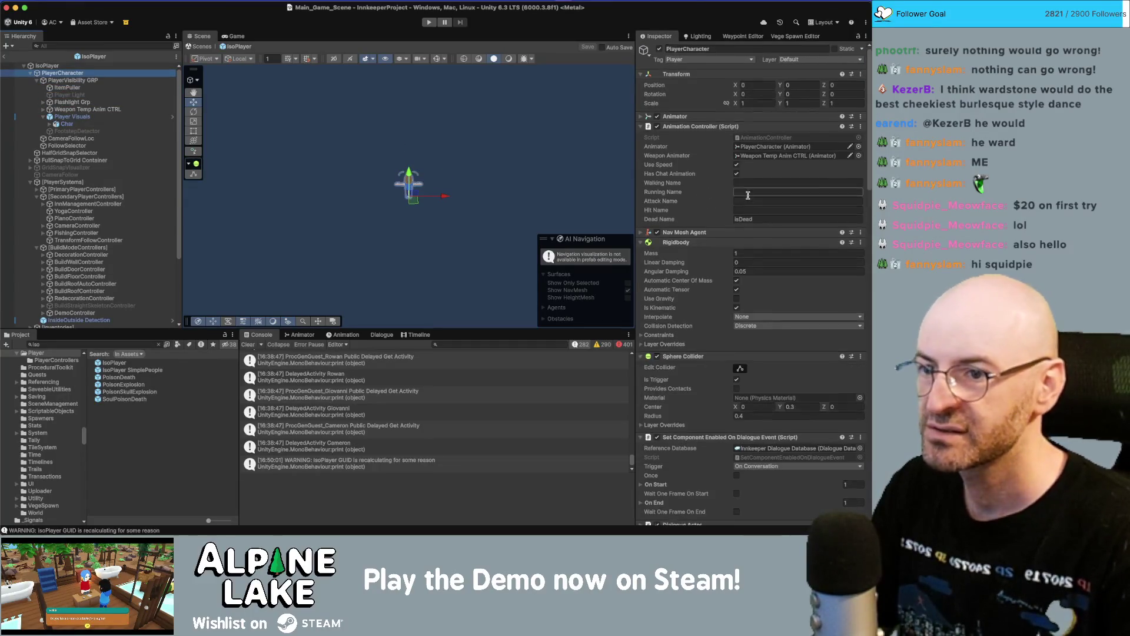
scroll(747, 194, "down", 15)
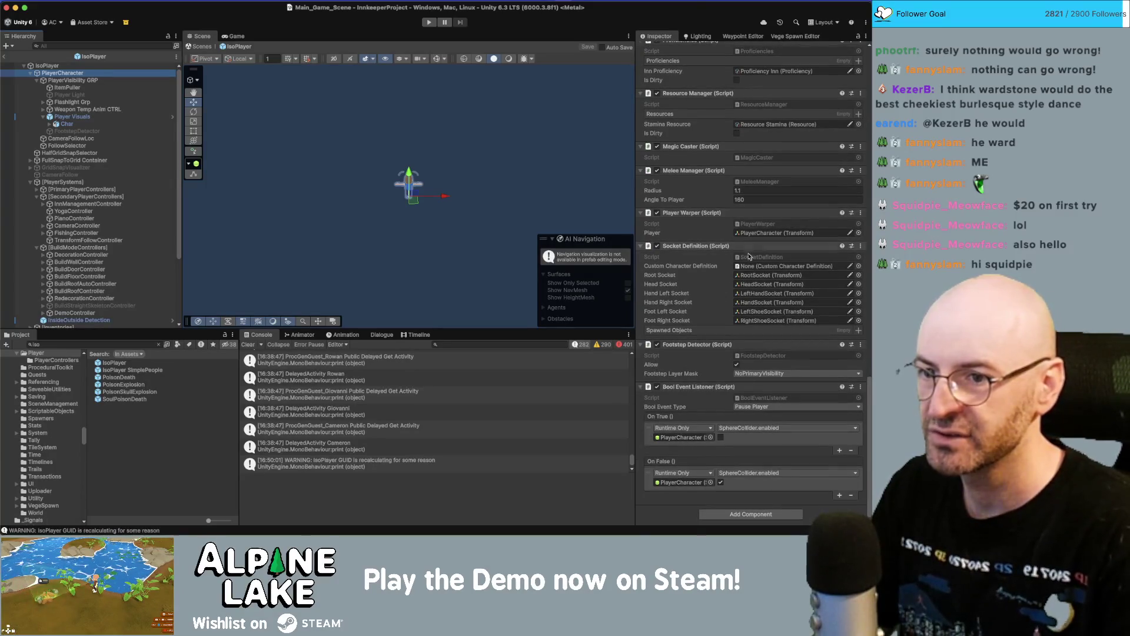
mouse_move(72, 117)
left_mouse_down()
mouse_move(242, 169)
mouse_move(776, 275)
mouse_move(783, 267)
left_mouse_up()
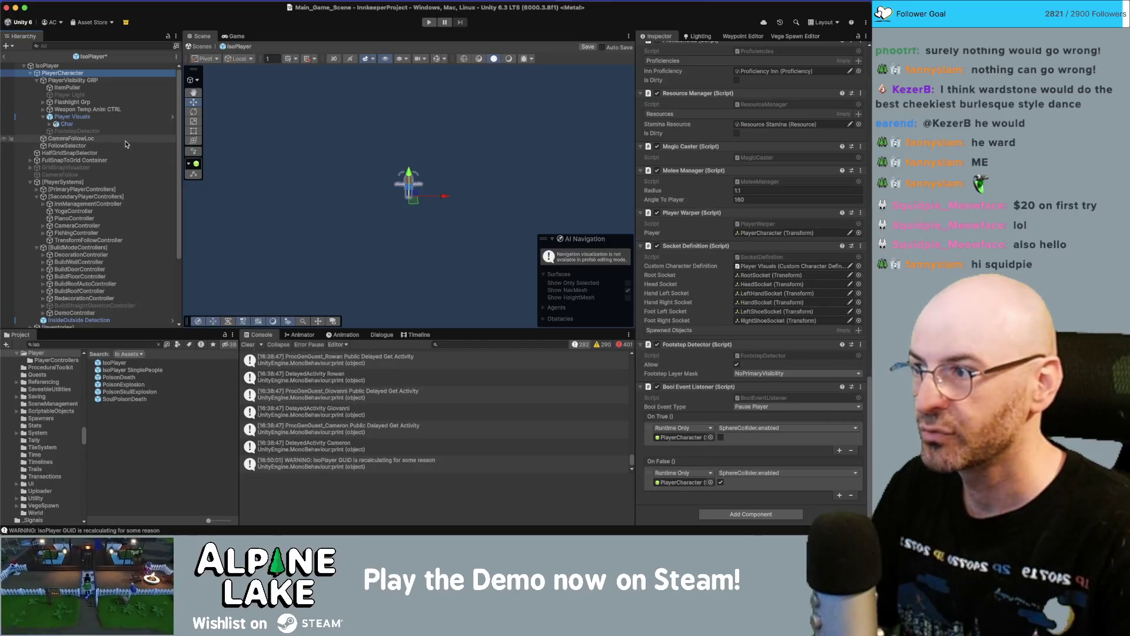
key("super+s")
- Search the project for 'generic' and select the _Basic_Generic prefab
left_click(61, 344)
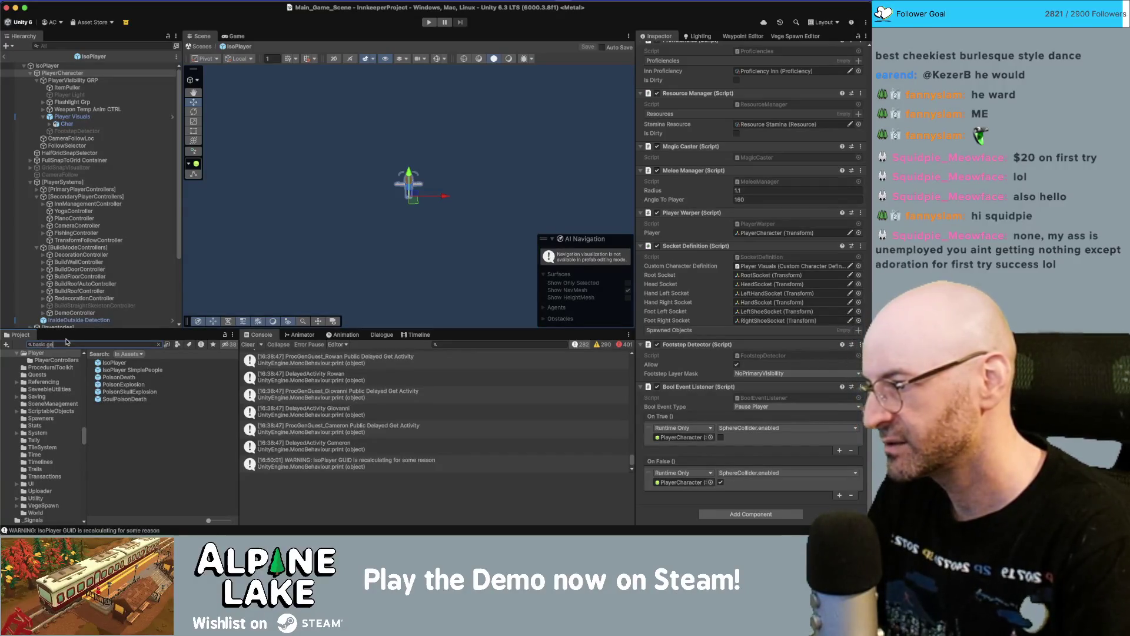
type("neric")
left_click(123, 365)
- Open _Basic_Generic and set its Socket Definition's Custom Character Definition to NPC Visuals
double_click(123, 365)
left_click(125, 72)
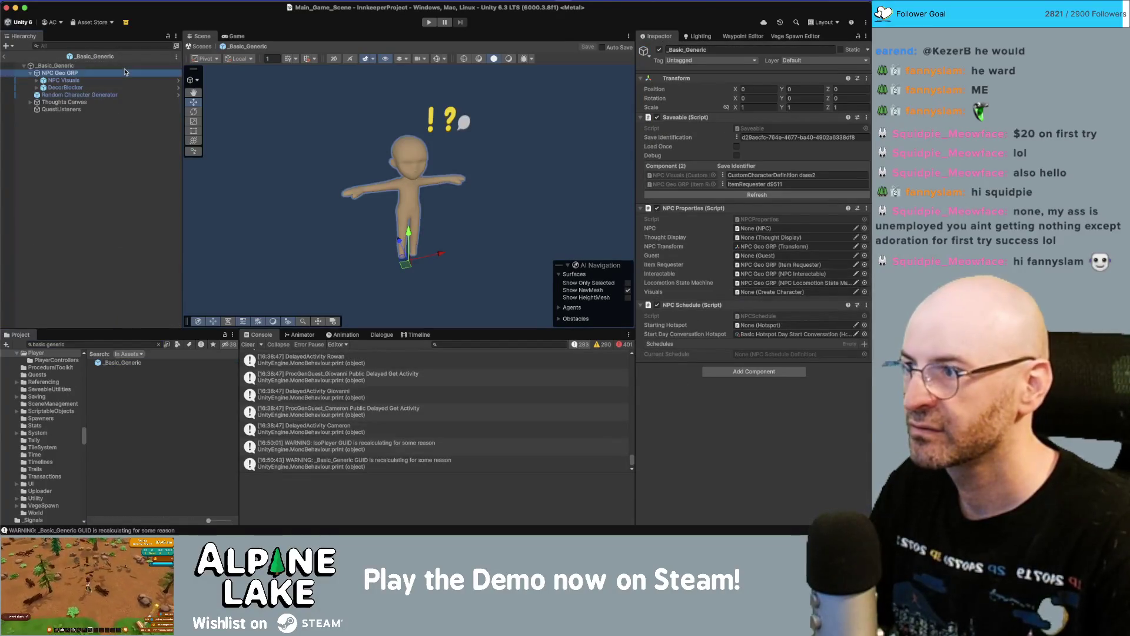
key("Down")
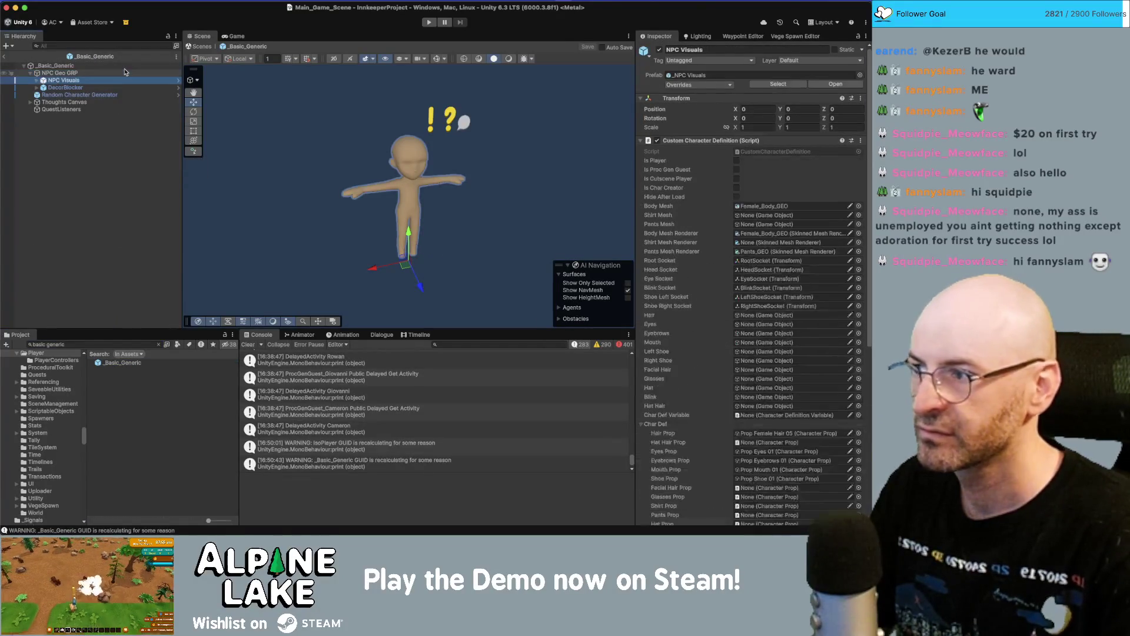
scroll(671, 235, "down", 10)
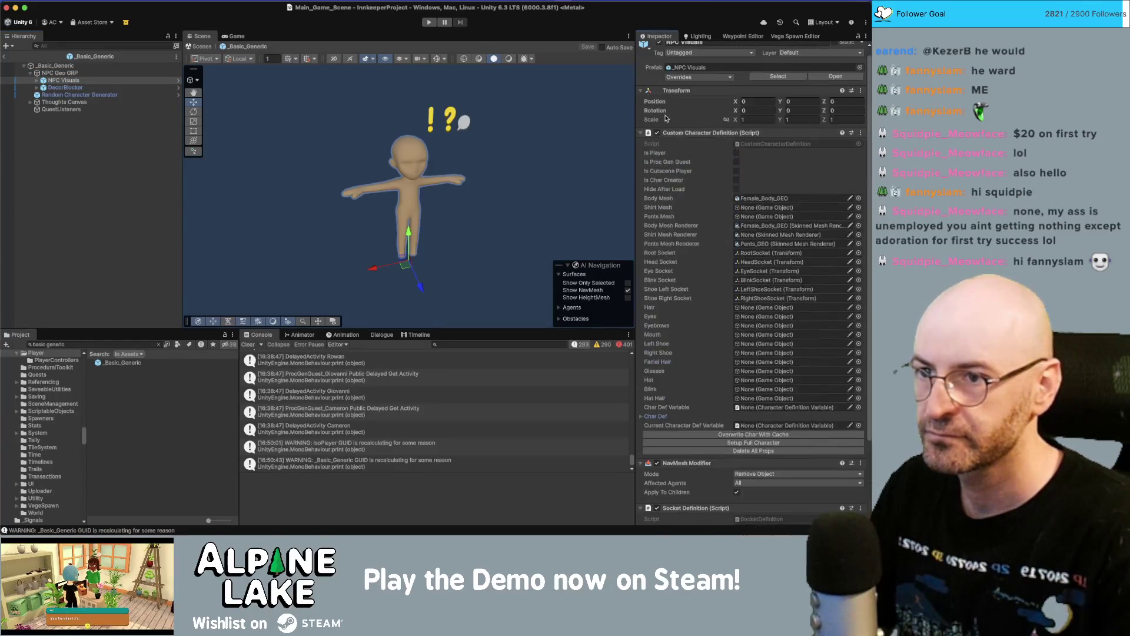
left_click_drag(681, 404, 777, 431)
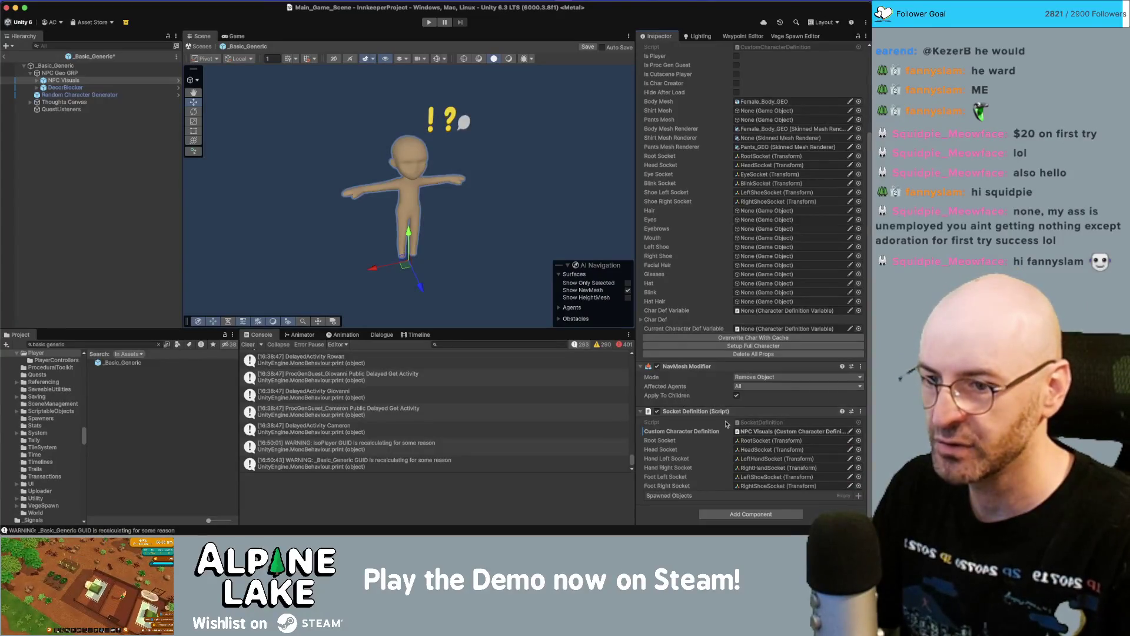
- Apply that field value to the _NPC Visuals prefab and save _Basic_Generic
right_click(686, 433)
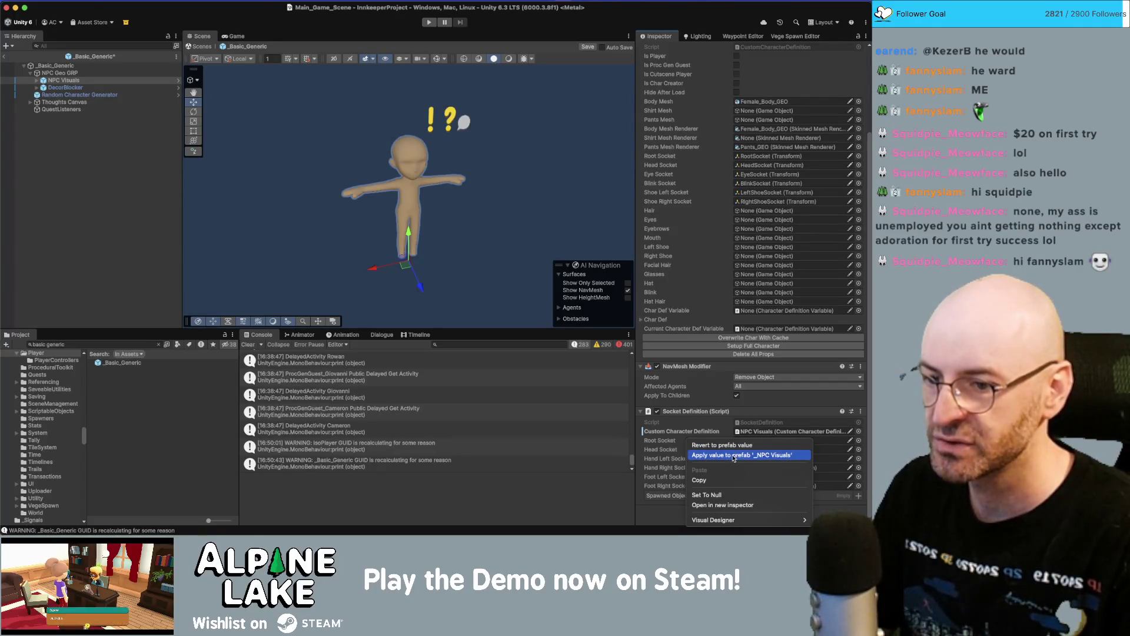
left_click(734, 455)
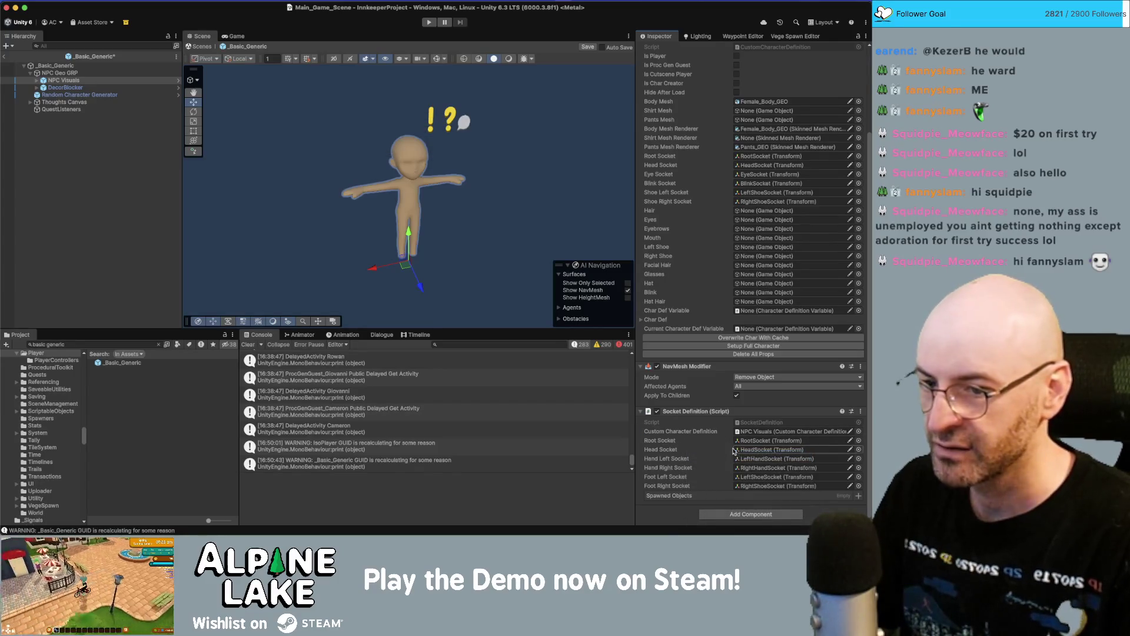
key("super+s")
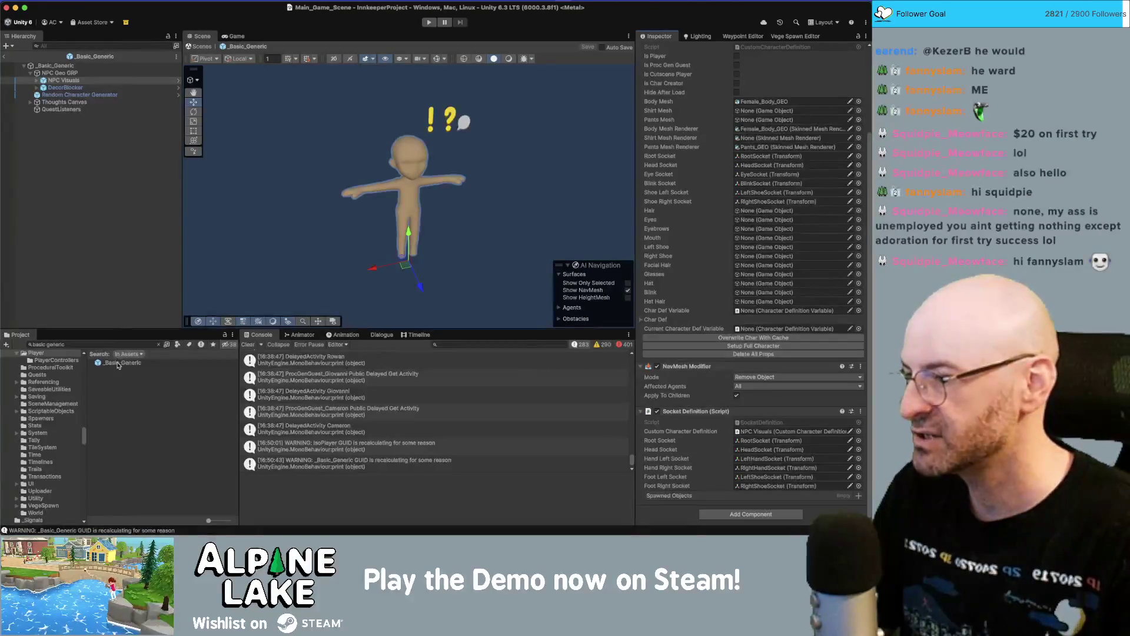
left_click(123, 363)
left_click(159, 345)
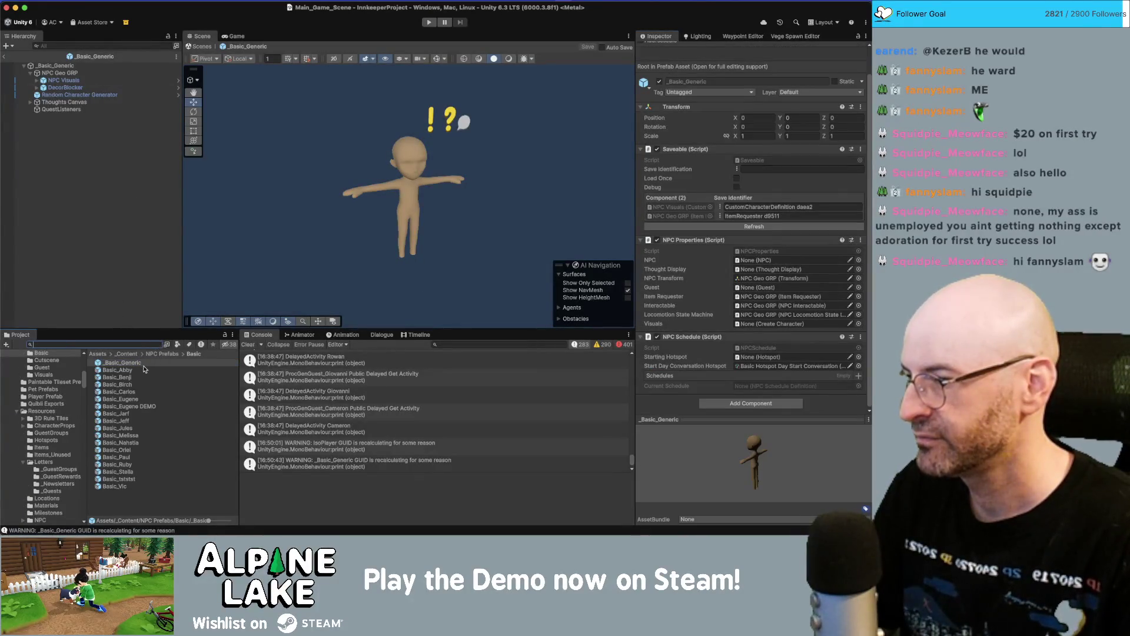
- Open _Guest_PROCEDURAL, confirm its Socket Definition references NPC Visuals, then leave prefab editing
scroll(689, 81, "up", 2)
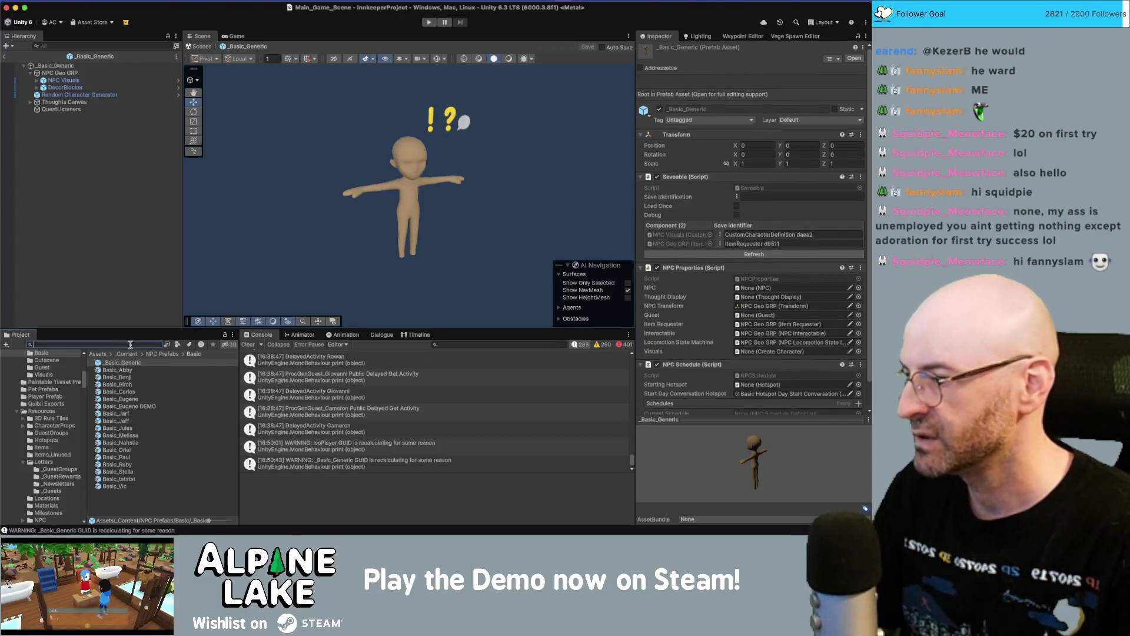
type("basic")
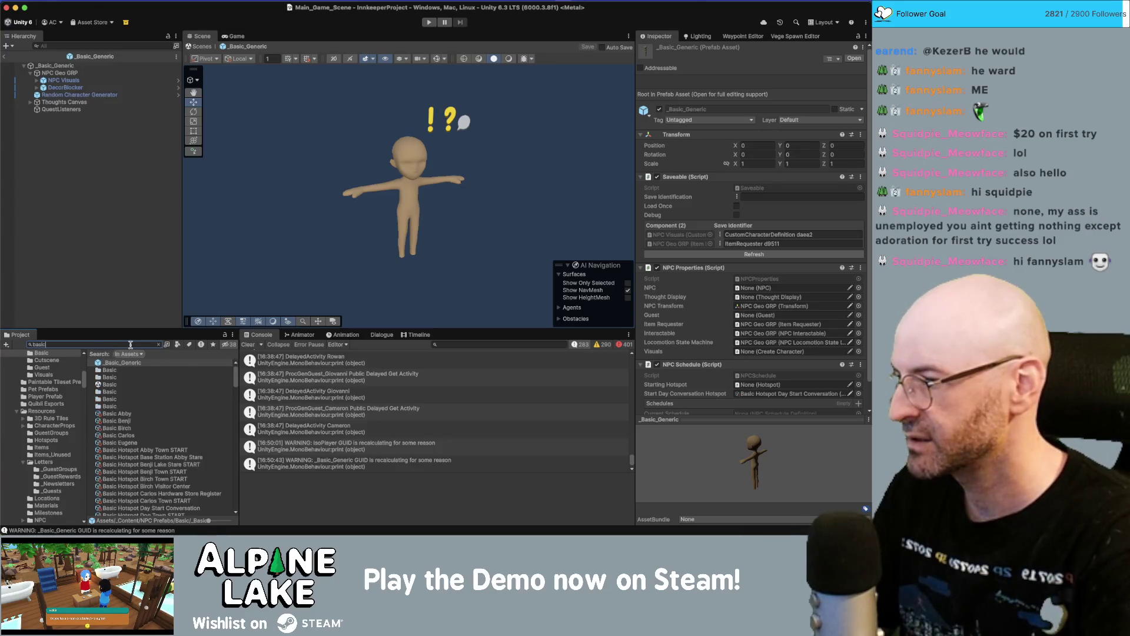
key("BackSpace")
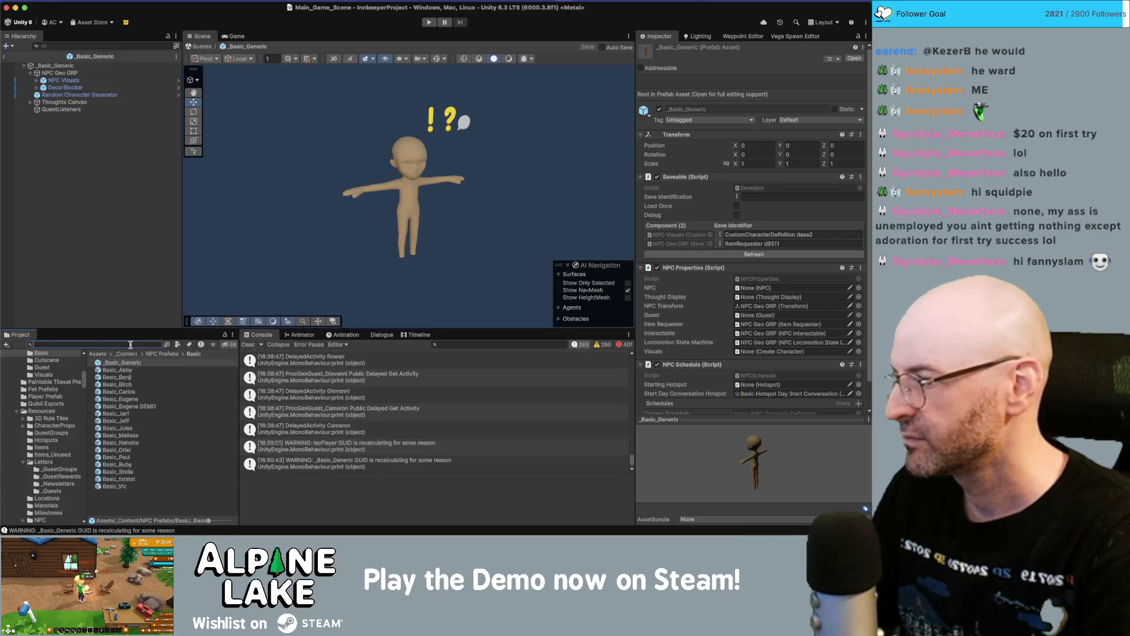
type("proc")
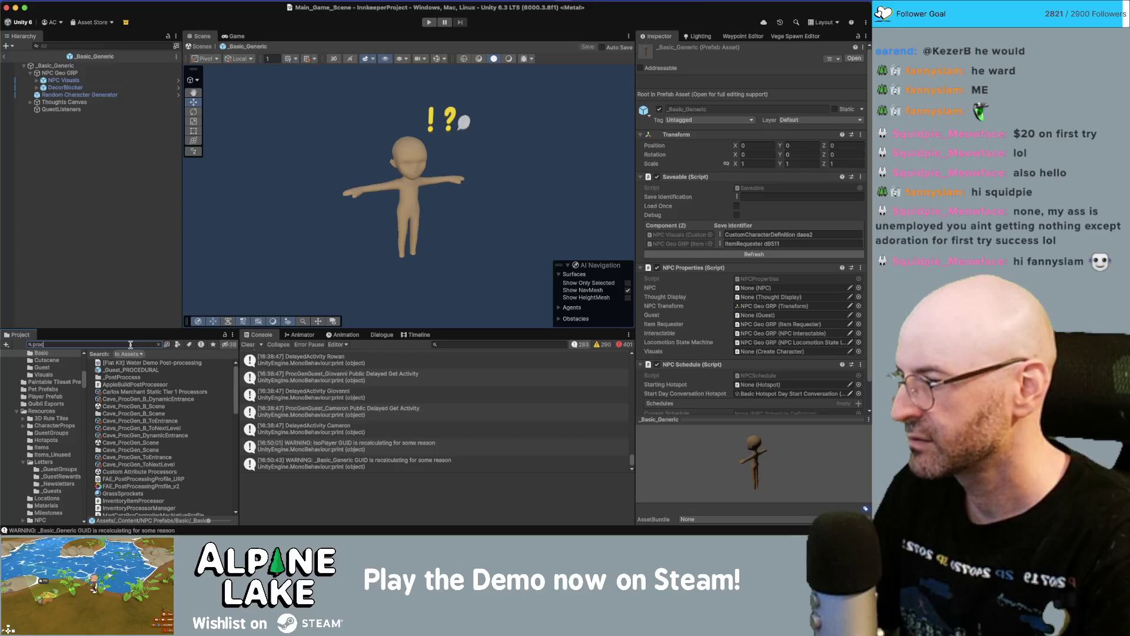
double_click(143, 369)
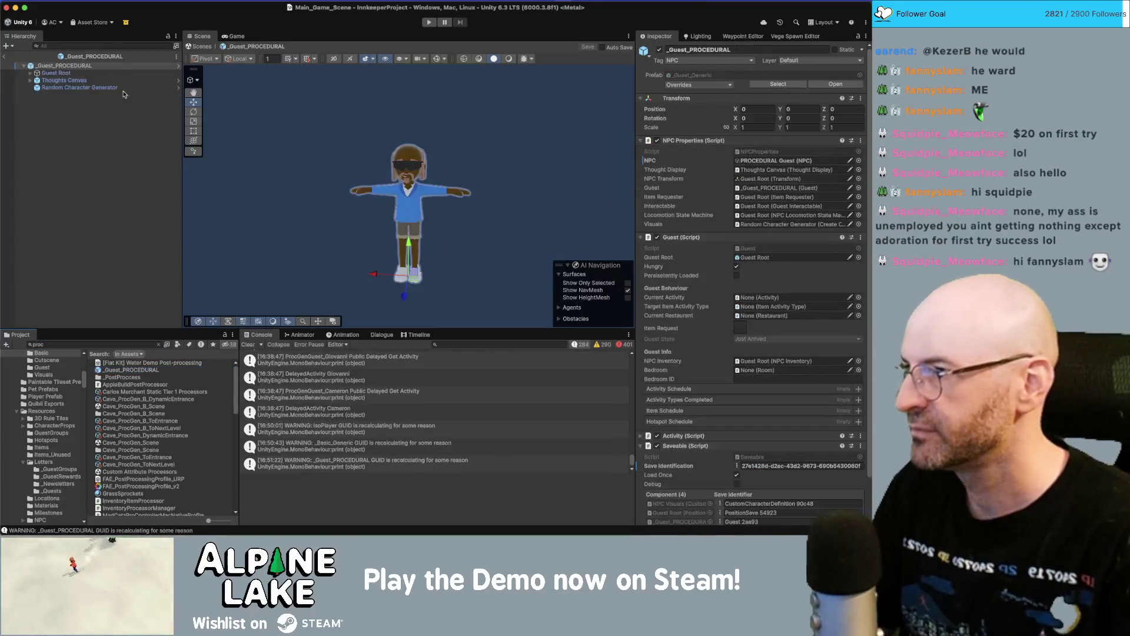
left_click(106, 73)
left_click(30, 73)
left_click(64, 80)
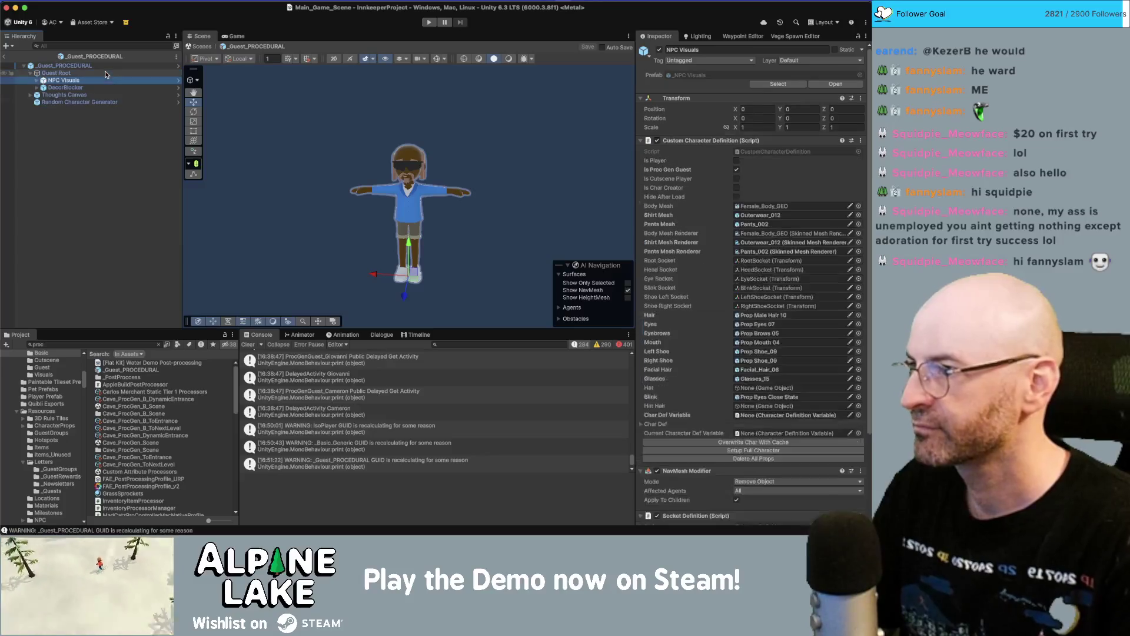
scroll(681, 240, "down", 5)
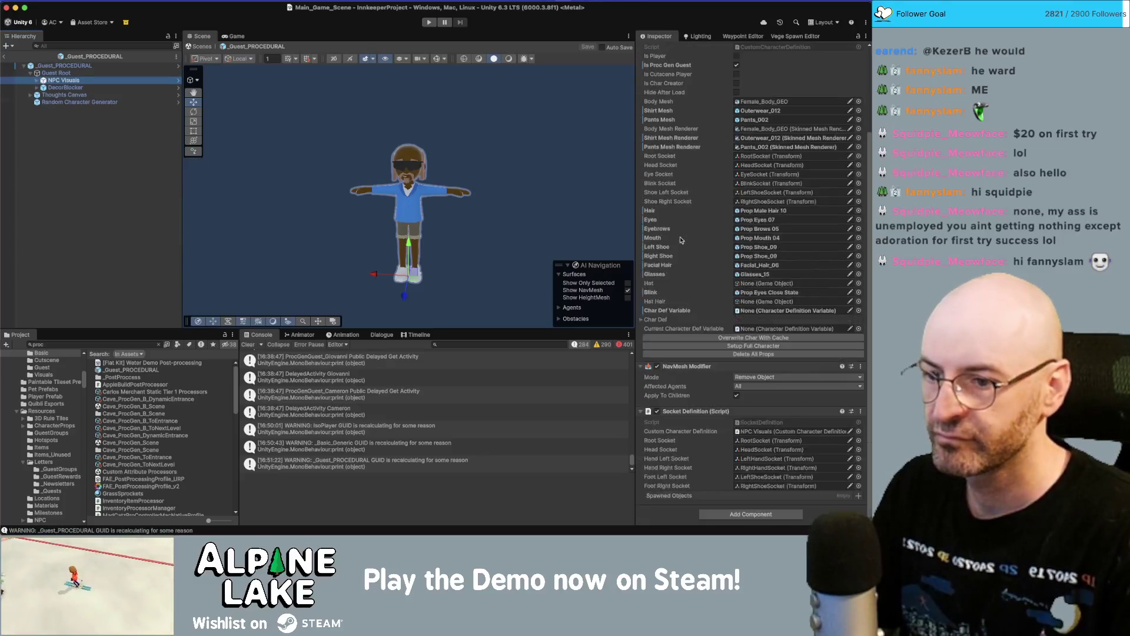
left_click(767, 431)
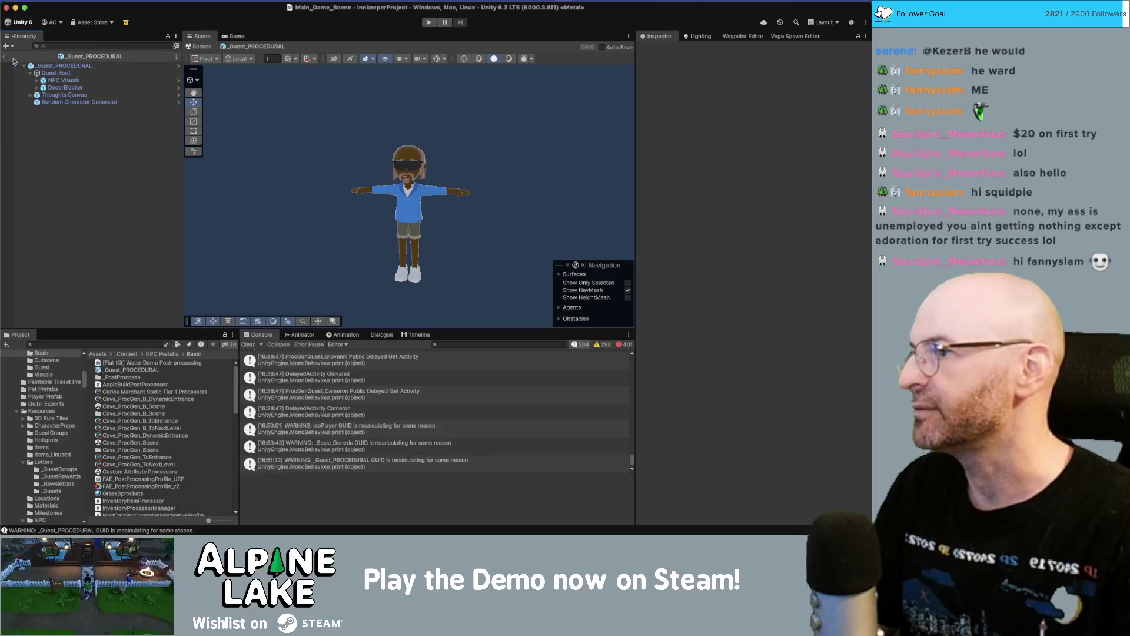
left_click(5, 57)
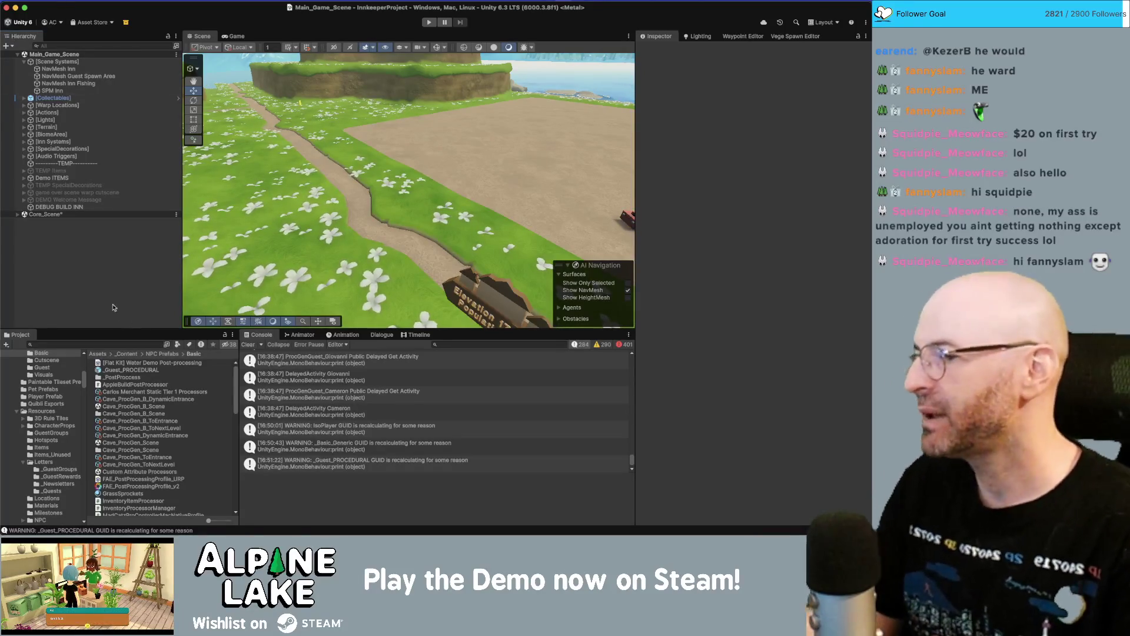
- Search the project for 'sleep' and open the ActivityItem Sleep Mask spawner
left_click(105, 342)
type("sleep")
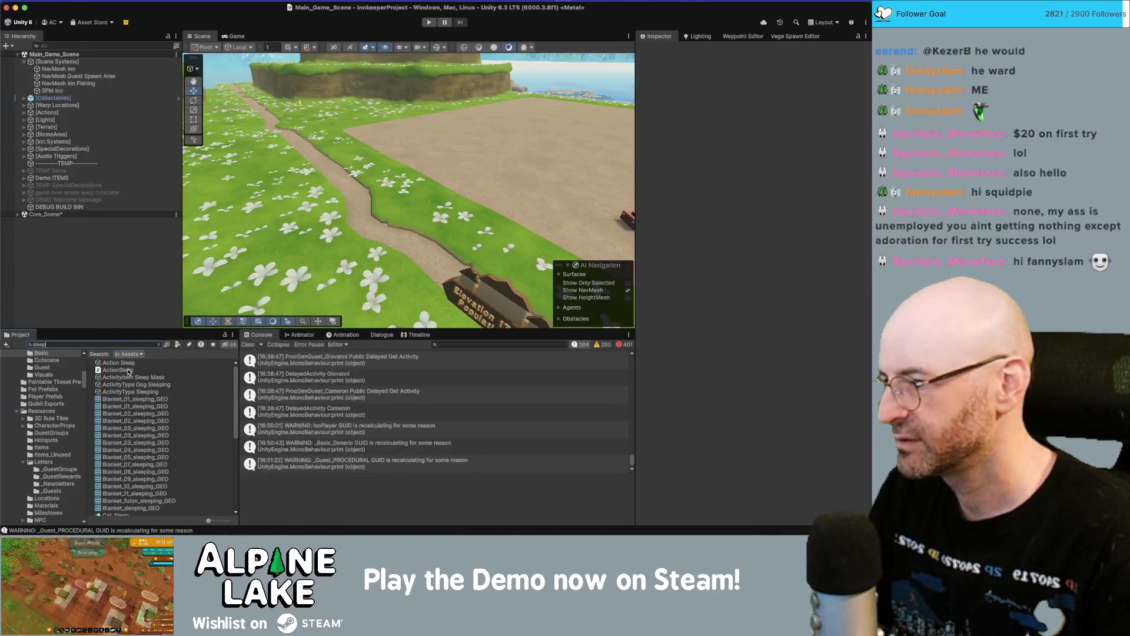
left_click(134, 377)
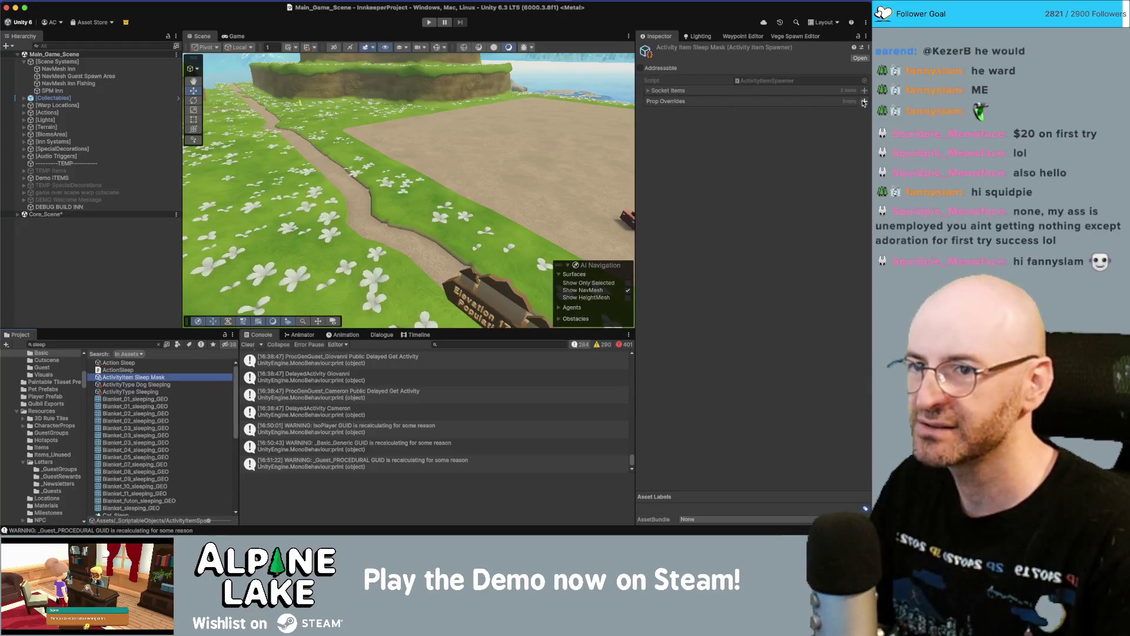
- Add Prop Facial Hair 11 and Prop Glasses 00 as Sleep Mask prop overrides
left_click(863, 102)
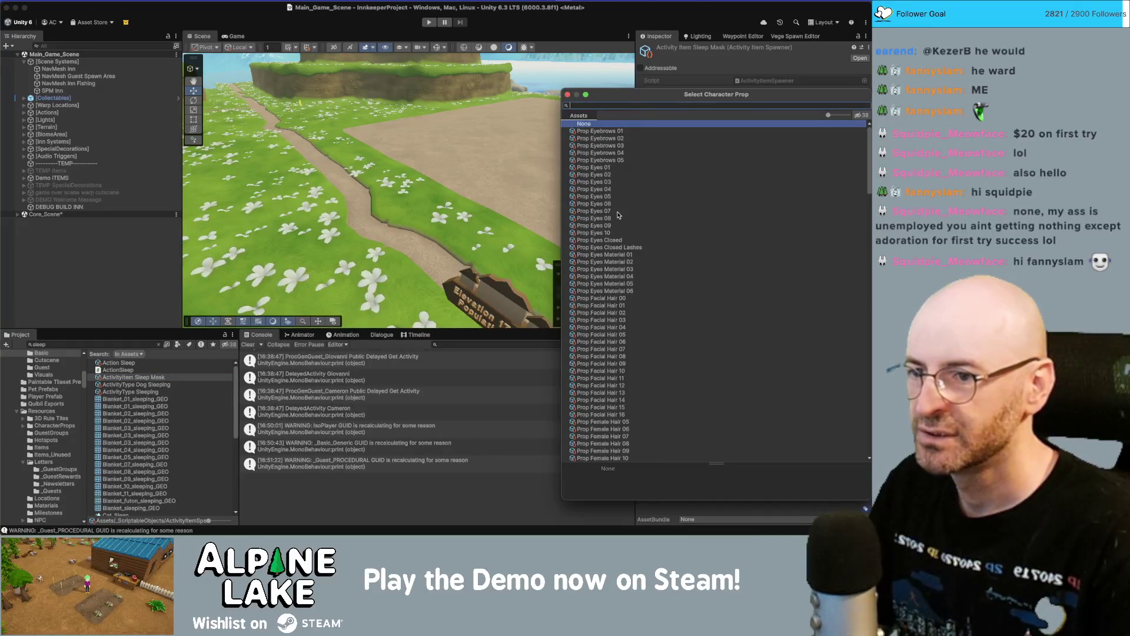
scroll(619, 216, "down", 5)
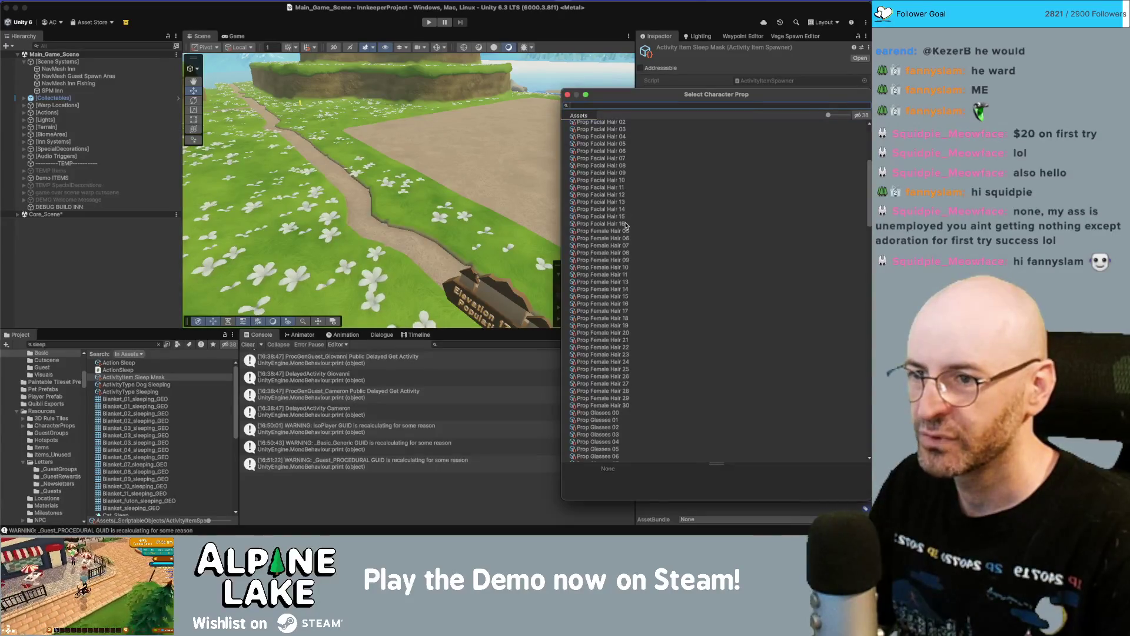
double_click(617, 191)
left_click(857, 112)
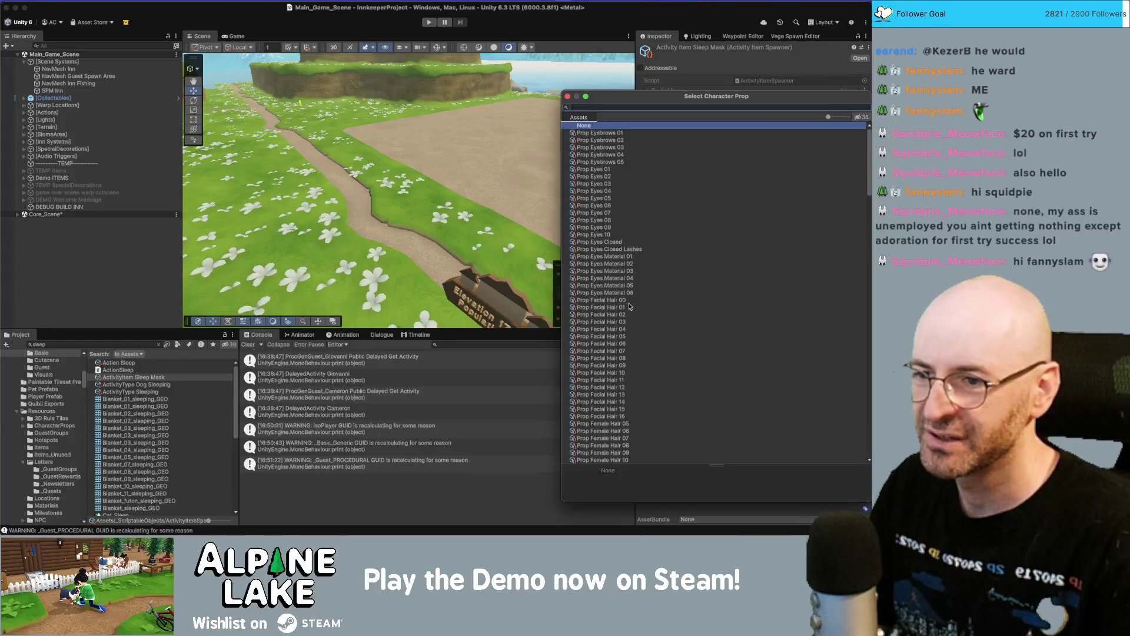
scroll(623, 278, "down", 7)
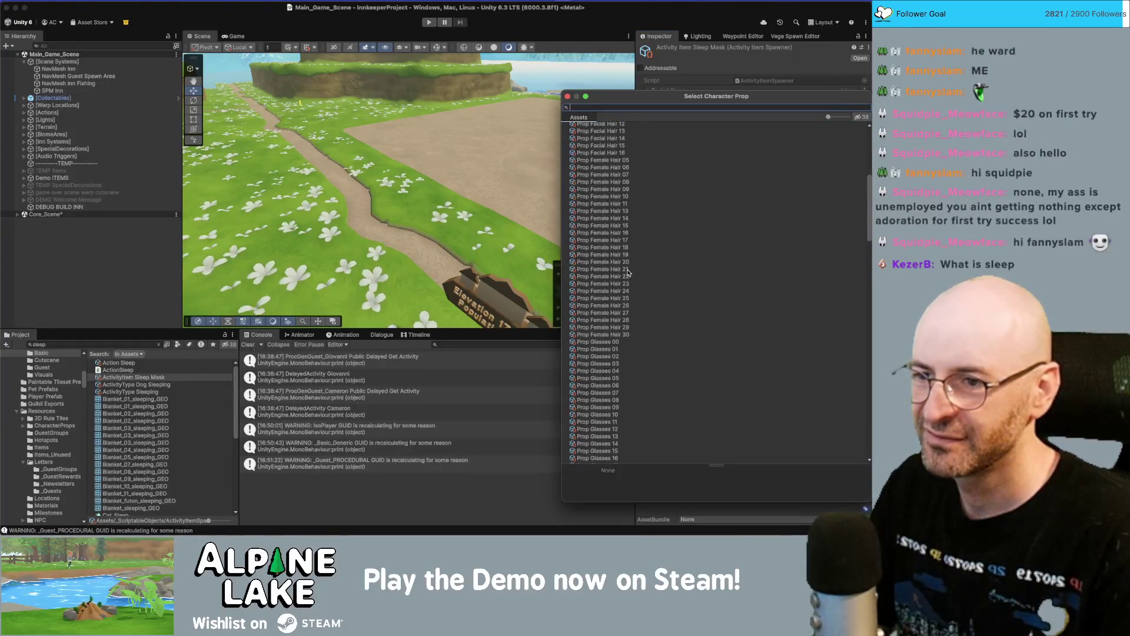
scroll(628, 272, "down", 3)
scroll(620, 324, "down", 1)
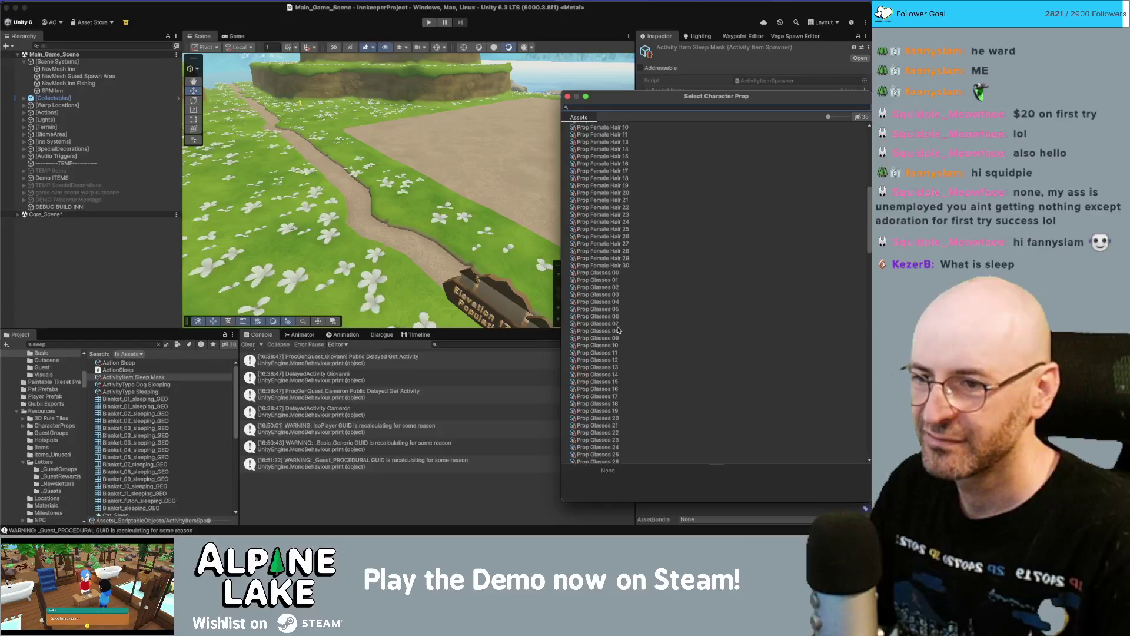
double_click(616, 273)
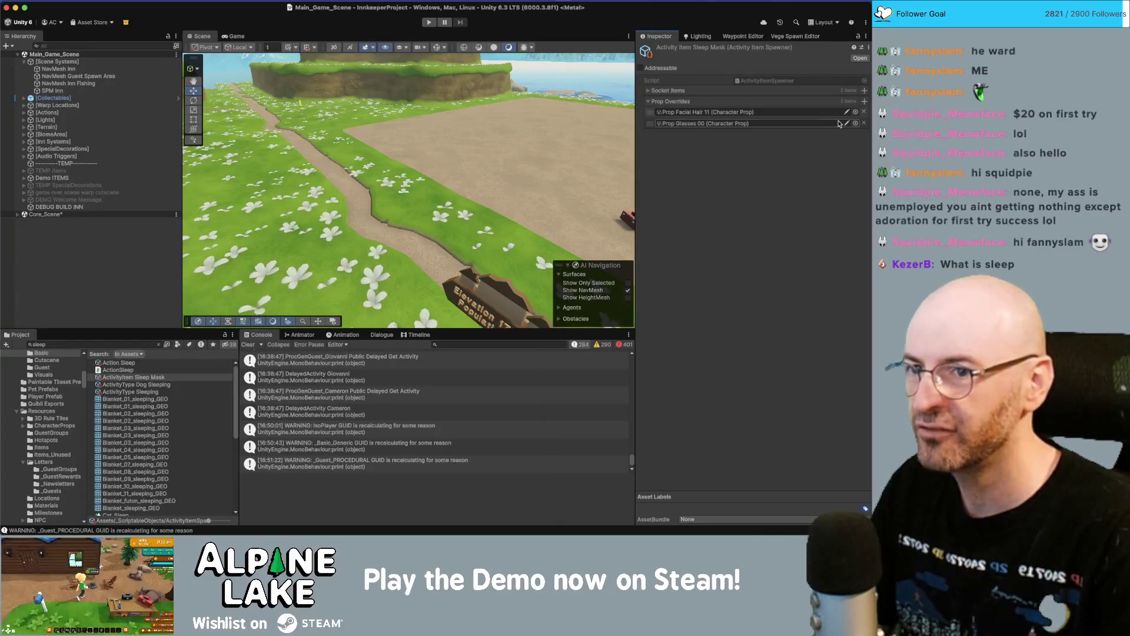
- Add Prop Hat 23 as another override, deselect, and save the scene
left_click(856, 112)
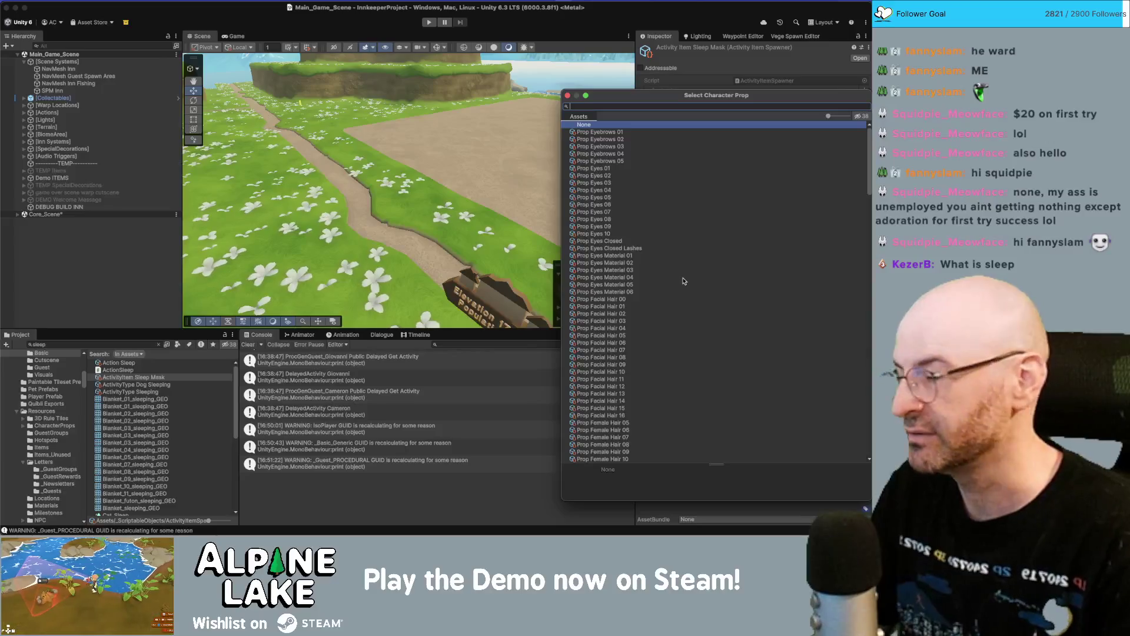
scroll(648, 300, "down", 10)
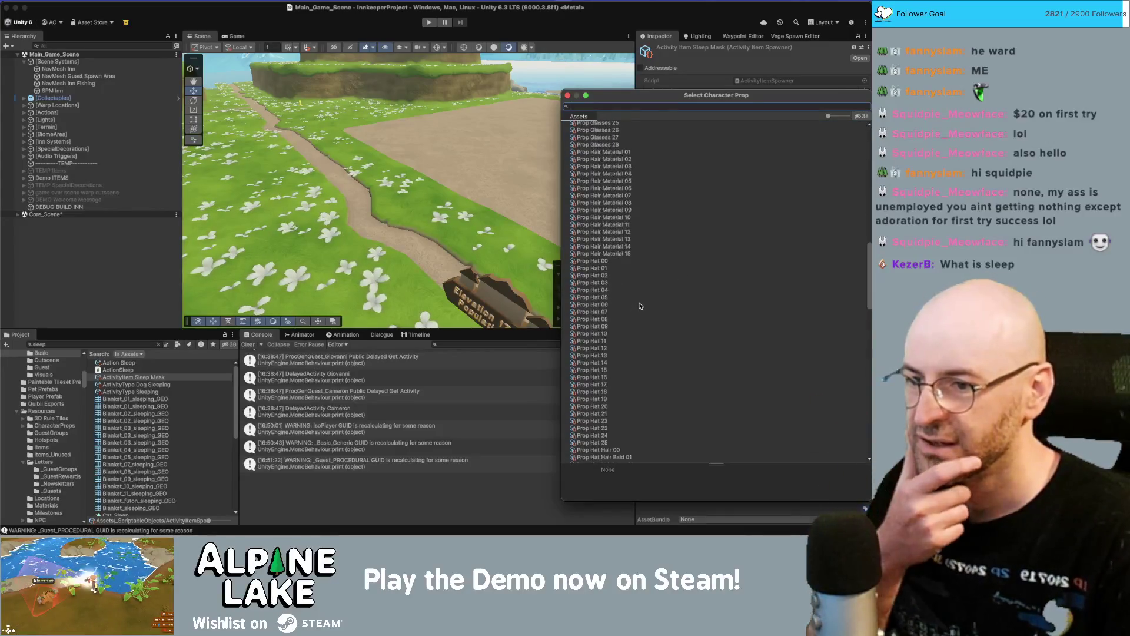
scroll(640, 305, "down", 5)
double_click(613, 251)
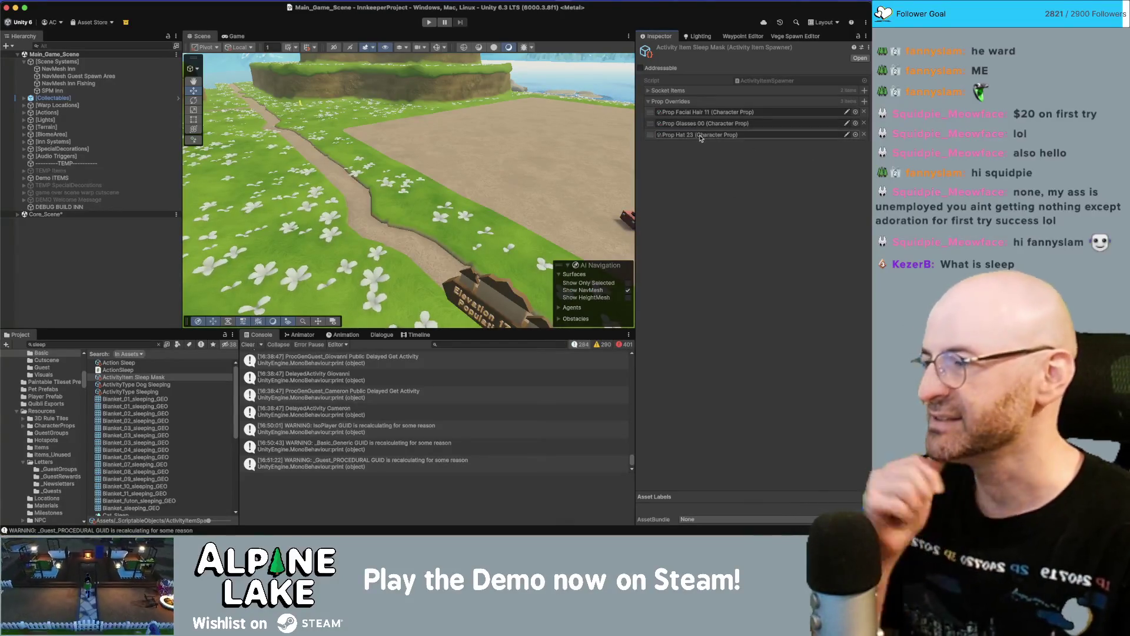
left_click(104, 250)
key("super+s")
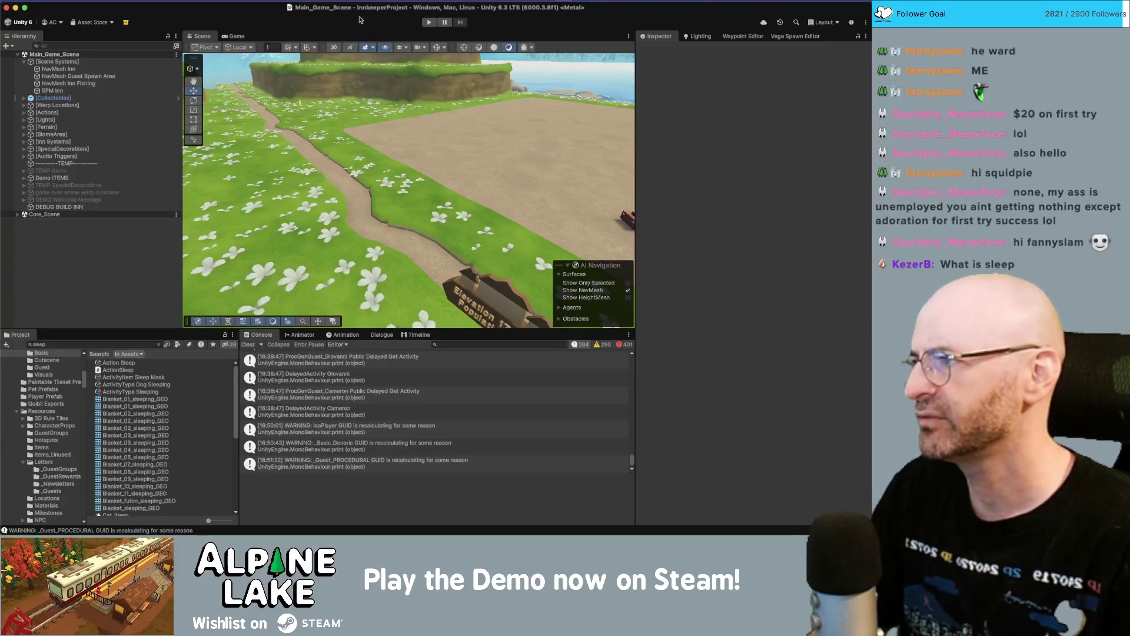
left_click(433, 23)
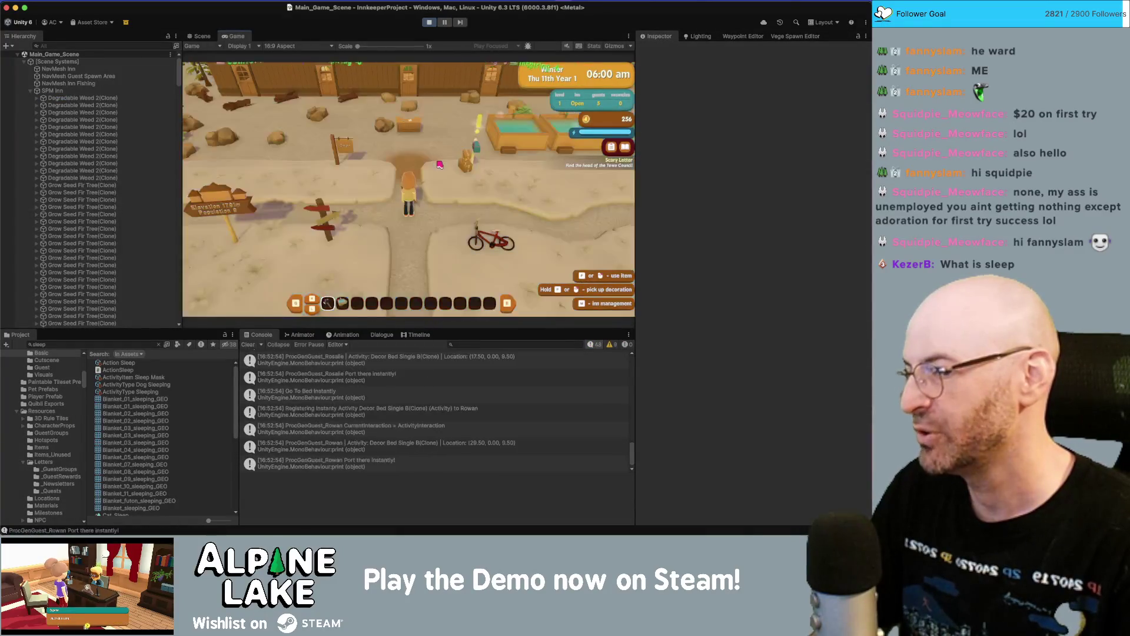
key("w")
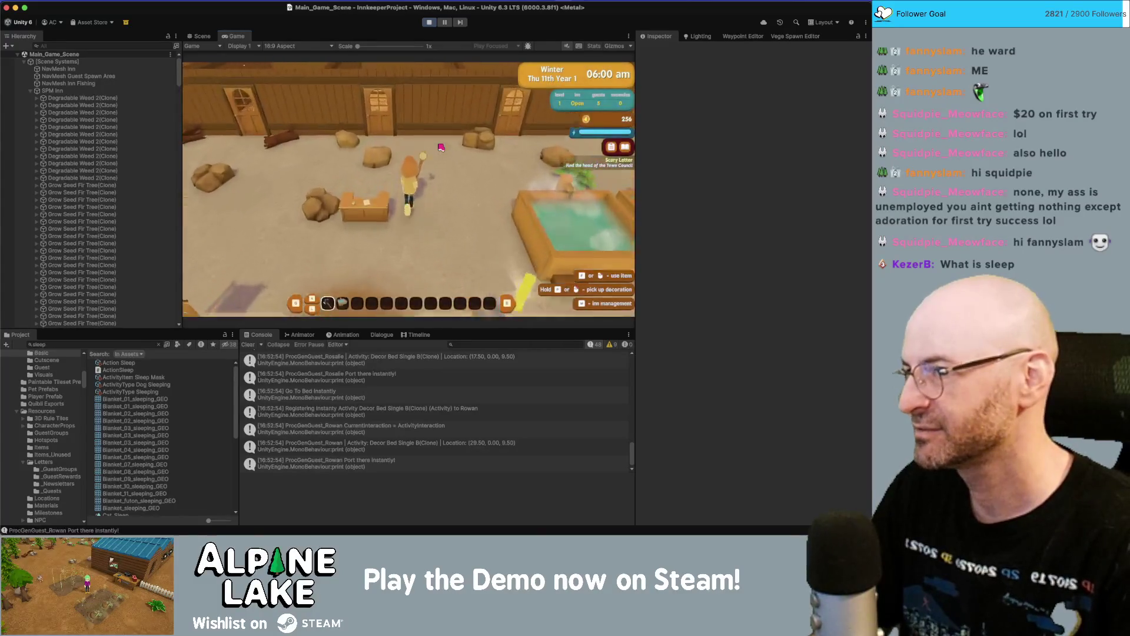
key("s")
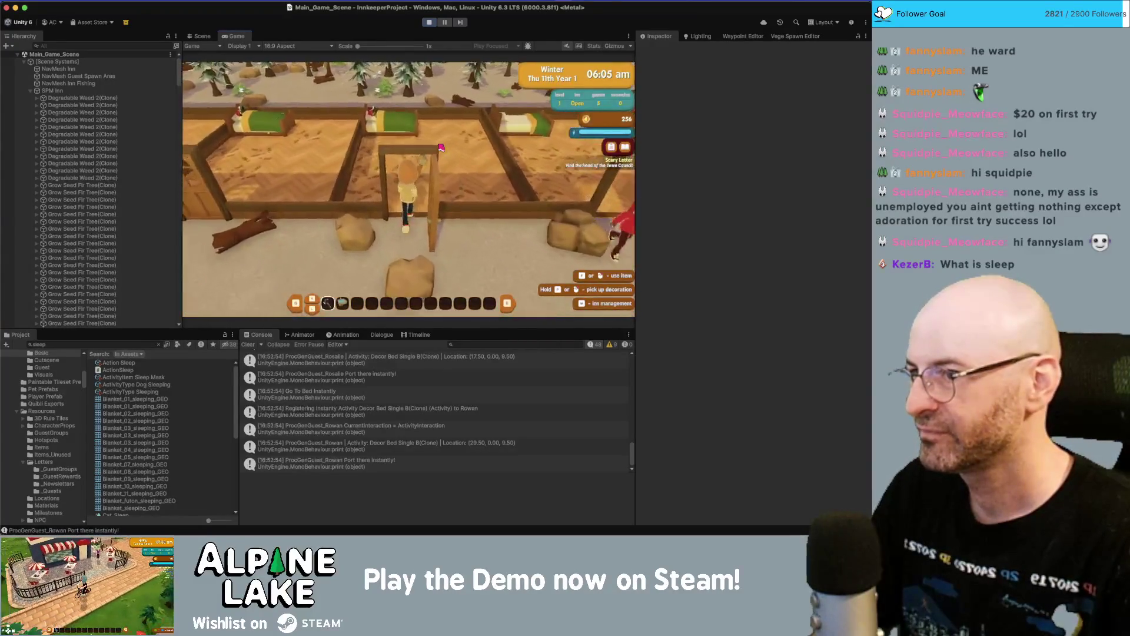
key("w")
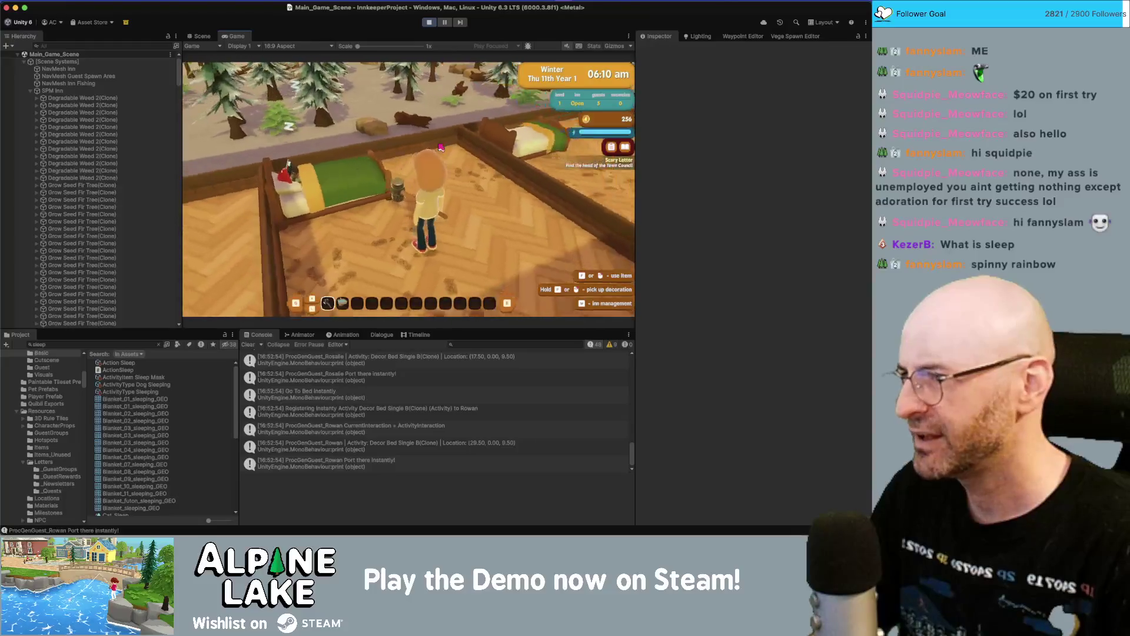
key("d")
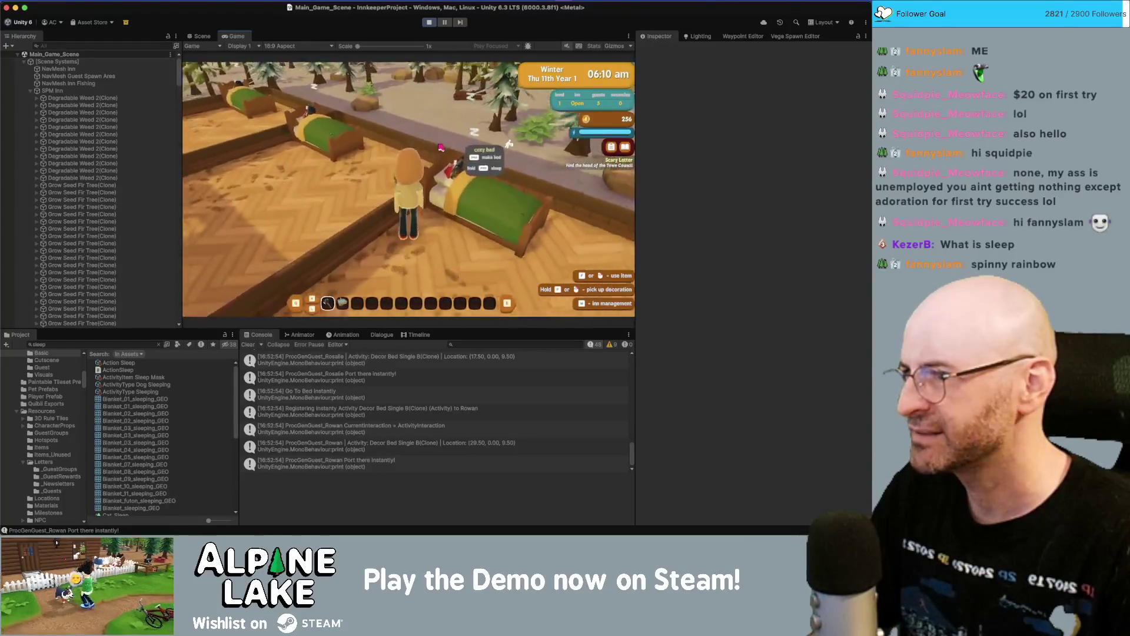
key("d")
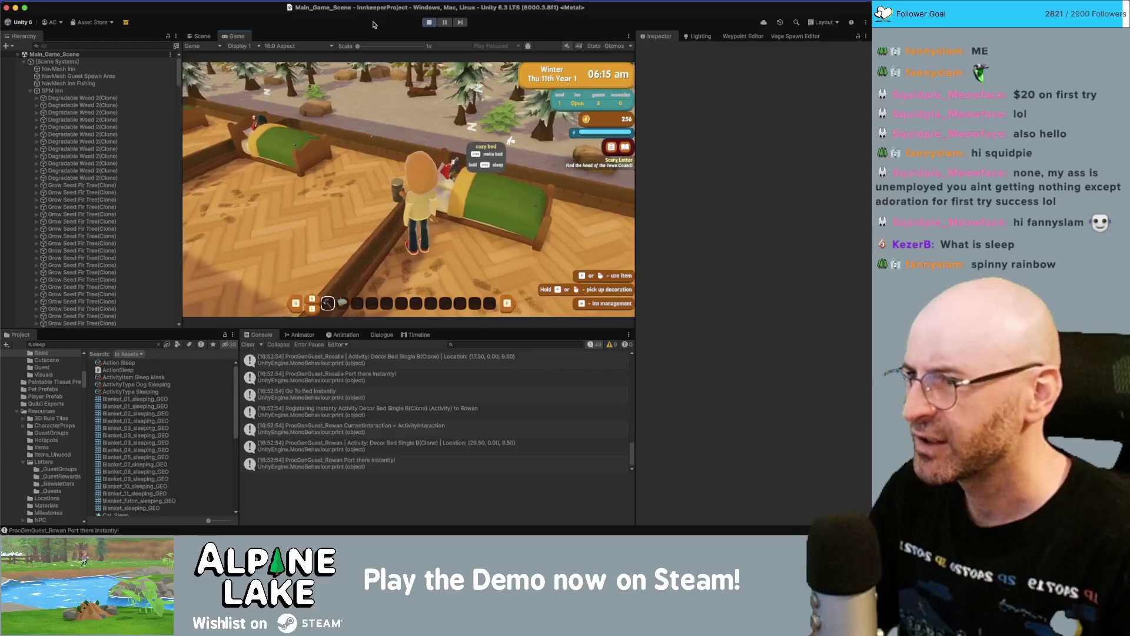
left_click(202, 37)
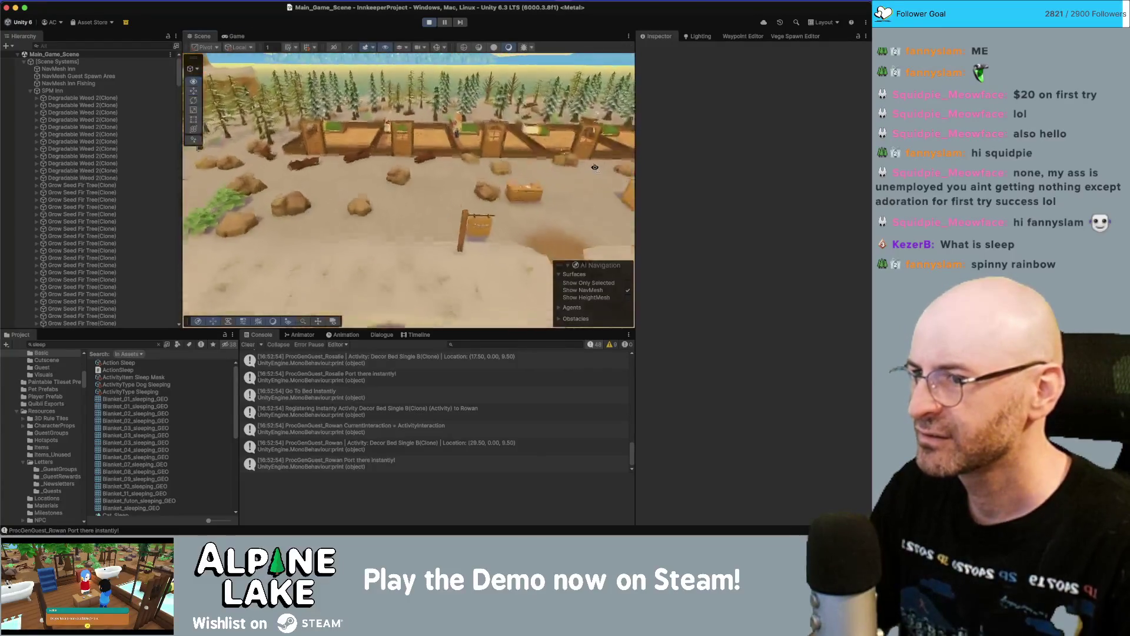
scroll(598, 173, "up", 3)
left_click_drag(561, 192, 572, 198)
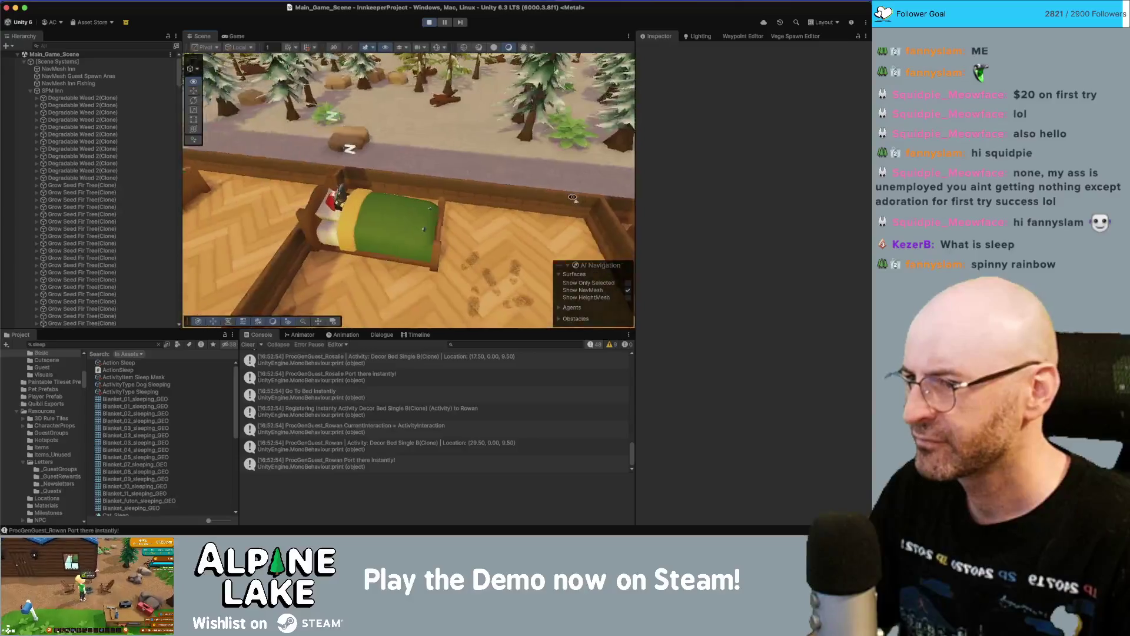
scroll(477, 207, "up", 3)
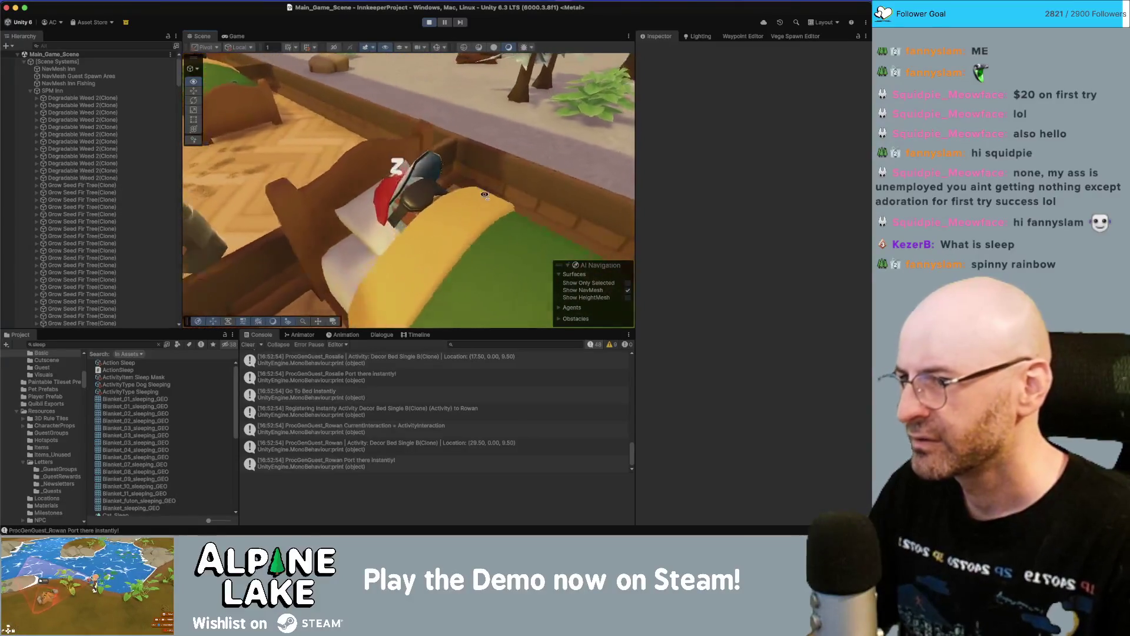
left_click_drag(491, 194, 640, 197)
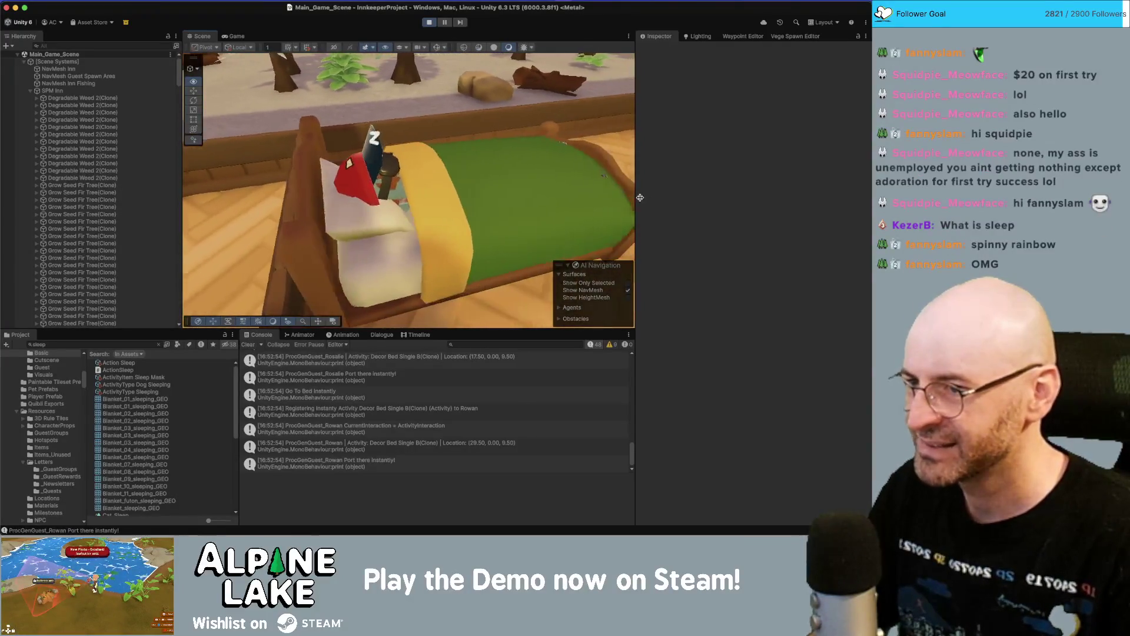
left_click(461, 198)
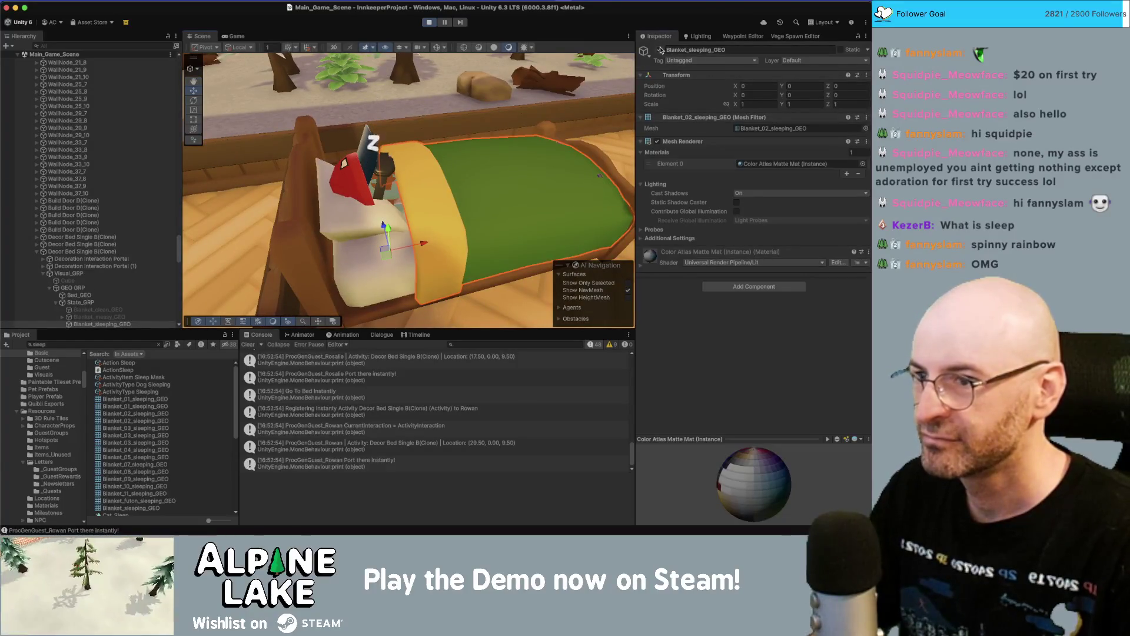
scroll(412, 177, "down", 10)
mouse_move(400, 141)
left_mouse_down()
mouse_move(421, 138)
mouse_move(371, 129)
mouse_move(459, 113)
left_mouse_up()
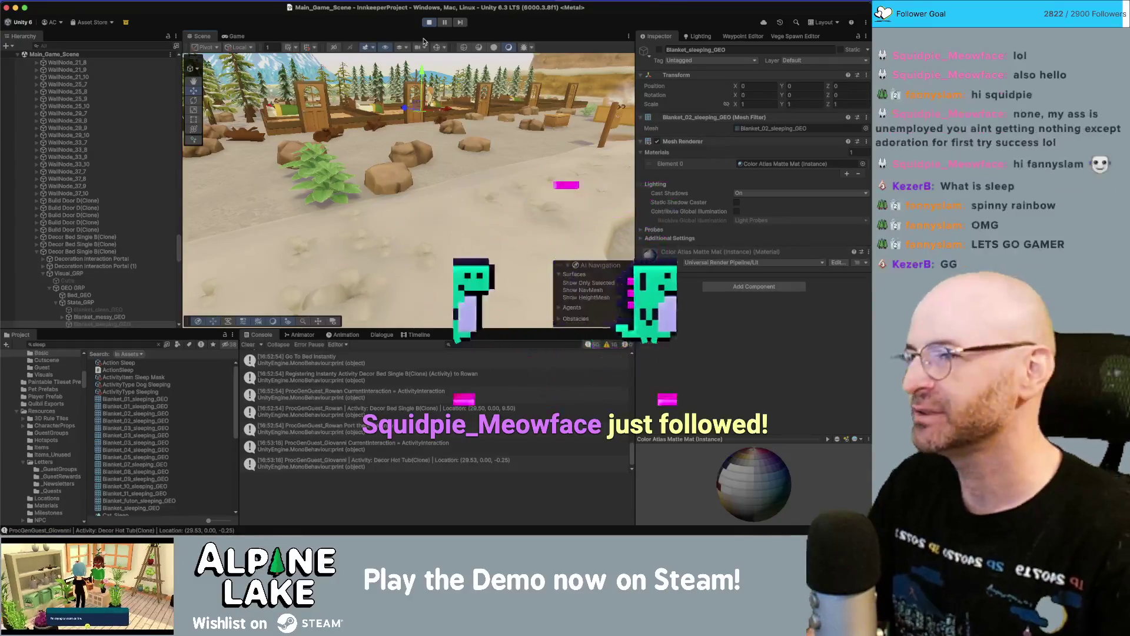
left_click(426, 22)
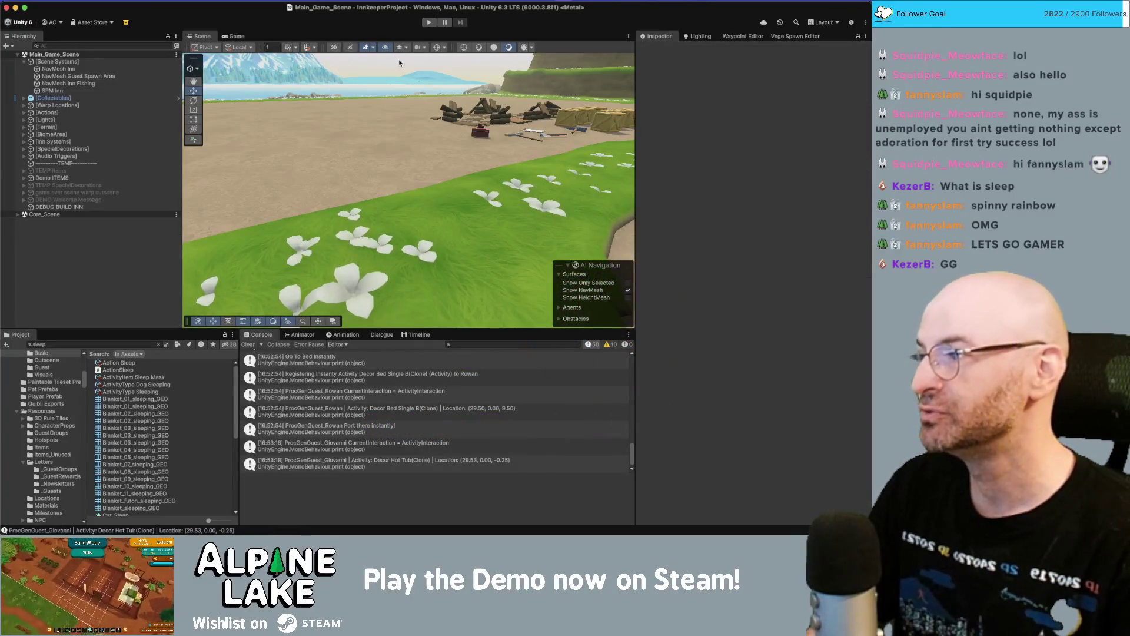
- Look over the Sleeping activity type assets, then select the ActivityItem Sleep Mask spawner
left_click(146, 392)
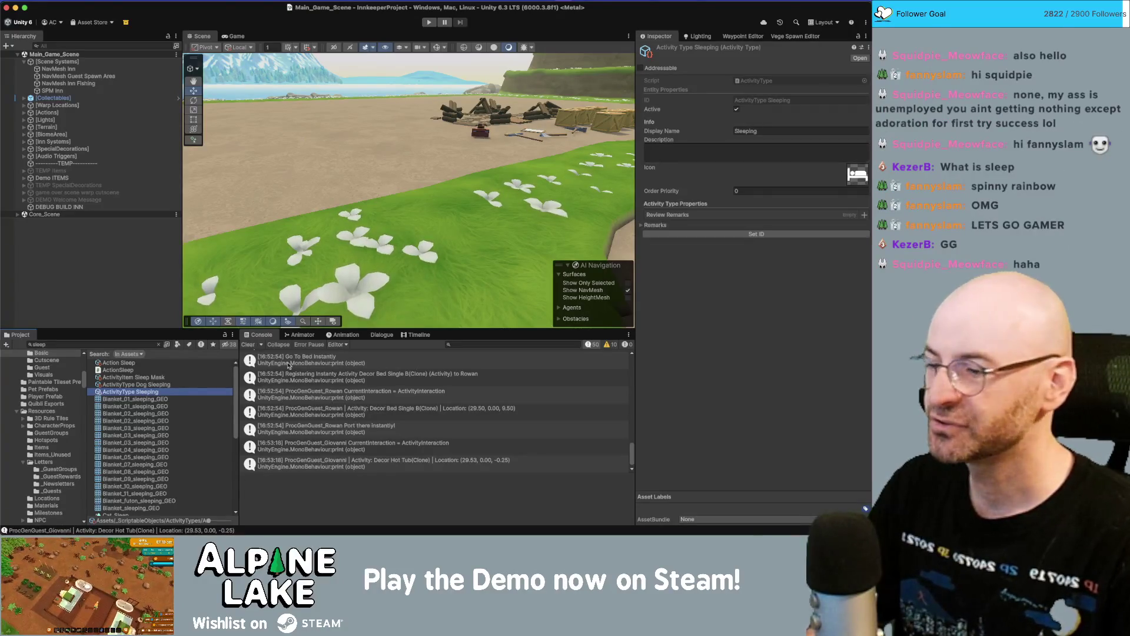
left_click(112, 384)
left_click(132, 392)
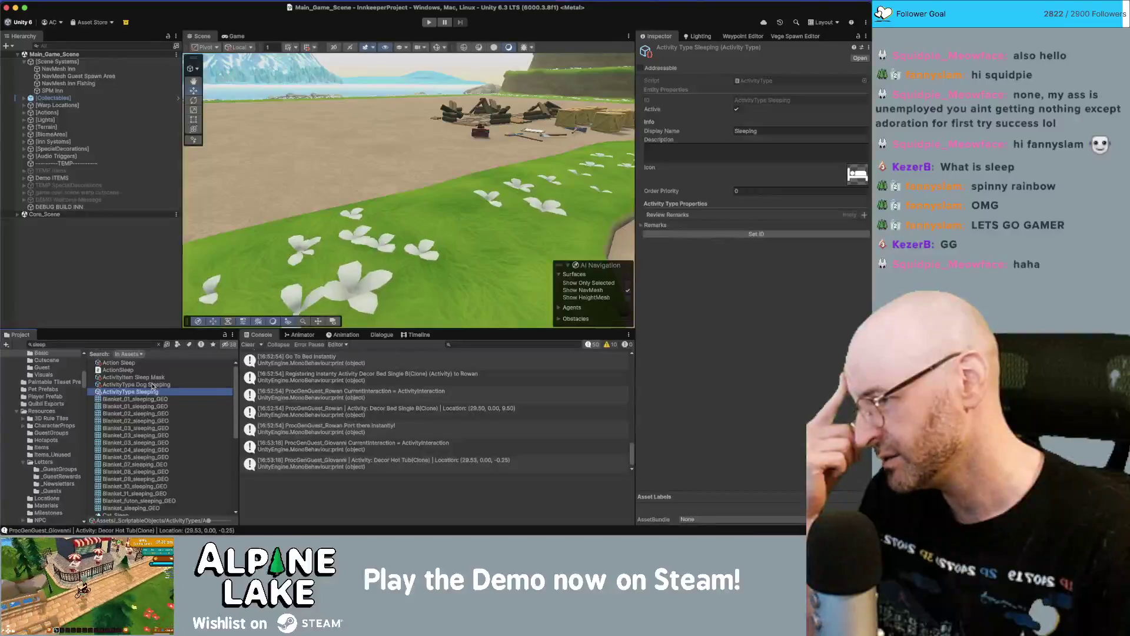
left_click(153, 377)
- Remove the Prop Facial Hair 11 and Prop Hat 23 overrides, leaving Prop Glasses 00
left_click(864, 112)
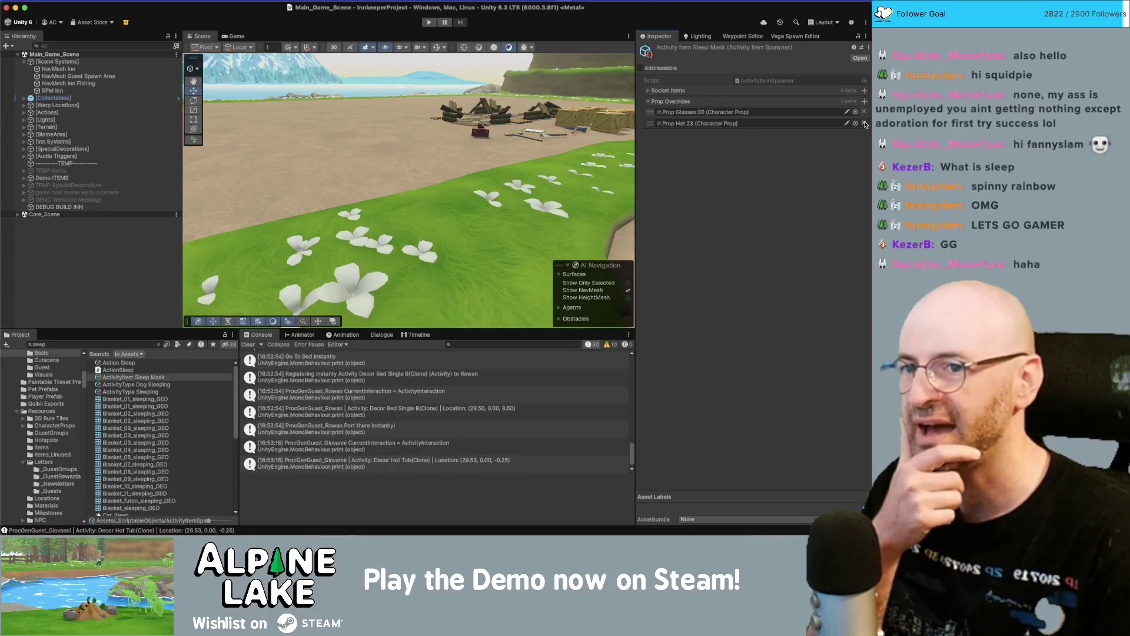
left_click(864, 123)
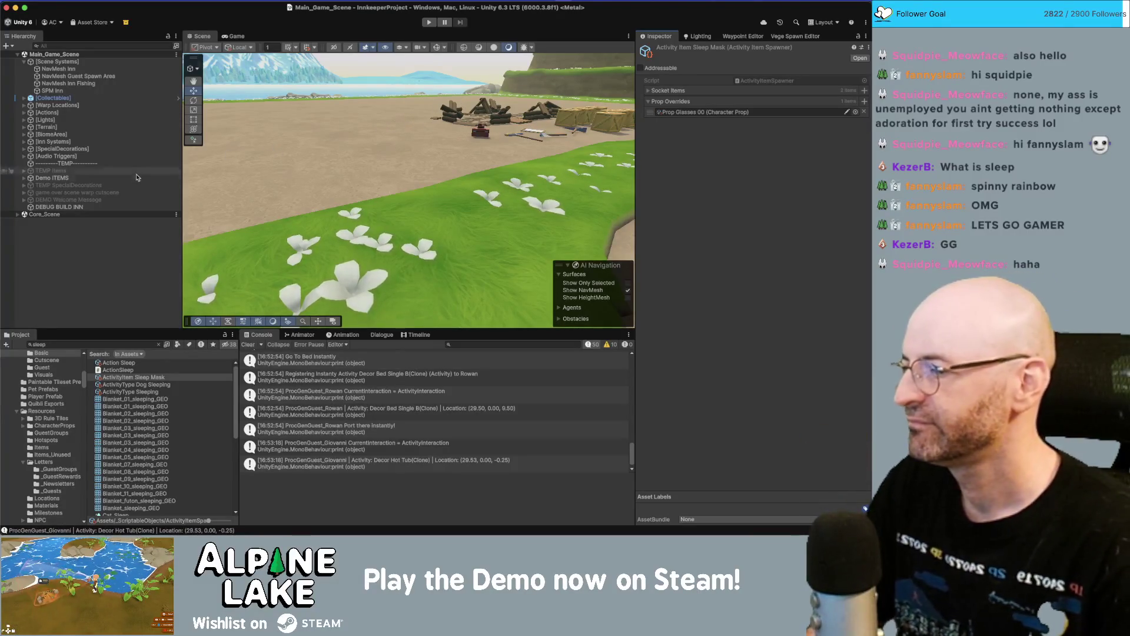
left_click(124, 234)
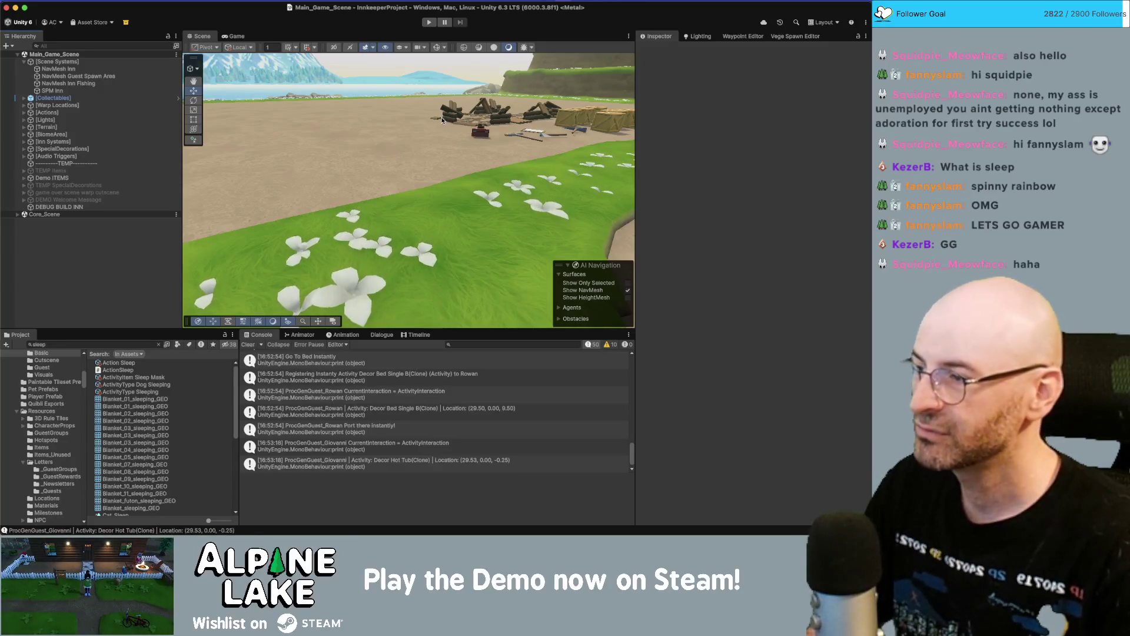
left_click_drag(434, 136, 347, 162)
- Collapse the [Scene Systems] group in the Hierarchy
scroll(347, 163, "down", 5)
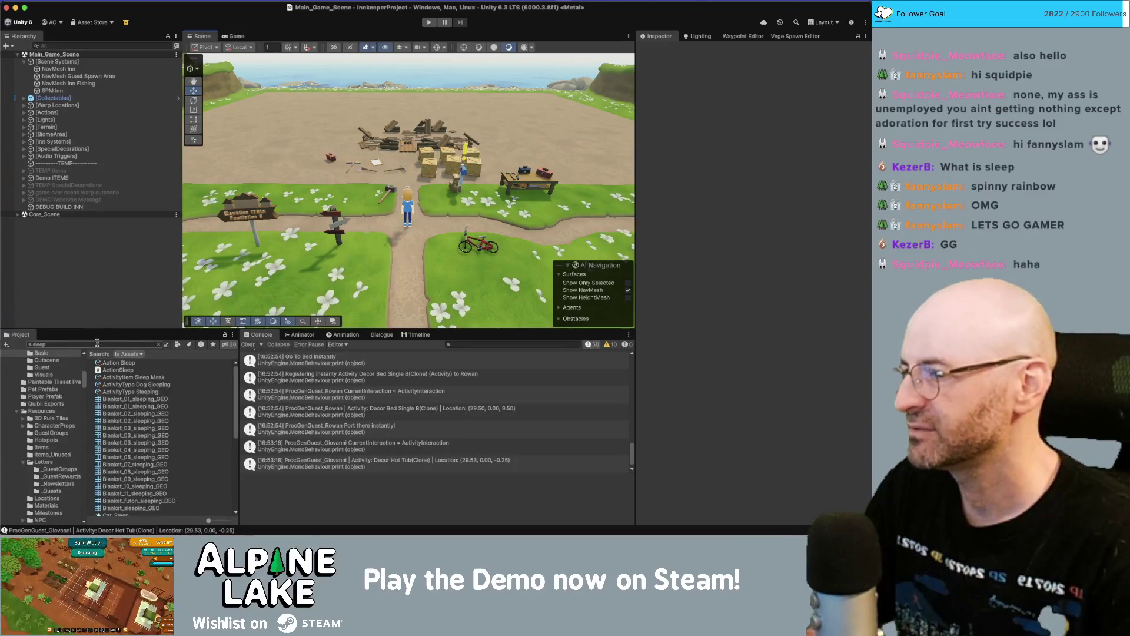
left_click(95, 345)
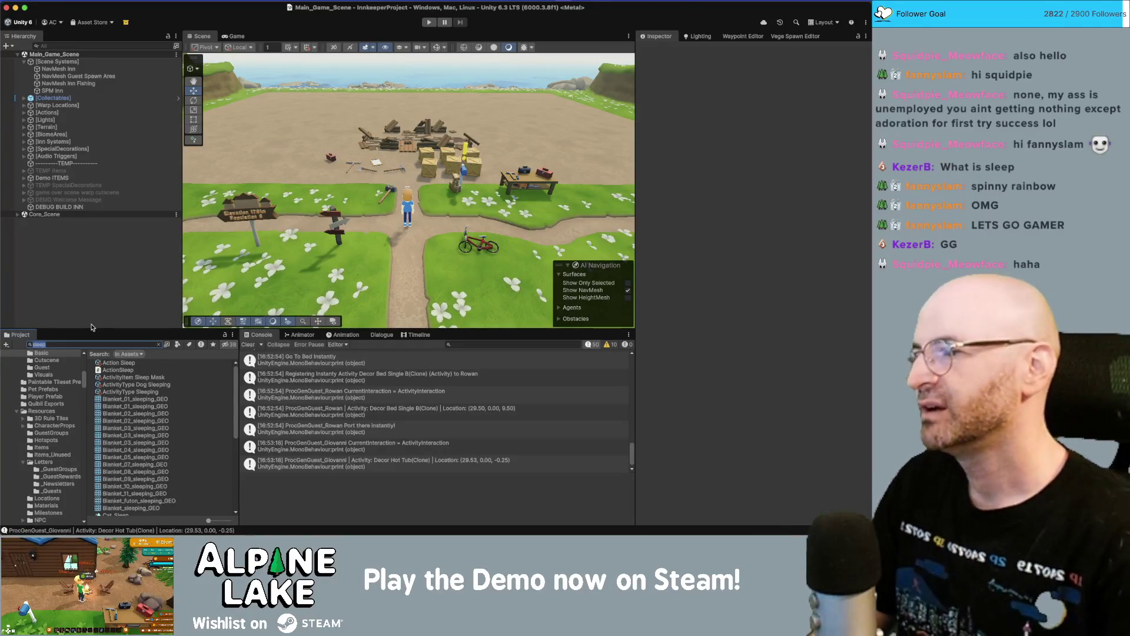
left_click(117, 307)
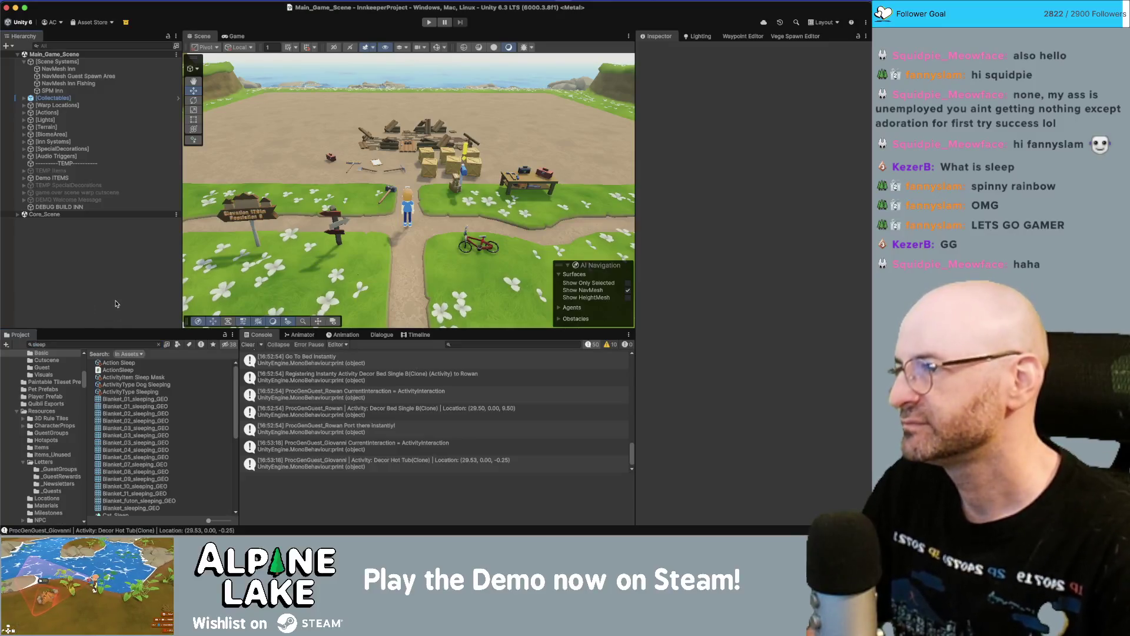
left_click(24, 62)
- Glance at the CustomCharacterDefinition script in Rider, then return to Unity's Project search
key("super+Tab")
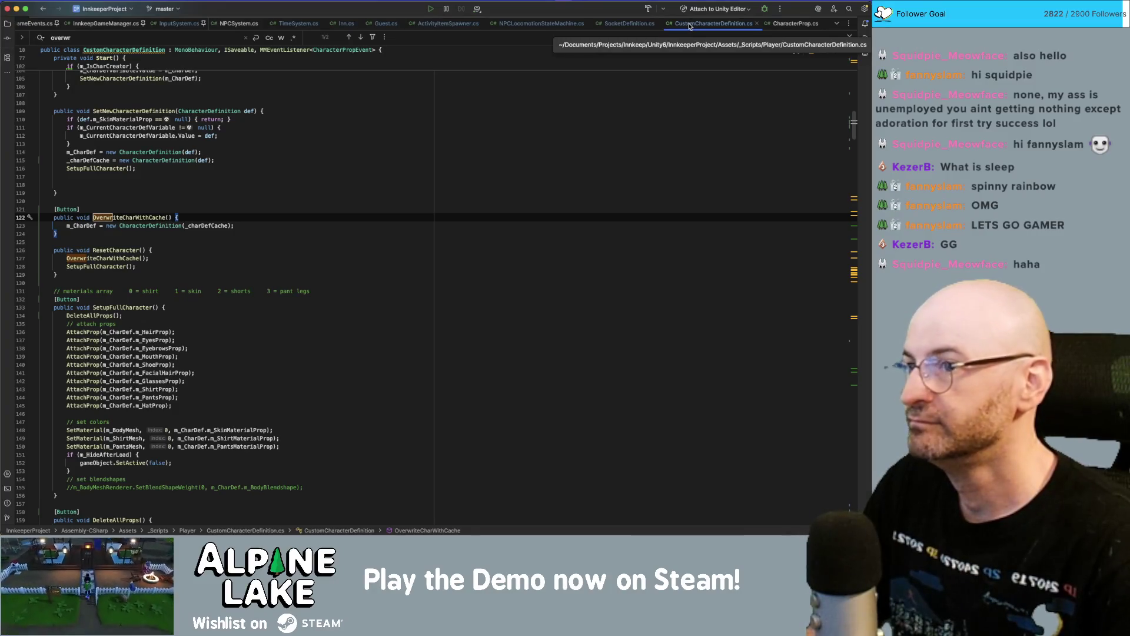
key("super+Tab")
left_click(122, 341)
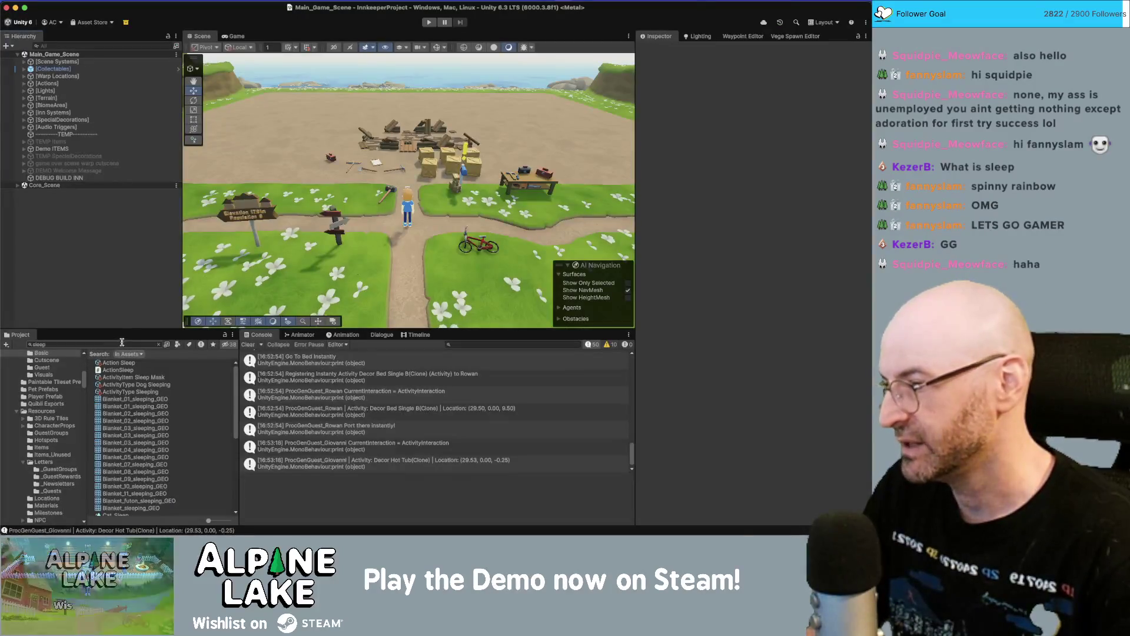
- Clear the Project search to return to the spawner folder
type("role")
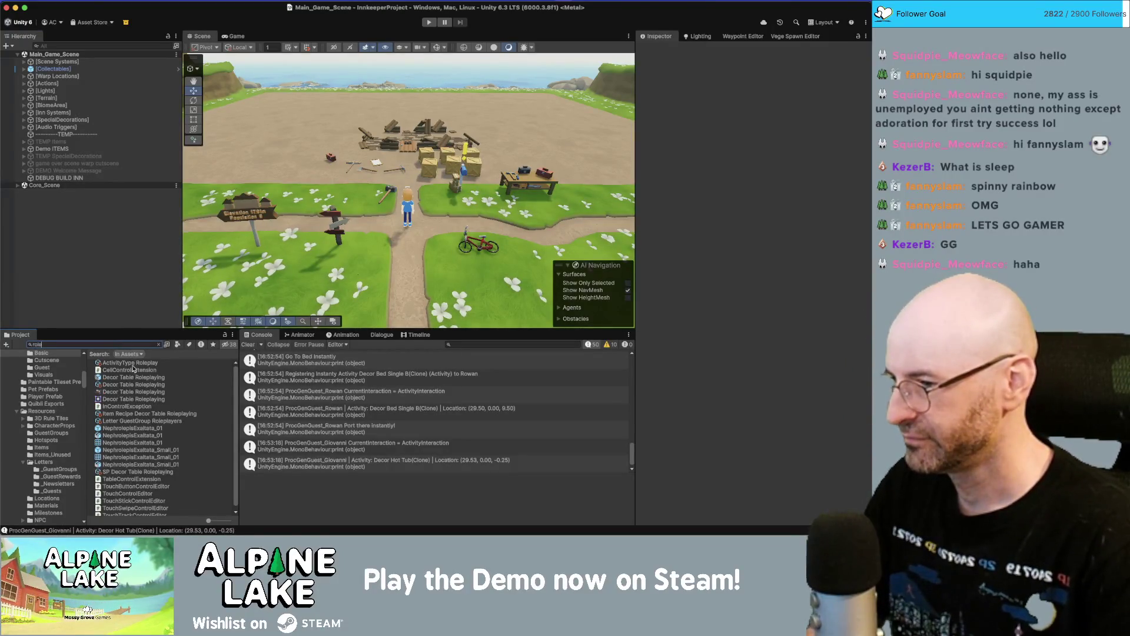
type("e")
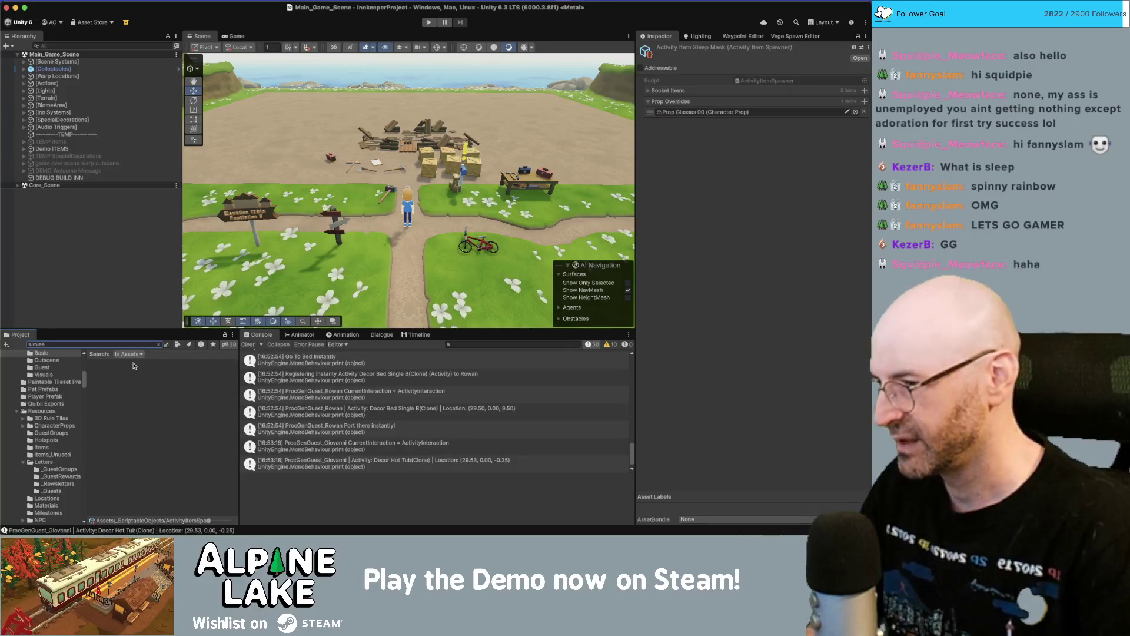
left_click(124, 346)
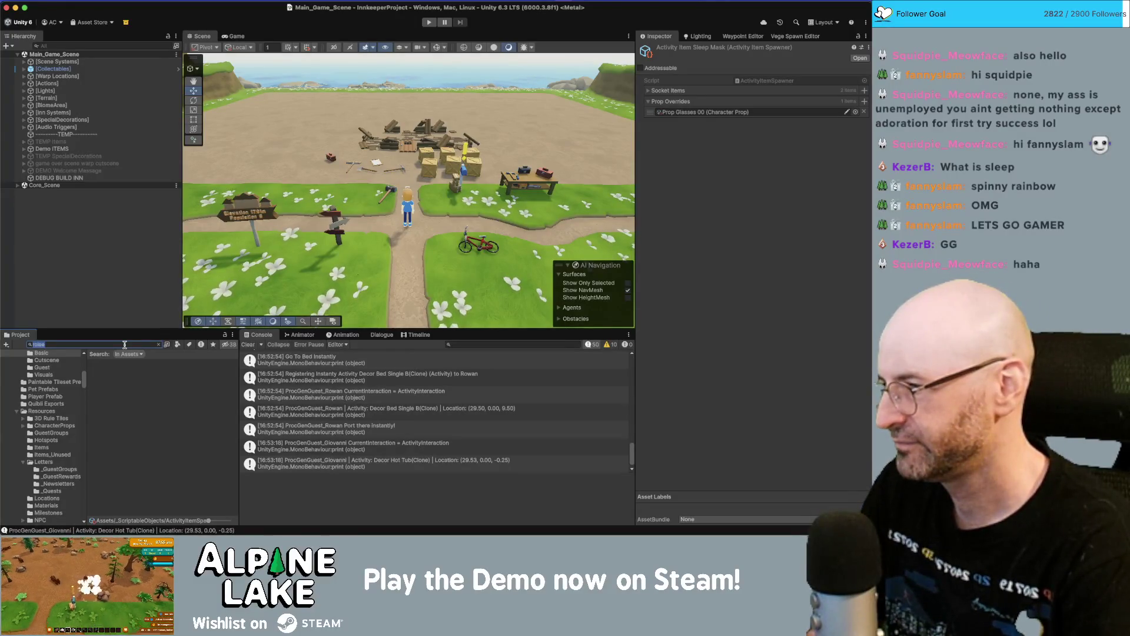
key("BackSpace")
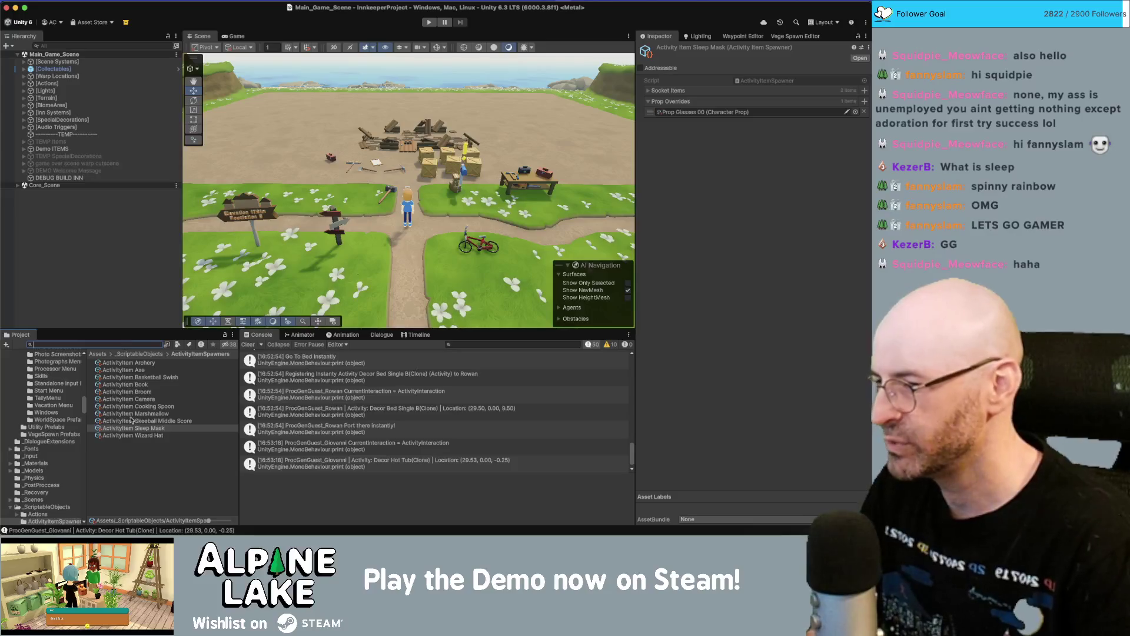
- Give ActivityItem Wizard Hat a Prop Overrides entry of Prop Hat 00
left_click(134, 436)
left_click(864, 101)
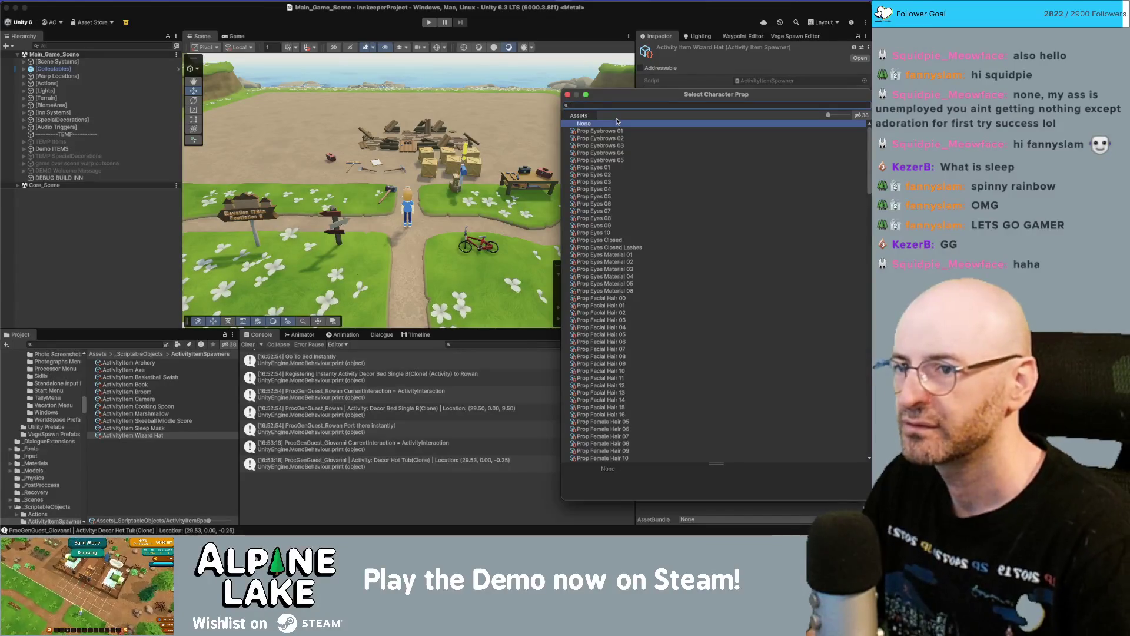
scroll(648, 215, "down", 5)
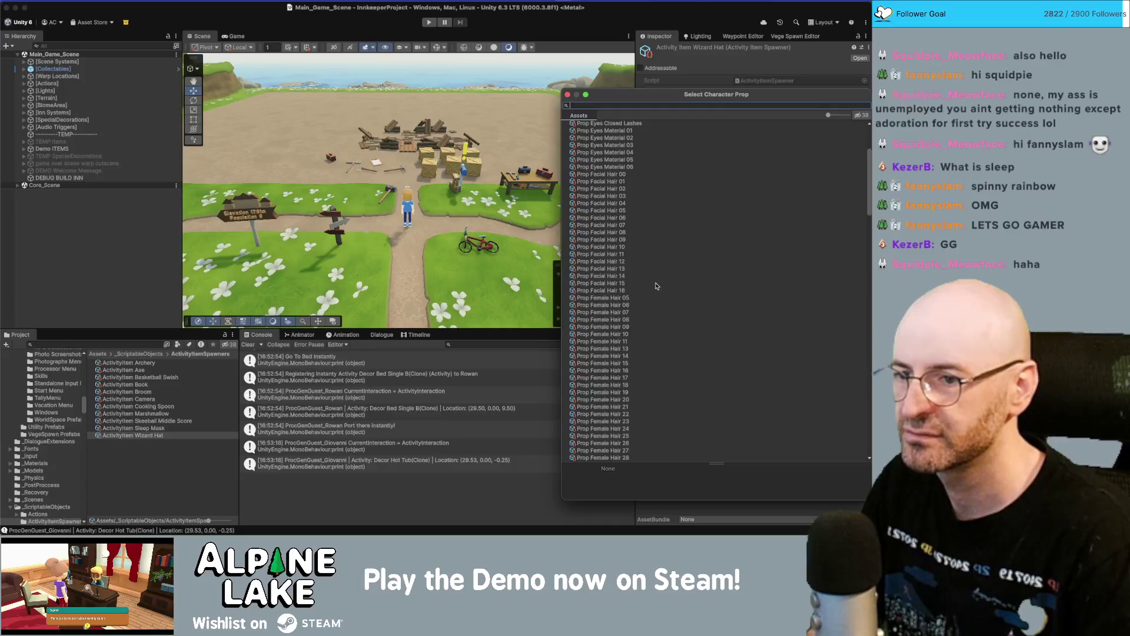
scroll(655, 283, "down", 15)
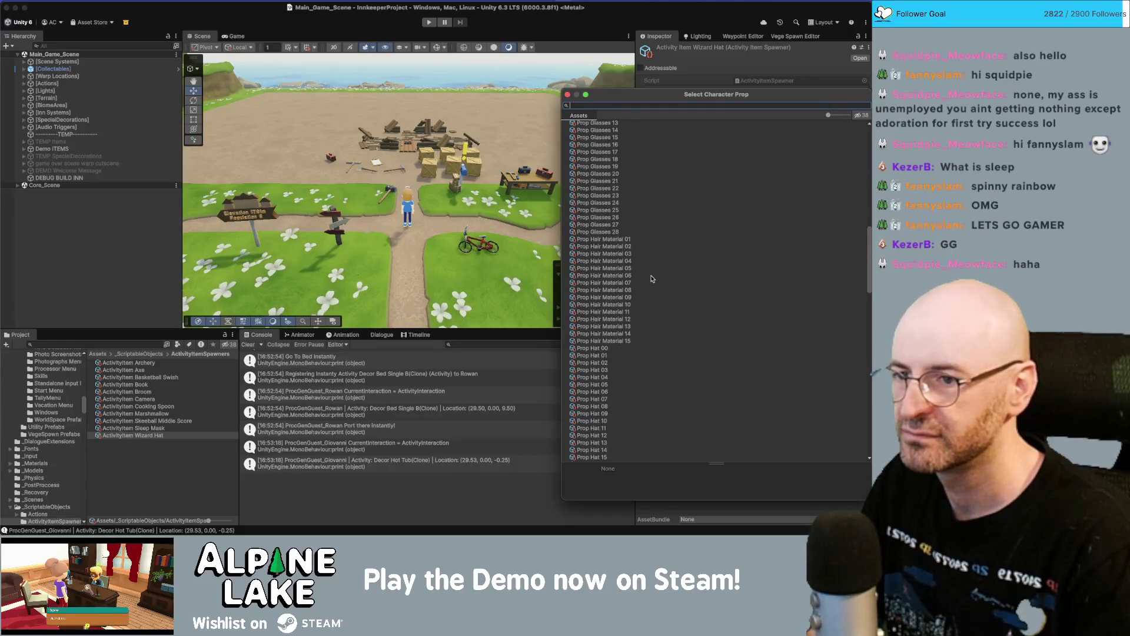
left_click(609, 349)
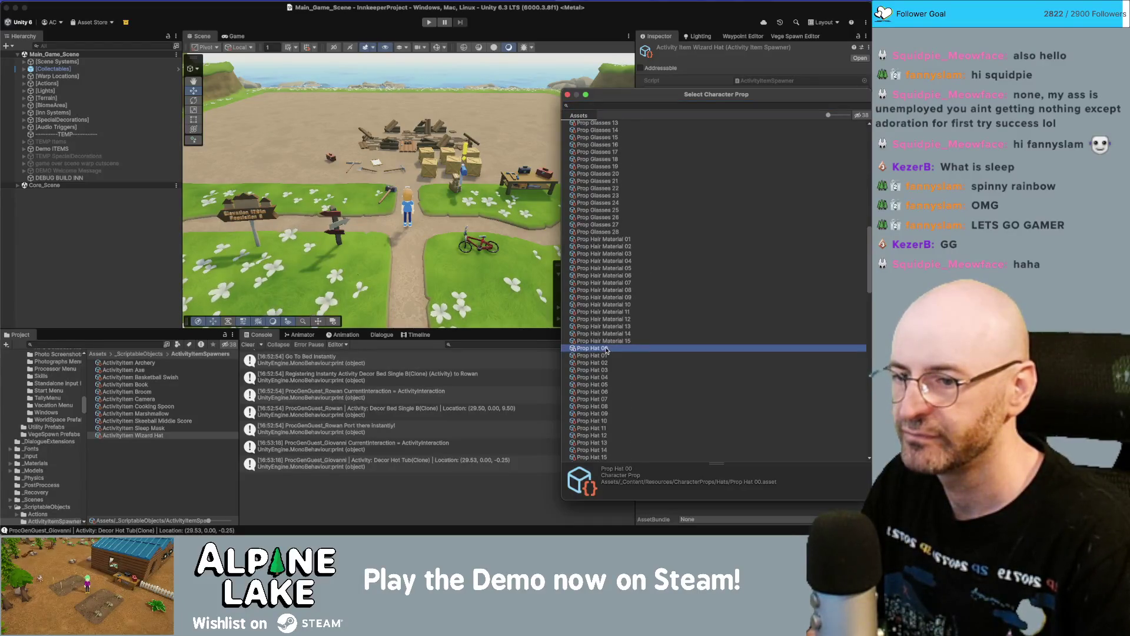
double_click(607, 349)
left_click(707, 112)
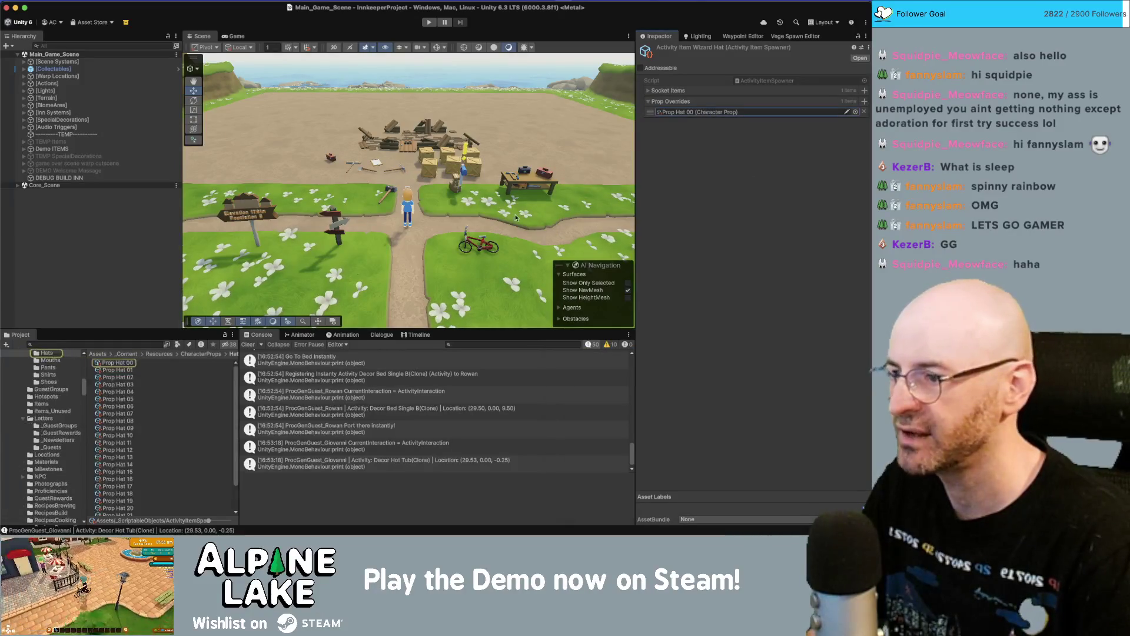
- Inspect Prop Hat 00 and its Hat_000 prefab, briefly opening then leaving prefab mode
left_click(120, 363)
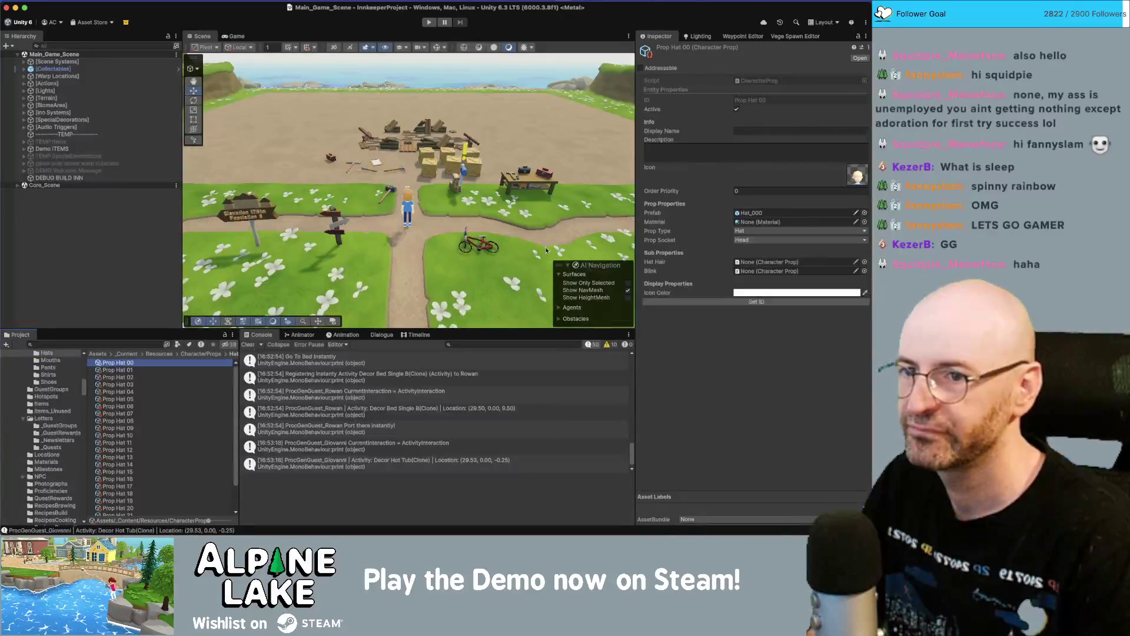
left_click(745, 212)
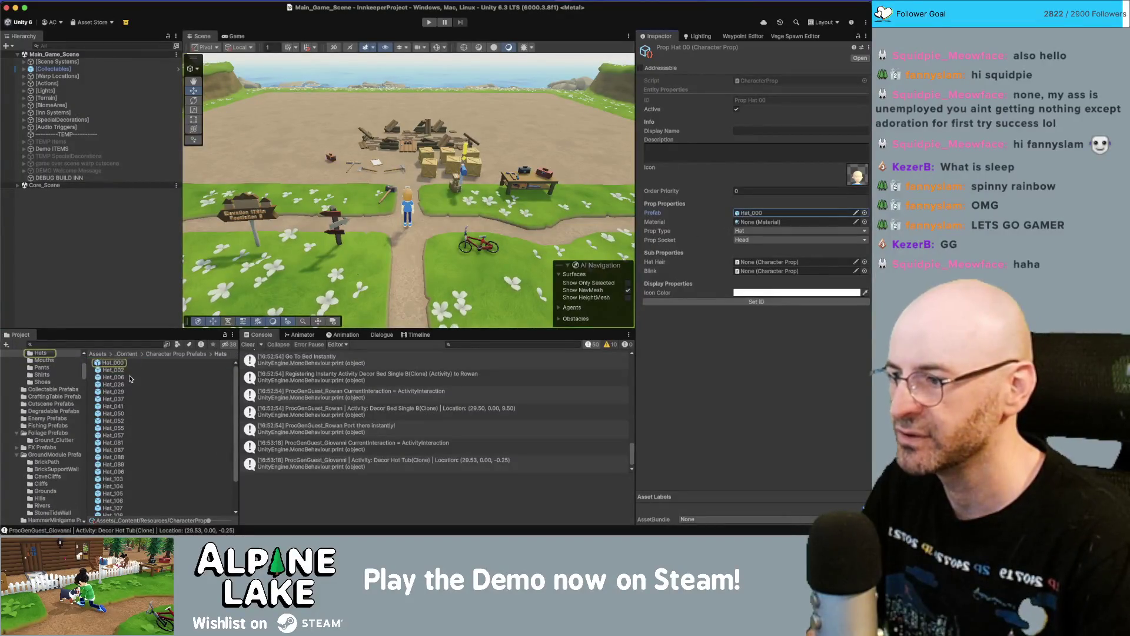
left_click(118, 364)
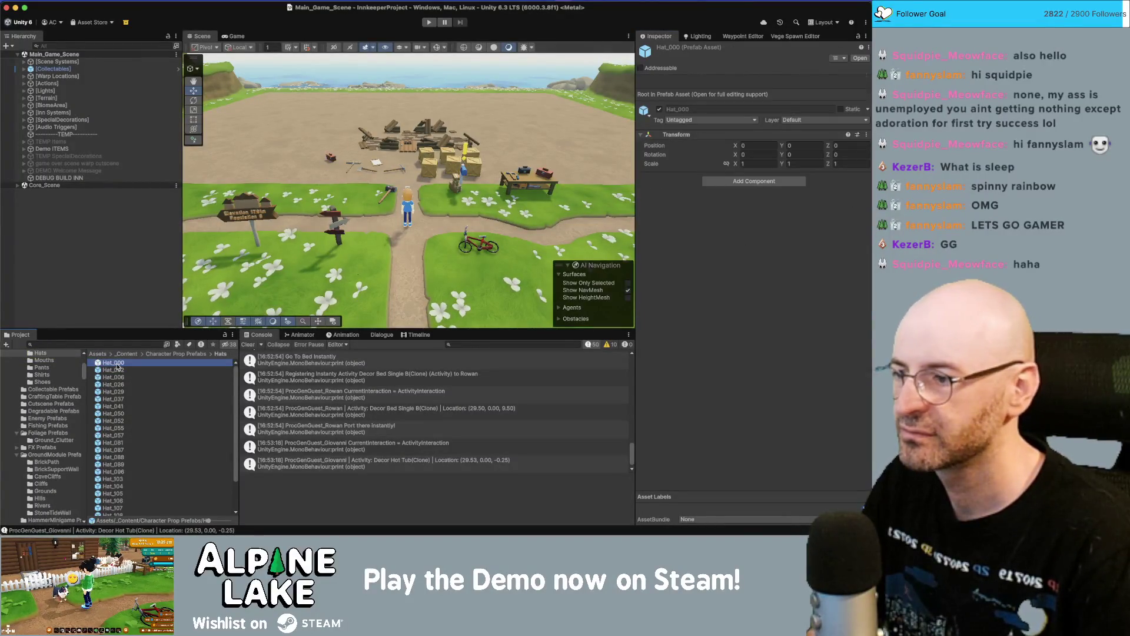
double_click(117, 365)
left_click(5, 57)
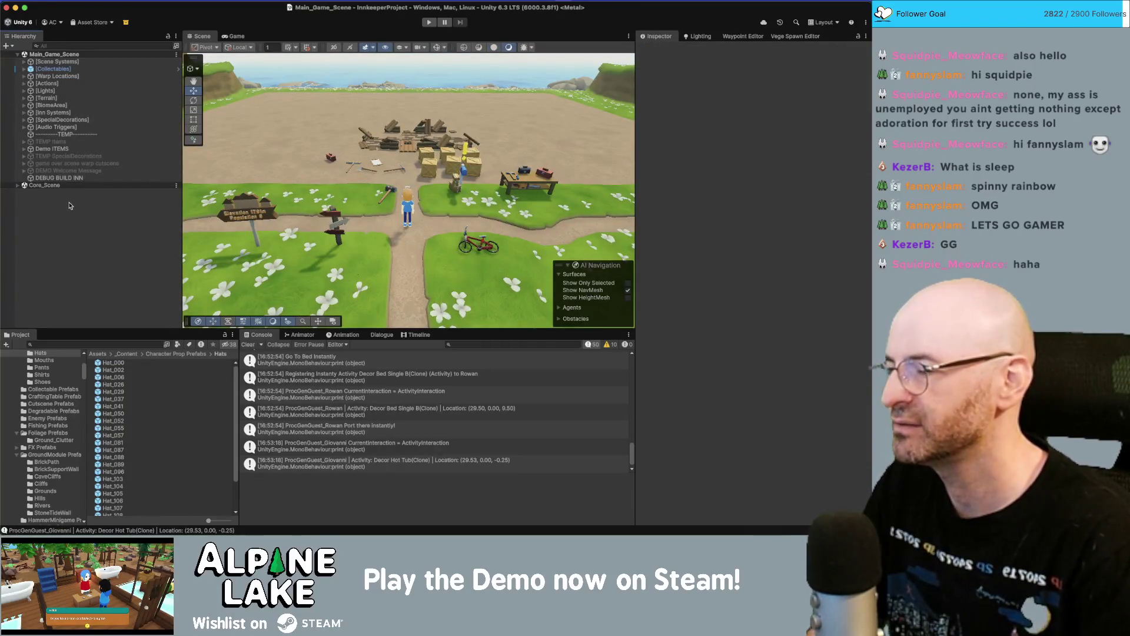
- Preview neighbouring hat prefabs such as Hat_002 for comparison
left_click(115, 363)
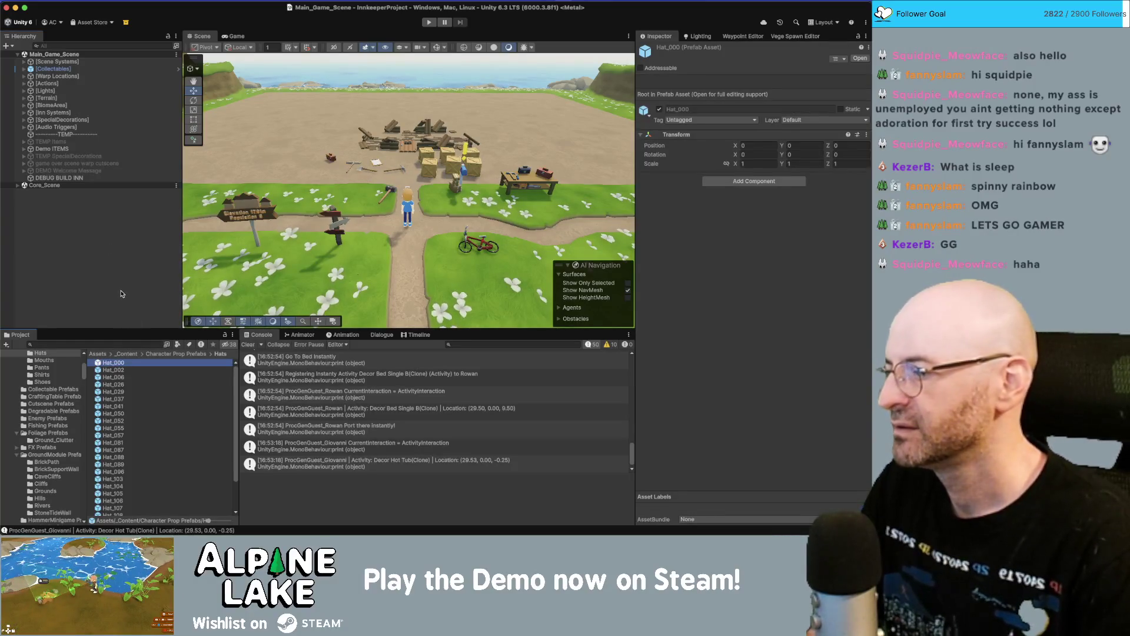
scroll(129, 412, "down", 3)
left_click(125, 417)
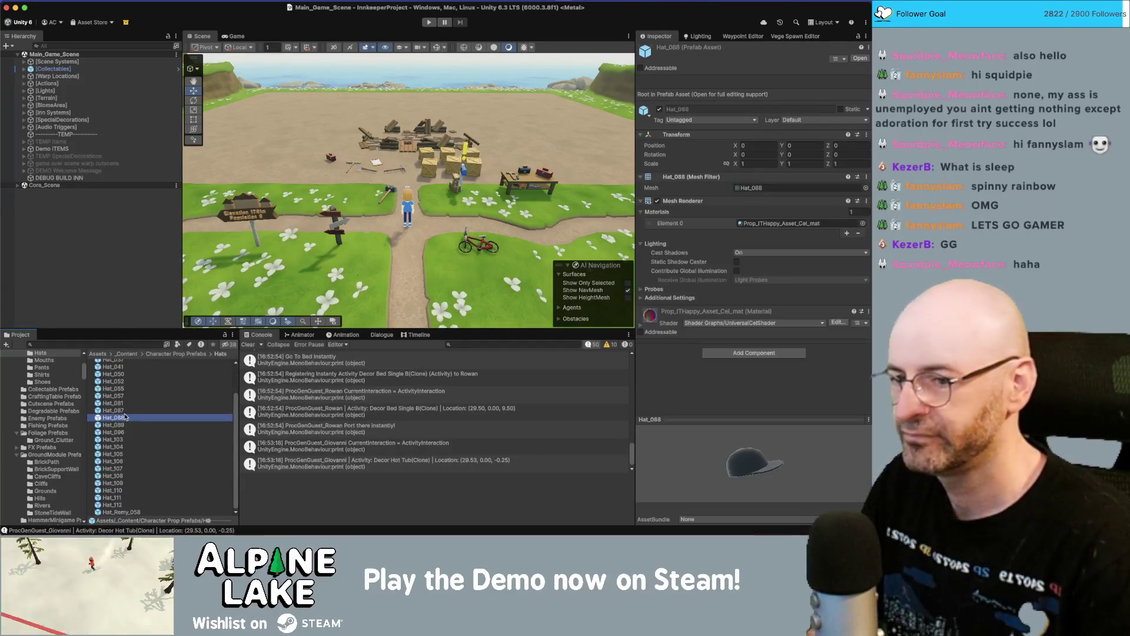
key("Up")
key("Up")
key("Up")
key("Up")
key("Up")
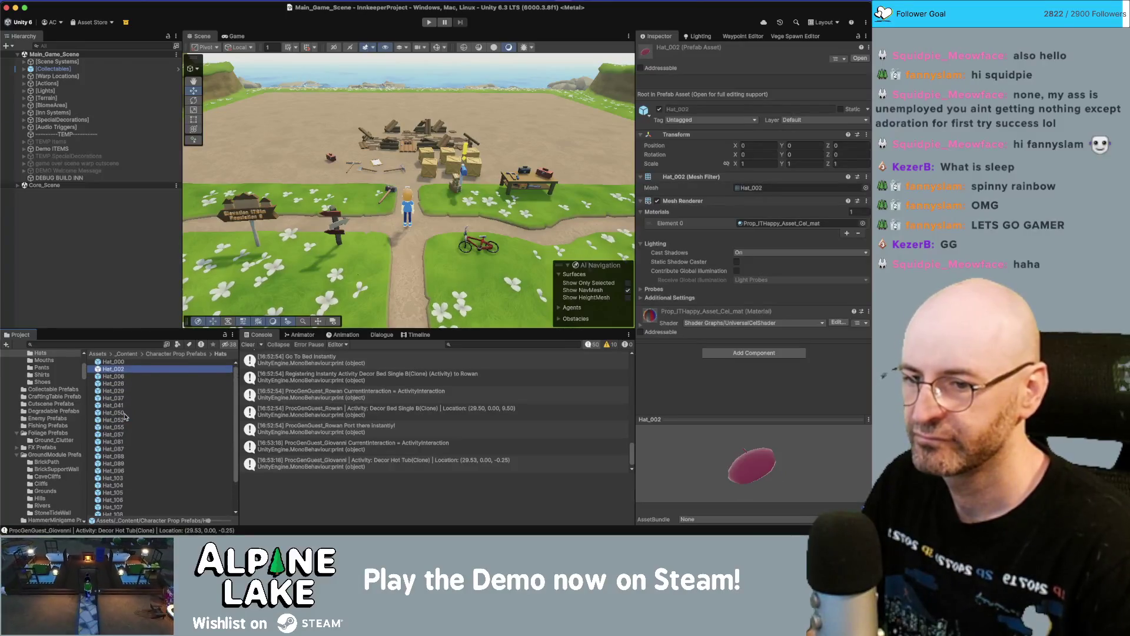
- Check the character definition script in Rider, then search the Project for 'activityitem'
key("super+Tab")
key("super+Tab")
left_click(116, 345)
type("activit")
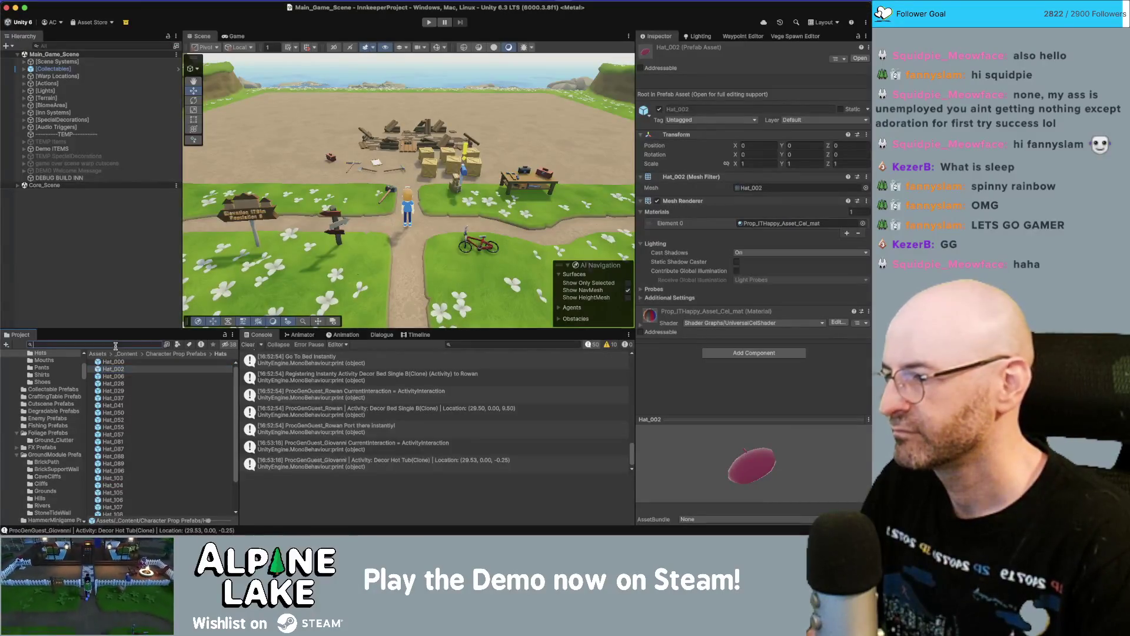
type("yitem")
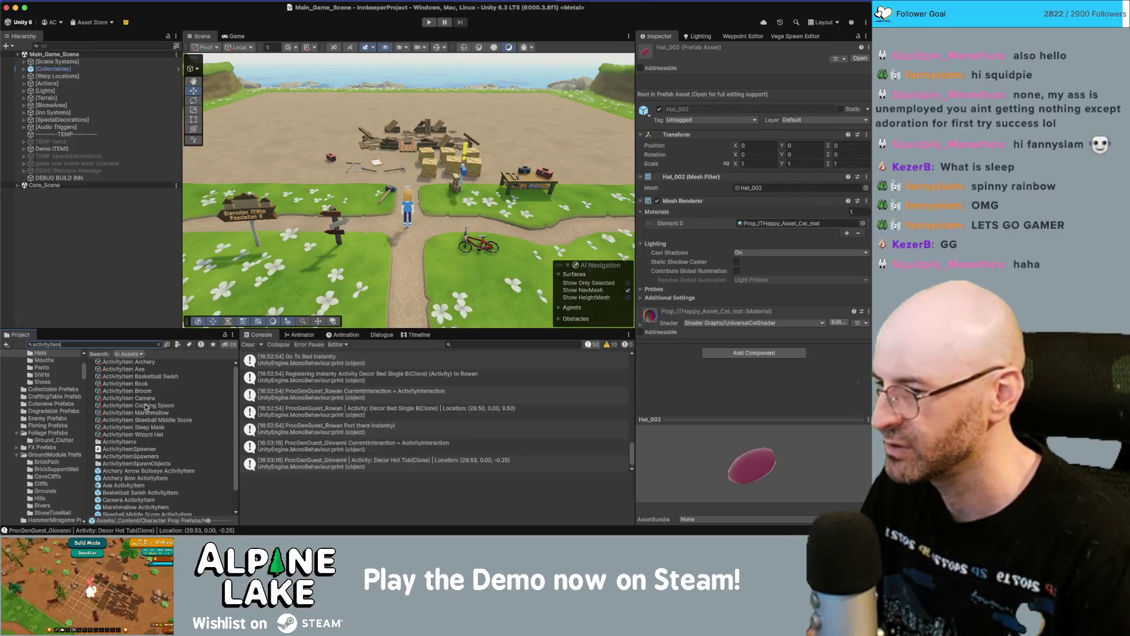
- Reveal ActivityItem Camera in its ActivityItemSpawners folder and expand its Socket Items
left_click(148, 398)
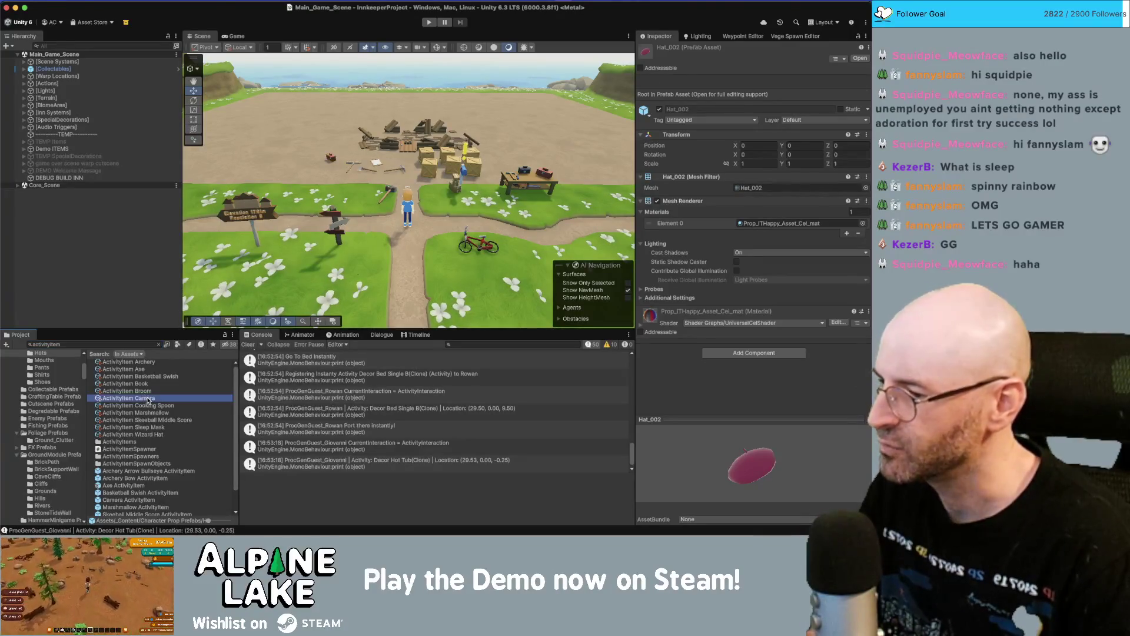
left_click(159, 345)
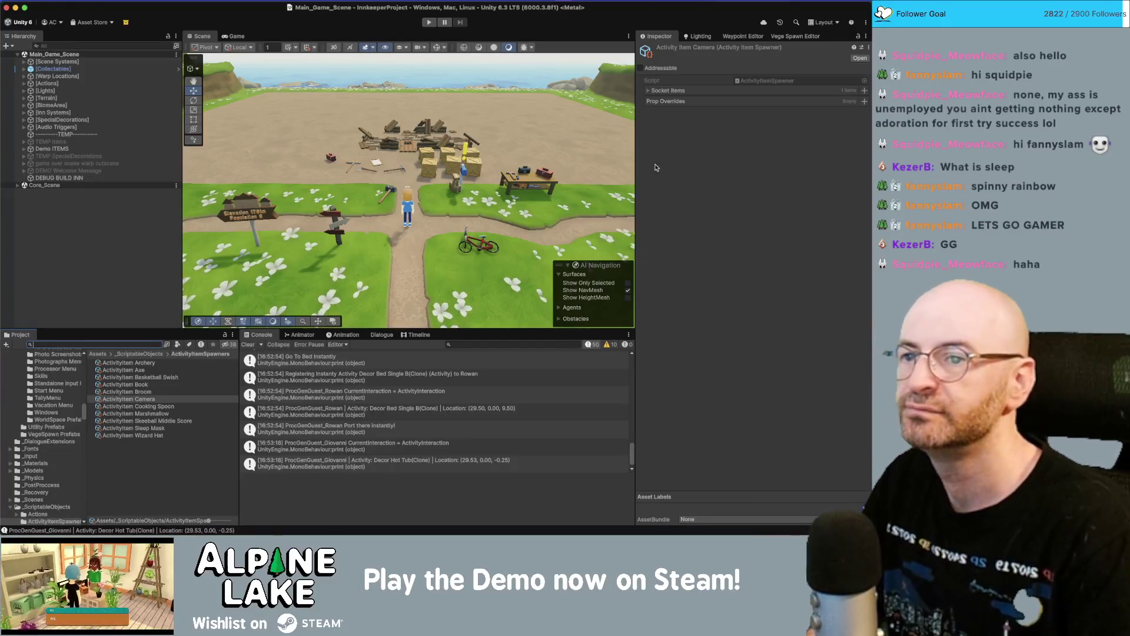
left_click(649, 91)
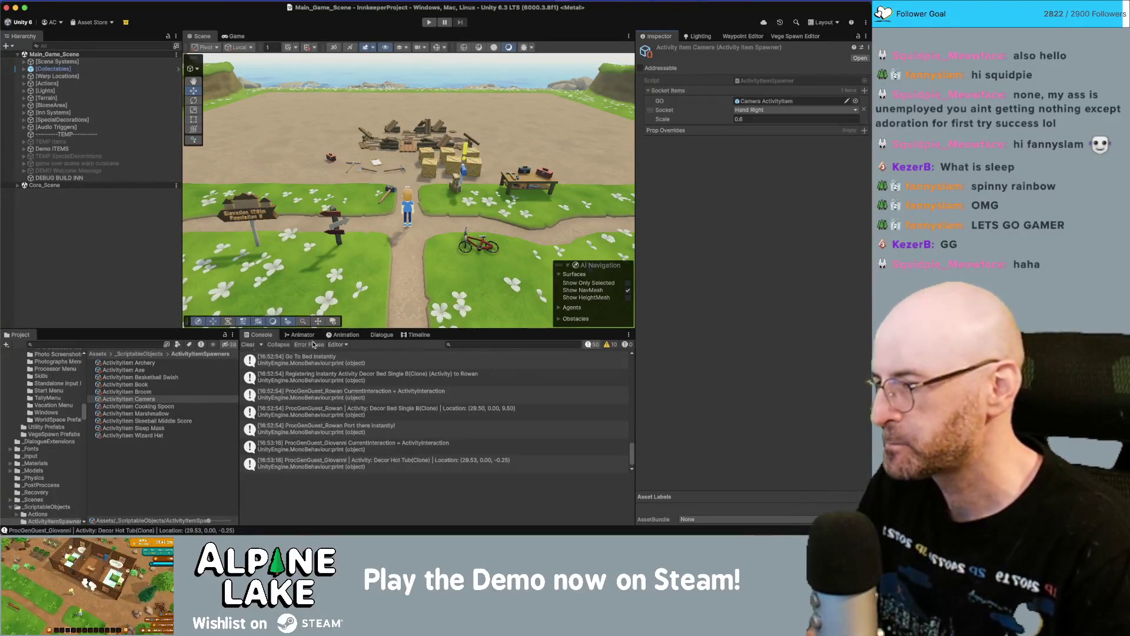
left_click(161, 422)
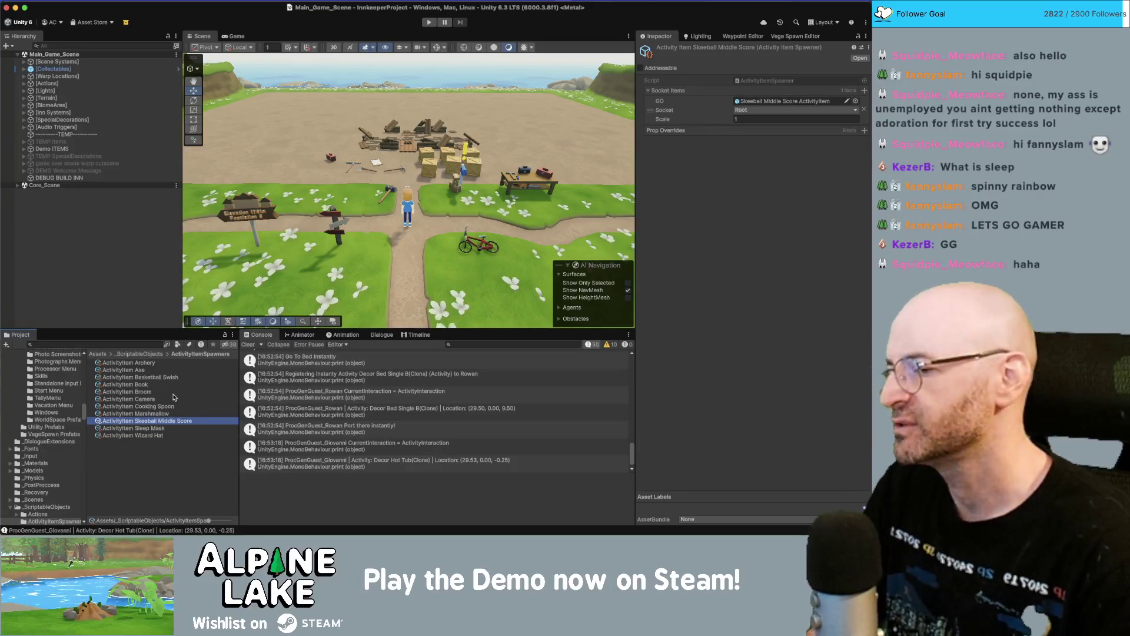
- Review the Marshmallow, Cooking Spoon, Axe and Basketball Swish spawners' socket items
key("Down")
key("Down")
key("Up")
key("Up")
key("Up")
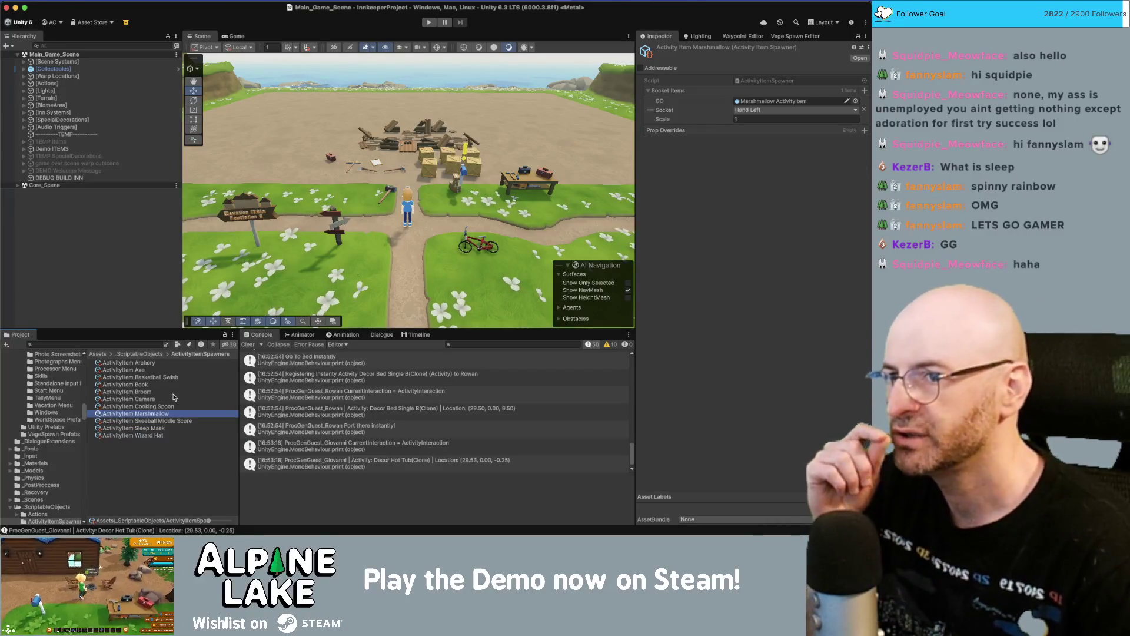
key("Up")
key("Up")
key("Up")
key("Up")
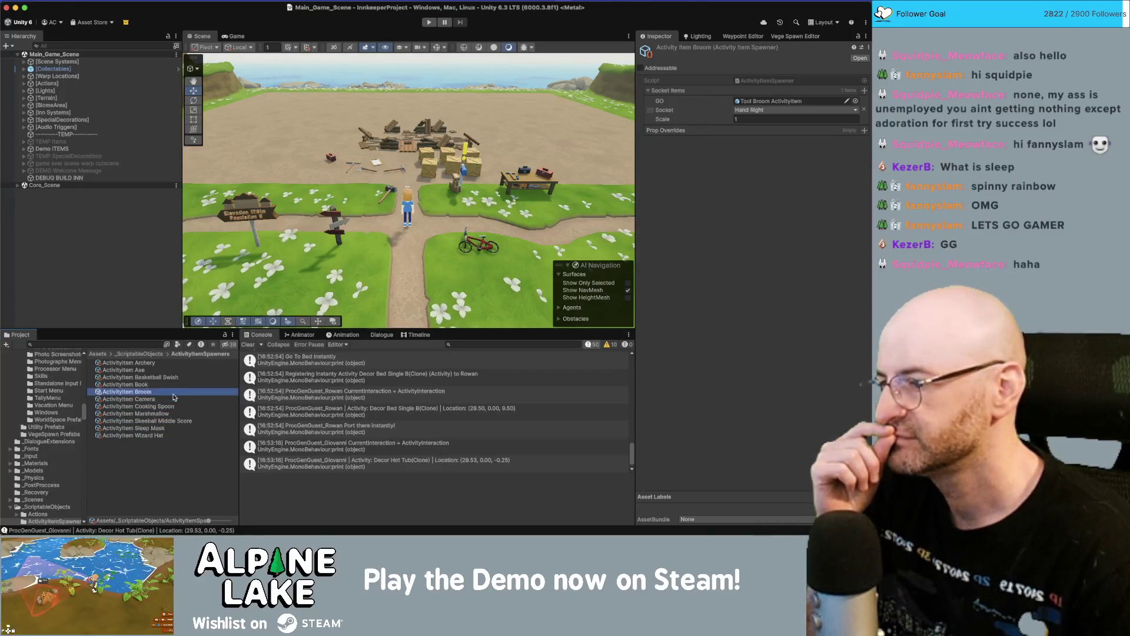
key("Down")
key("Down")
key("Down")
key("Up")
key("Up")
key("Down")
key("Down")
key("Down")
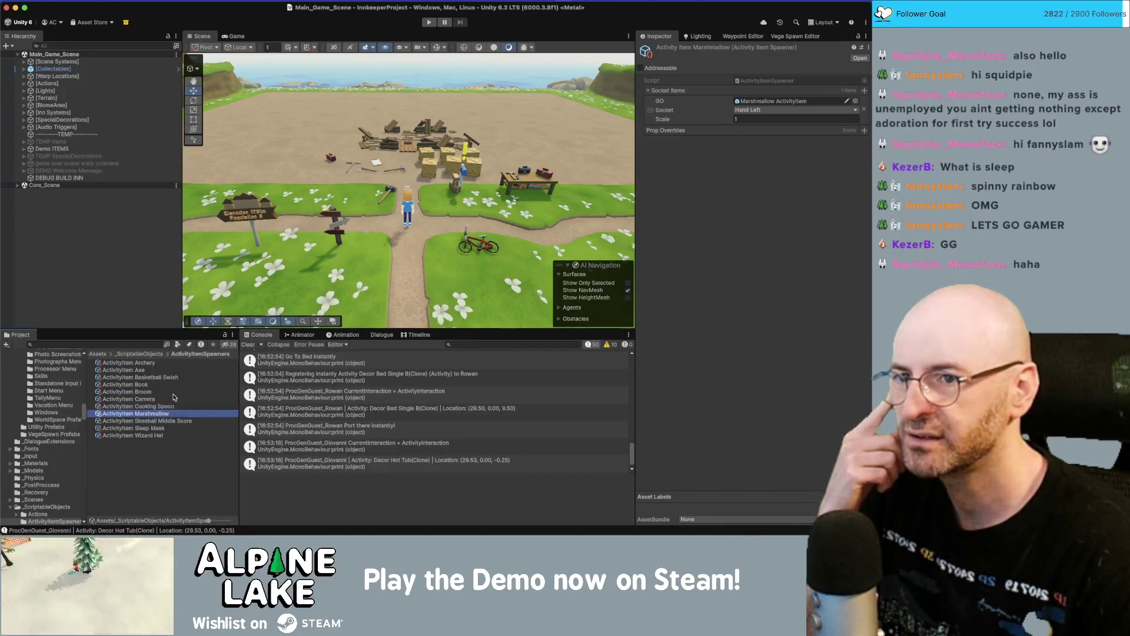
- Compare Sleep Mask and Wizard Hat spawners, leaving Sleep Mask's Prop Glasses 00, then deselect
key("Down")
key("Up")
key("Down")
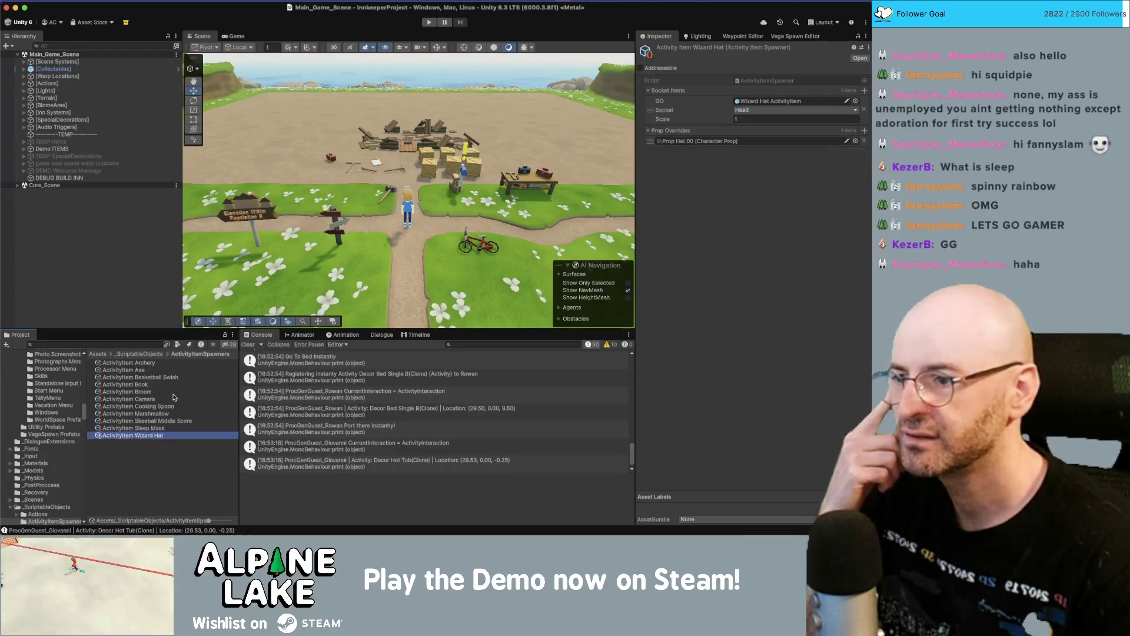
key("Up")
key("Down")
key("Up")
key("Down")
key("Up")
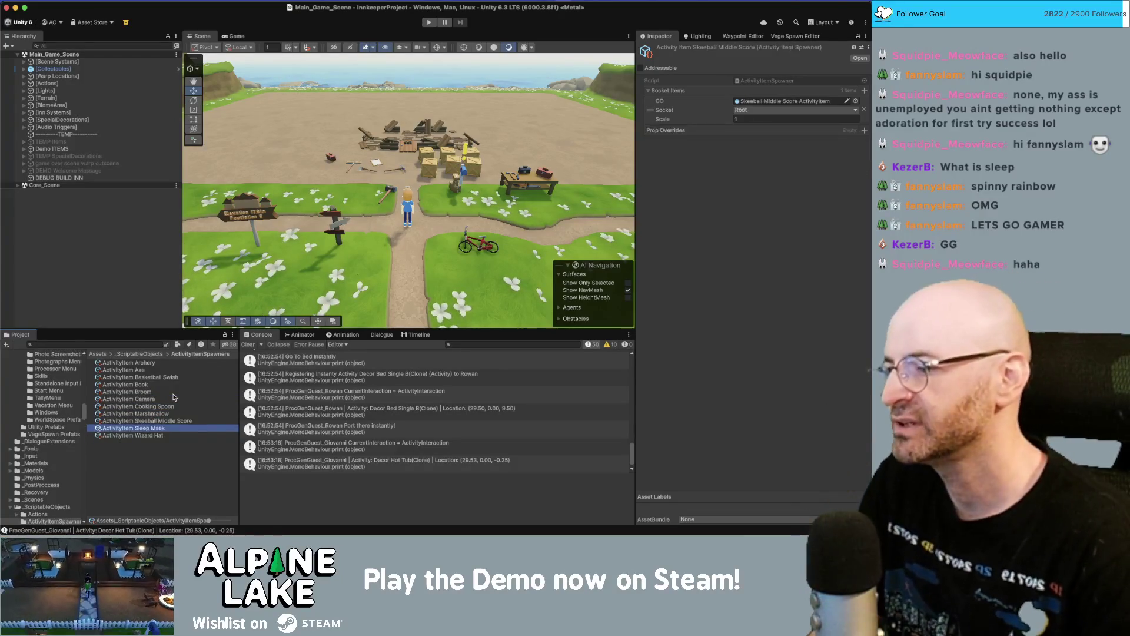
key("Down")
key("Up")
key("Down")
key("Up")
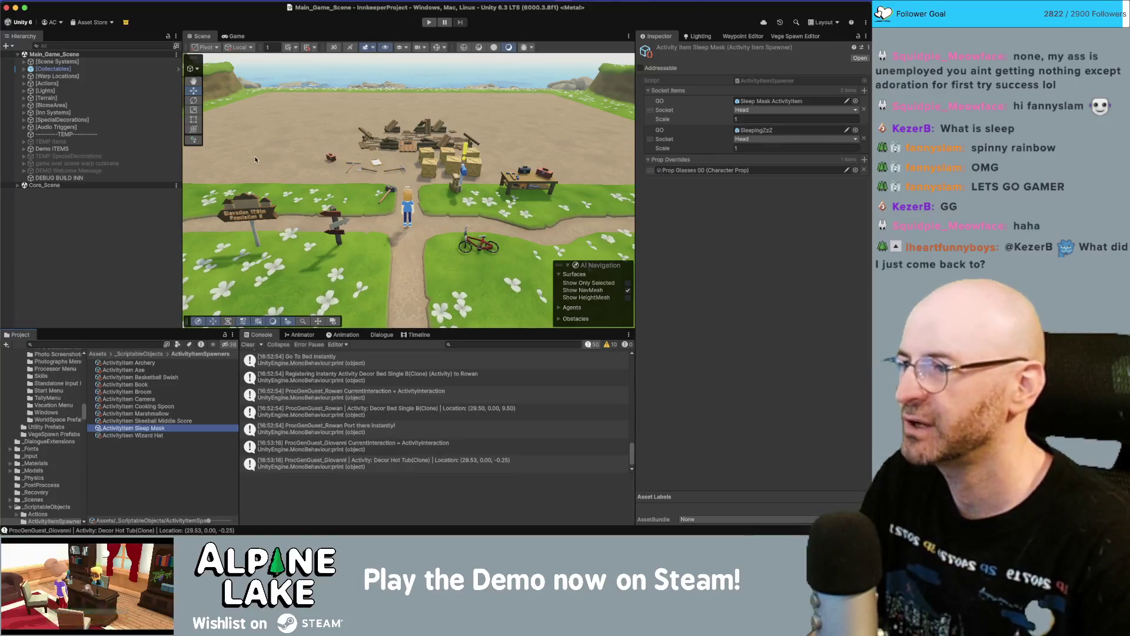
left_click(104, 227)
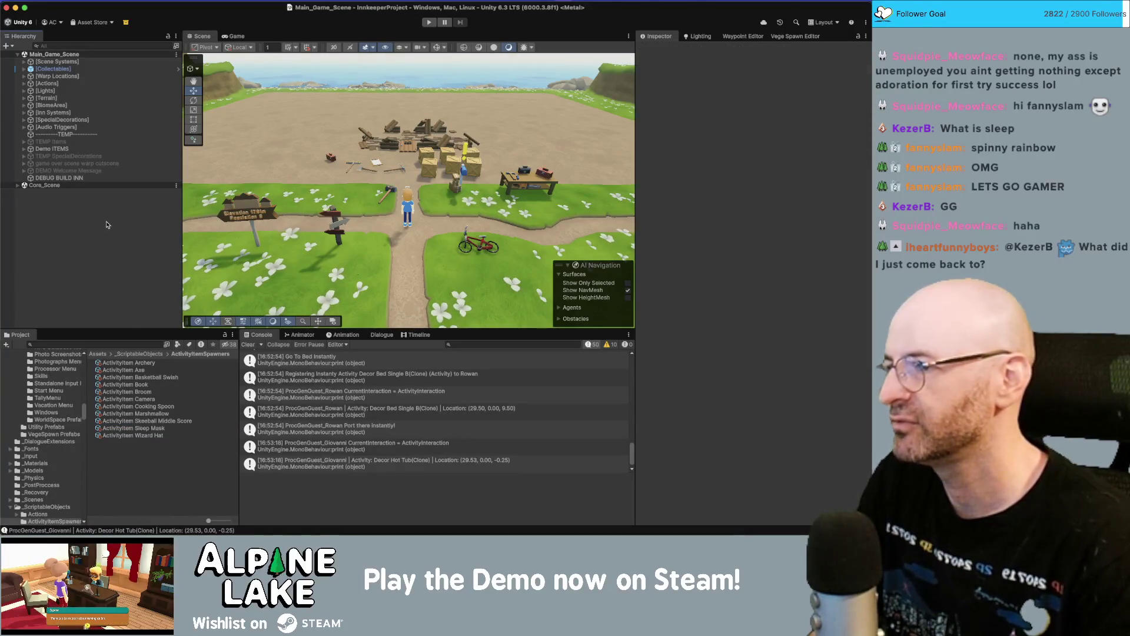
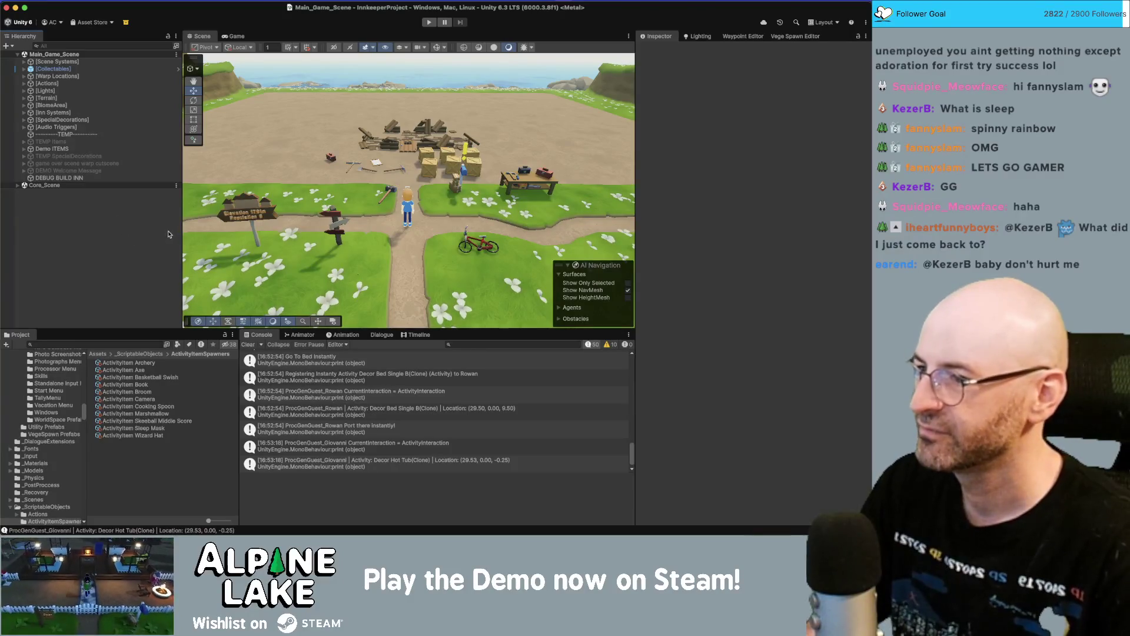
- Widen the Scene view by shifting the Hierarchy splitter left, then start the playtest
left_click_drag(182, 229, 142, 229)
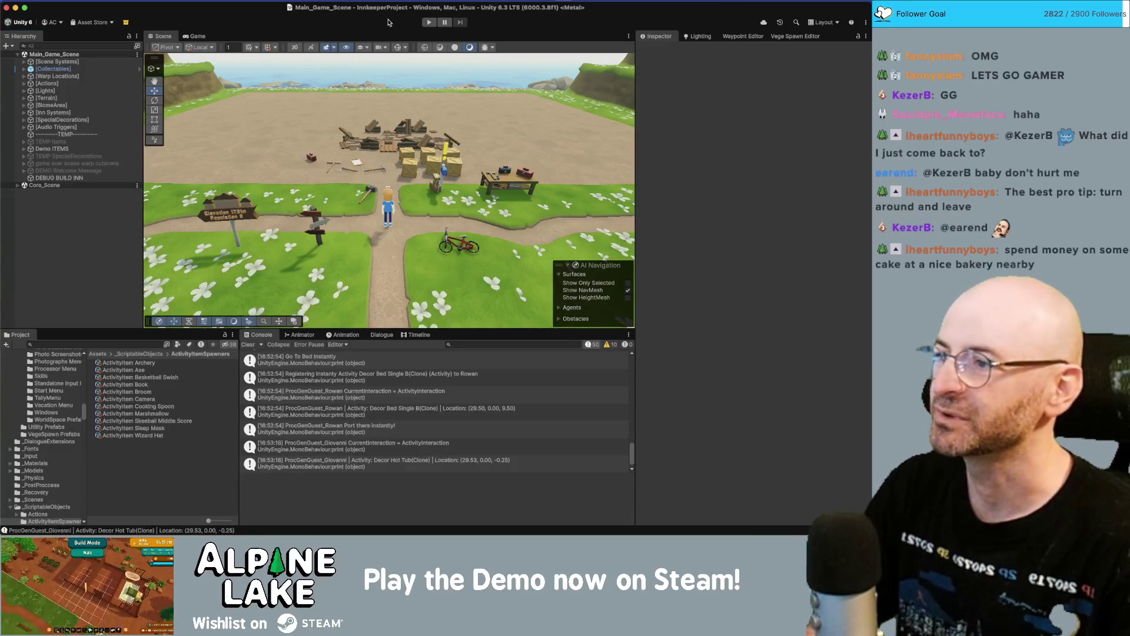
left_click(434, 23)
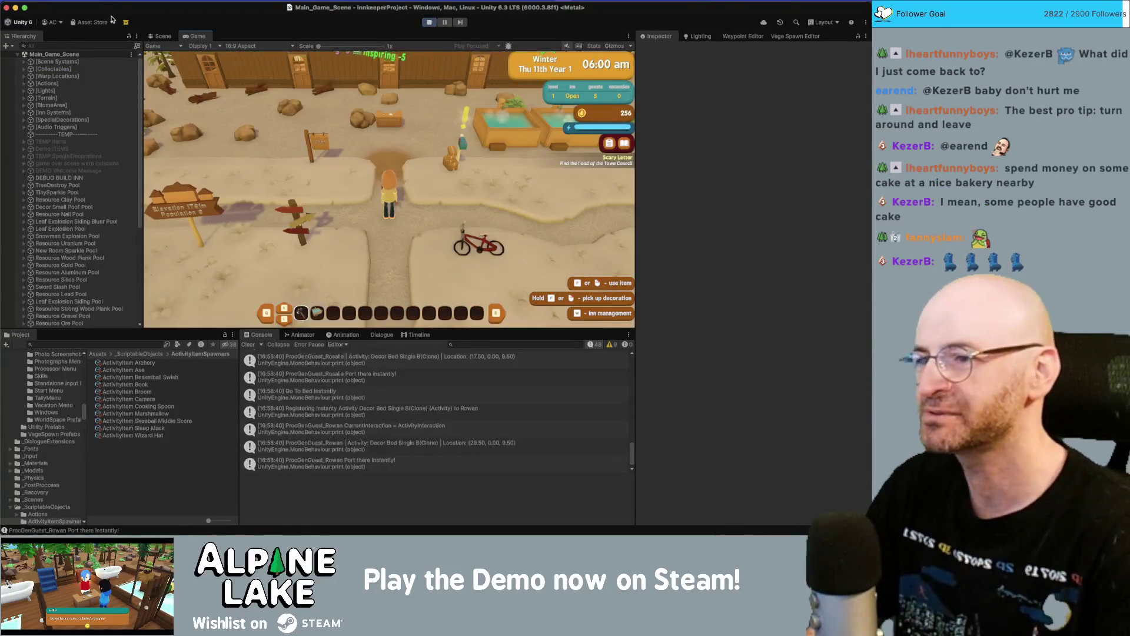
- Walk the character north to the inn, east past the table, and through the first bed room
key("w")
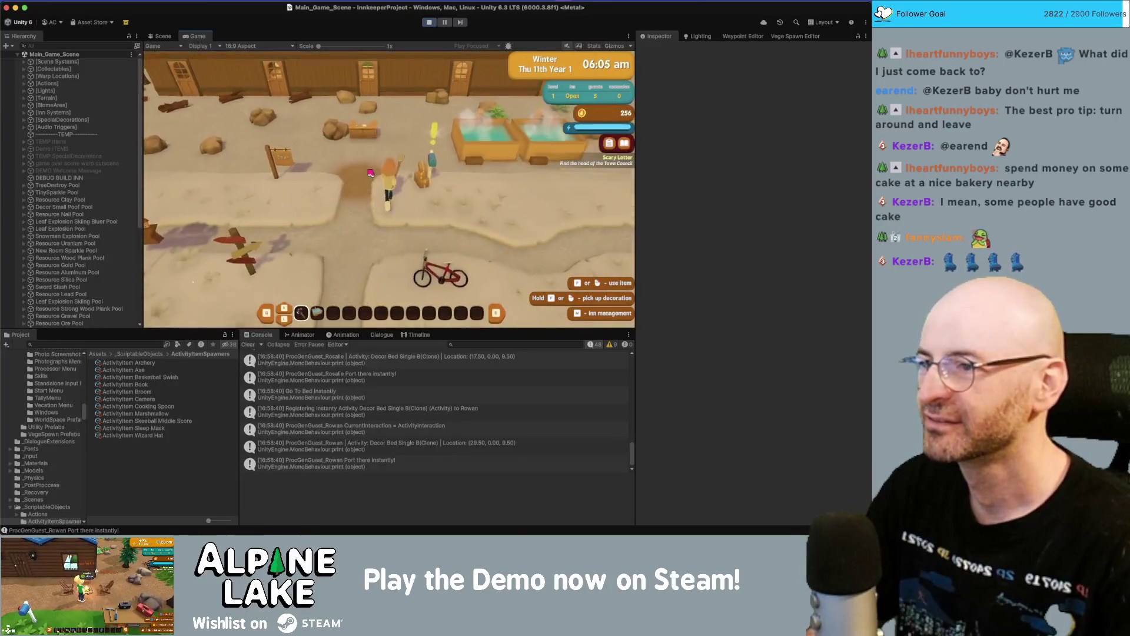
key("w")
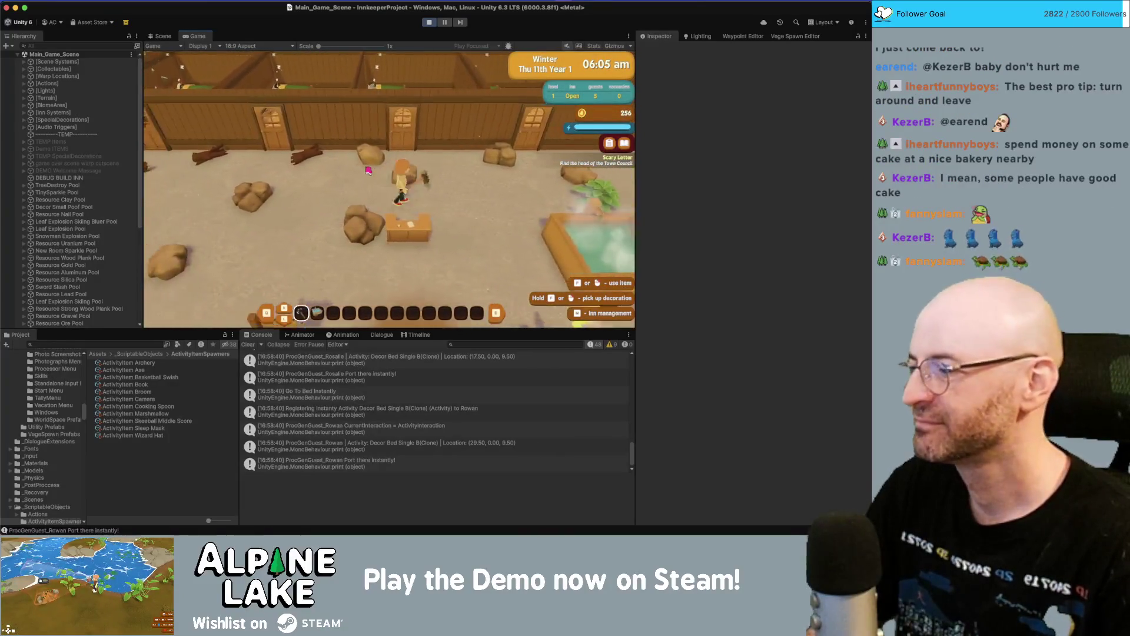
key("d")
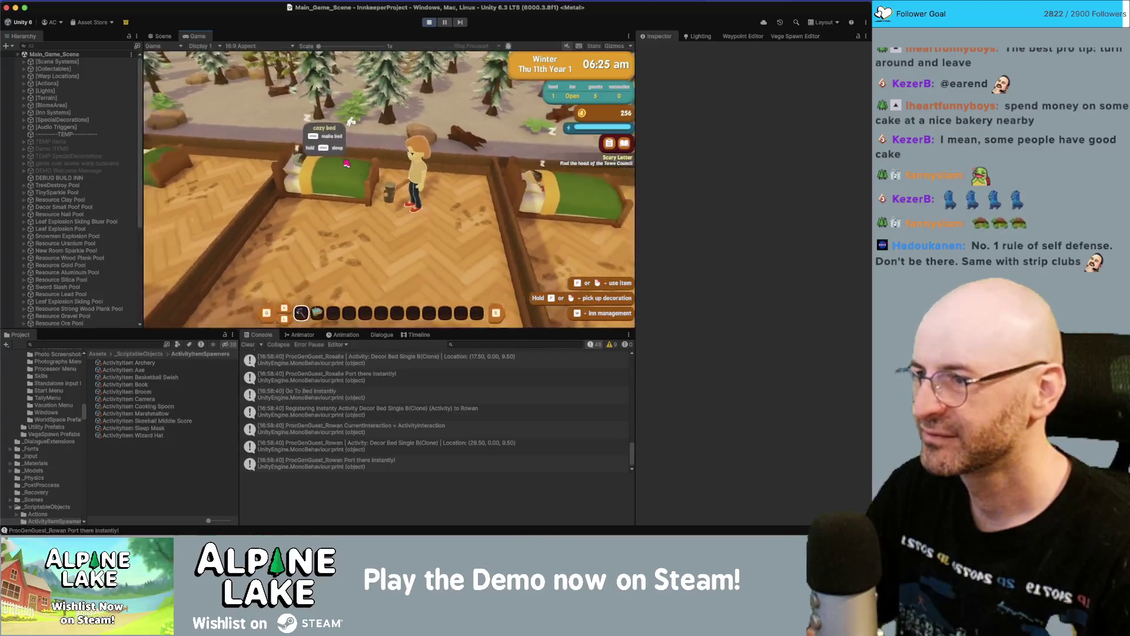
key("s")
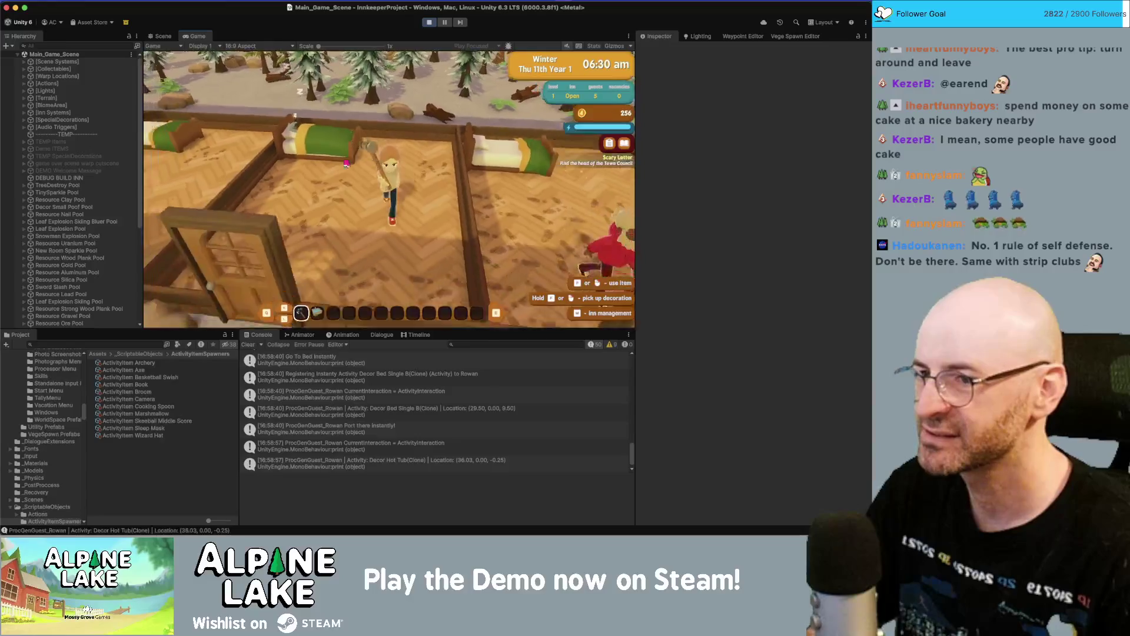
key("a")
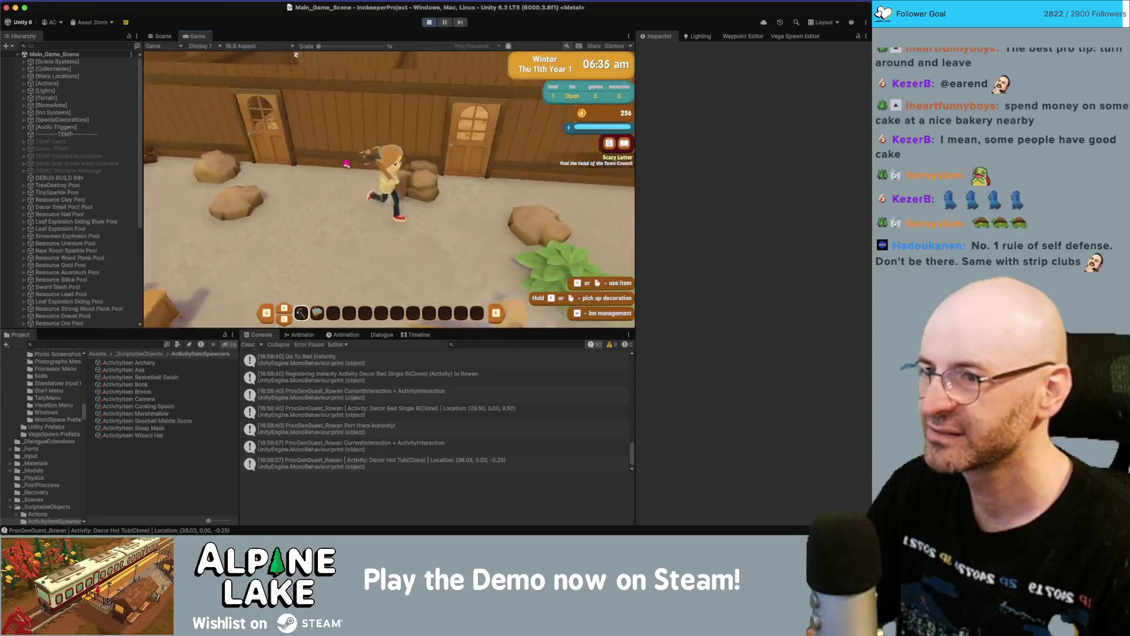
- Check the guest sleeping in the next bed room, rotating the camera around the bed
key("w")
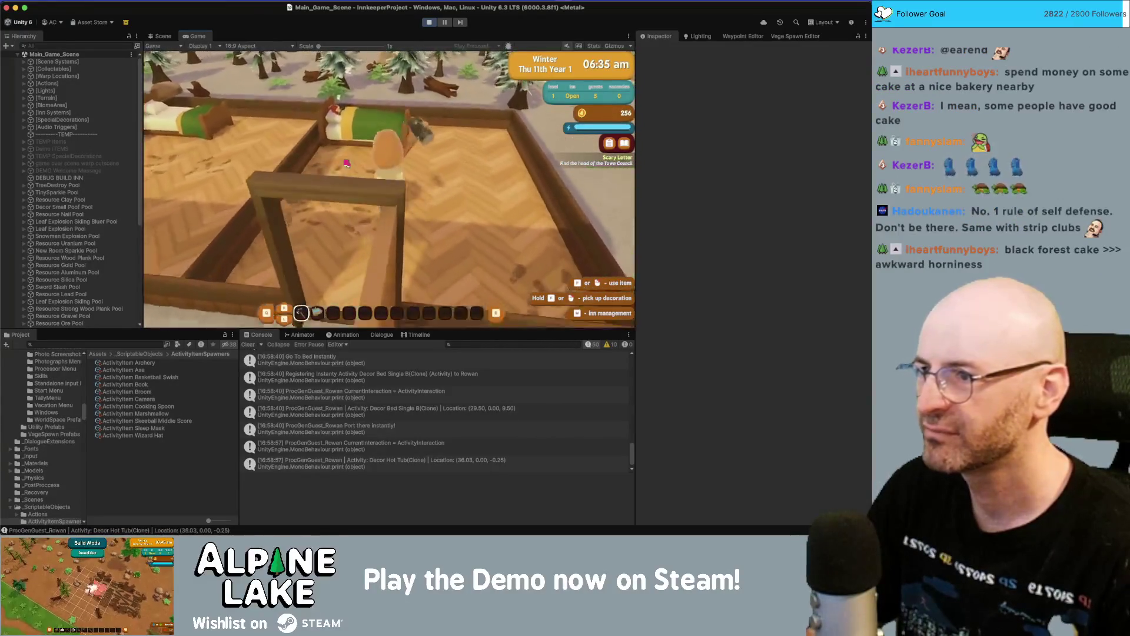
key("w")
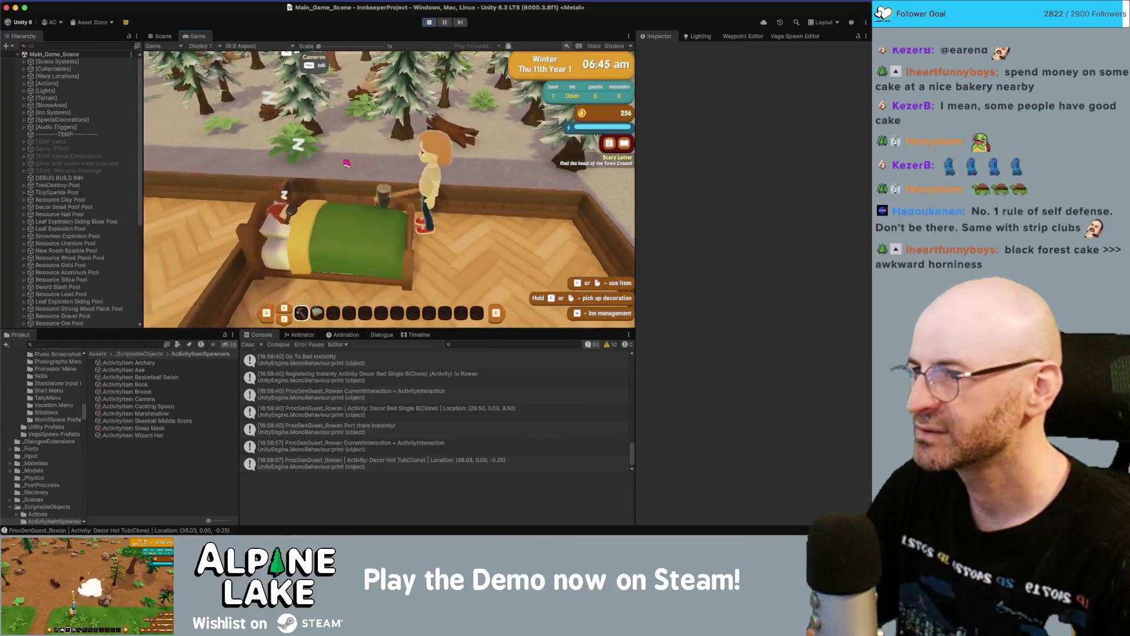
key("a")
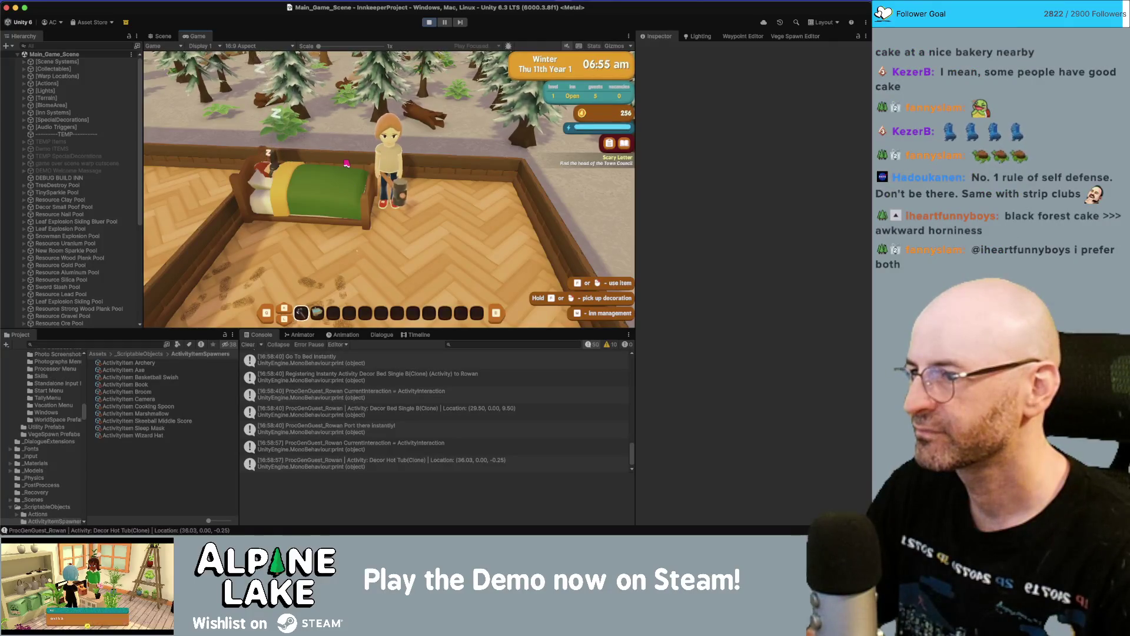
key("q")
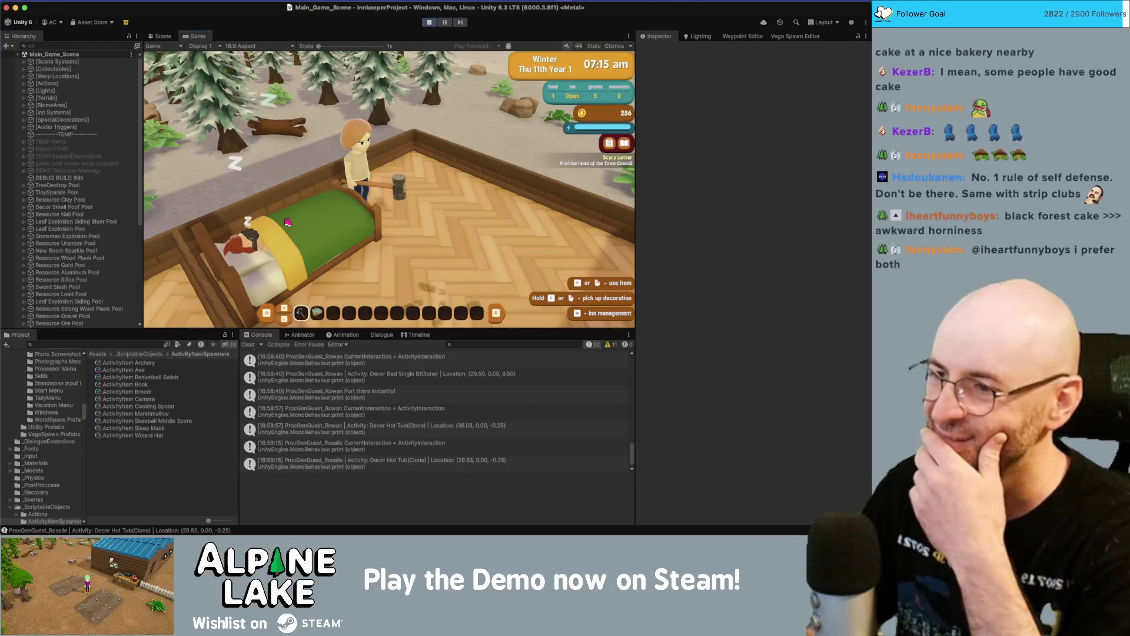
key("super+Tab")
key("super+Tab")
key("super+Tab")
key("super+Tab")
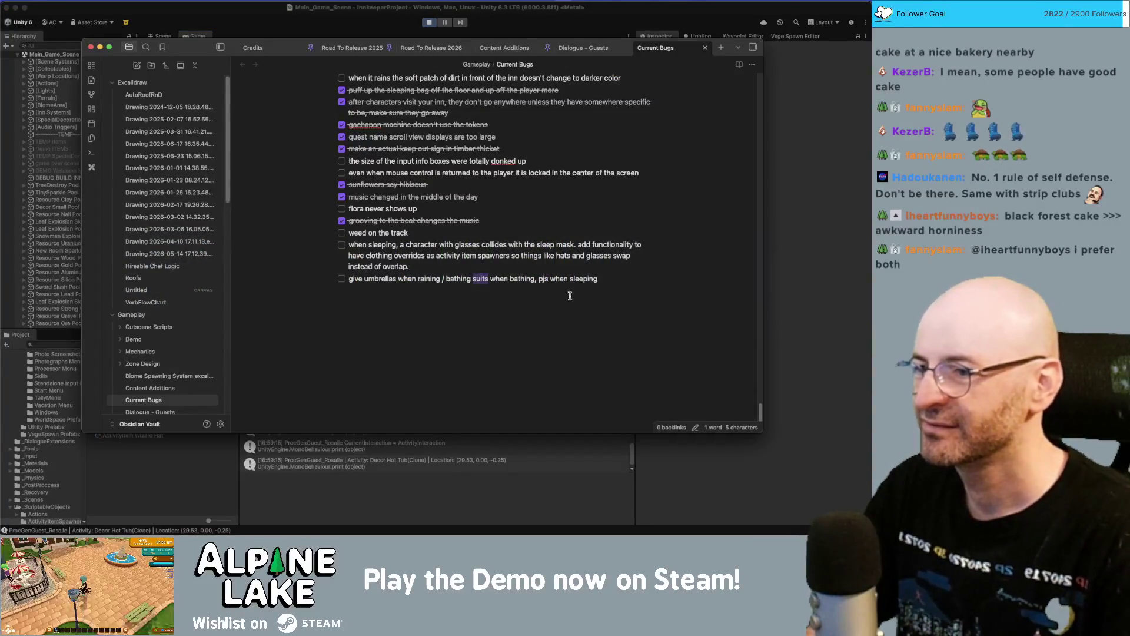
- Add a 'breathing animation on blanket' item to the Current Bugs checklist and return to Unity
key("Return")
type("breathing ani")
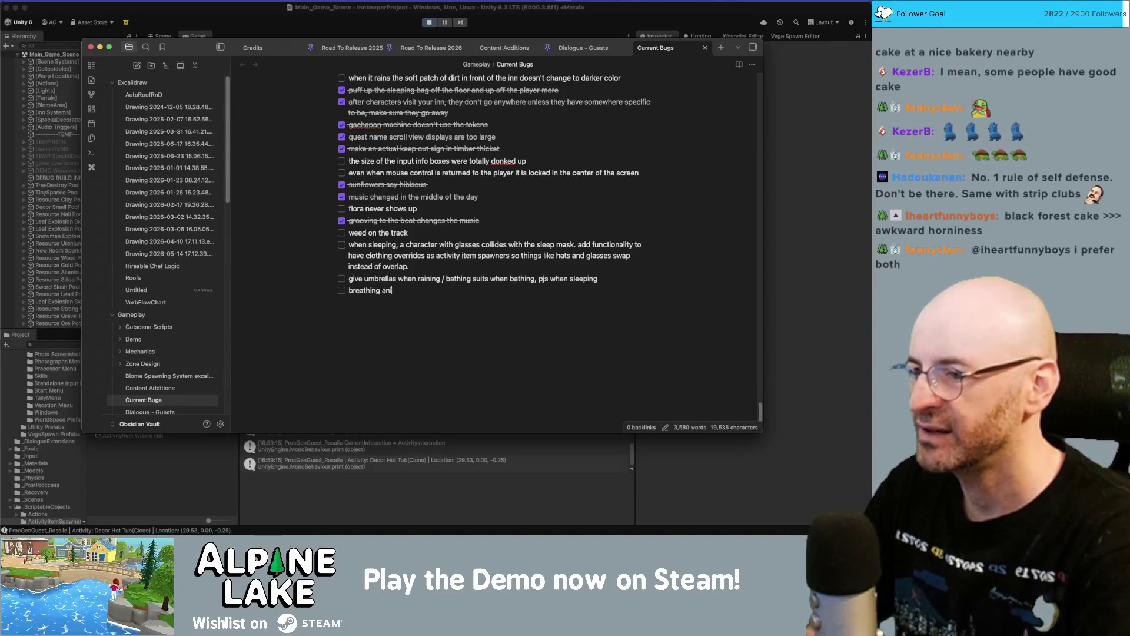
type("mation on blank")
key("super+Tab")
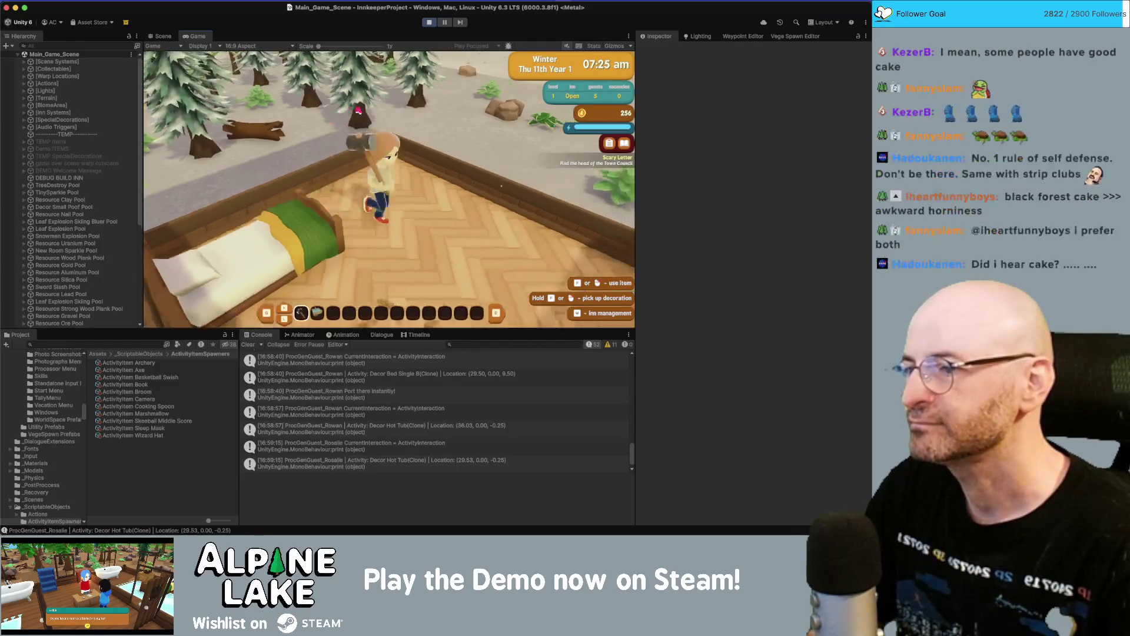
- Walk the character out of the room toward the hot tubs and stop the playtest
key("s")
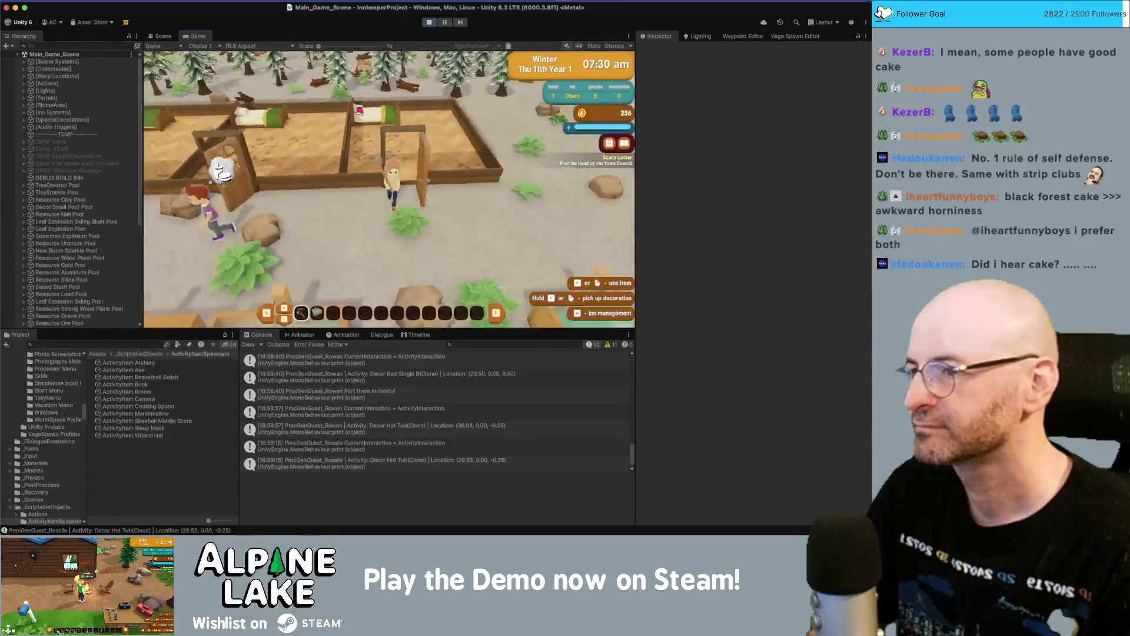
key("s")
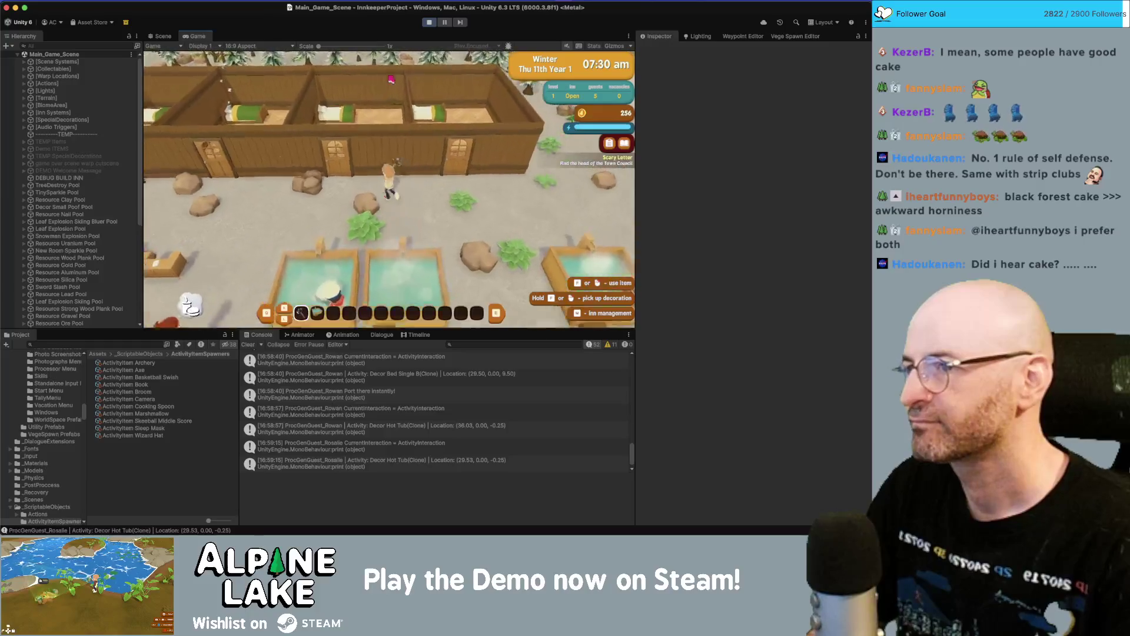
key("super+p")
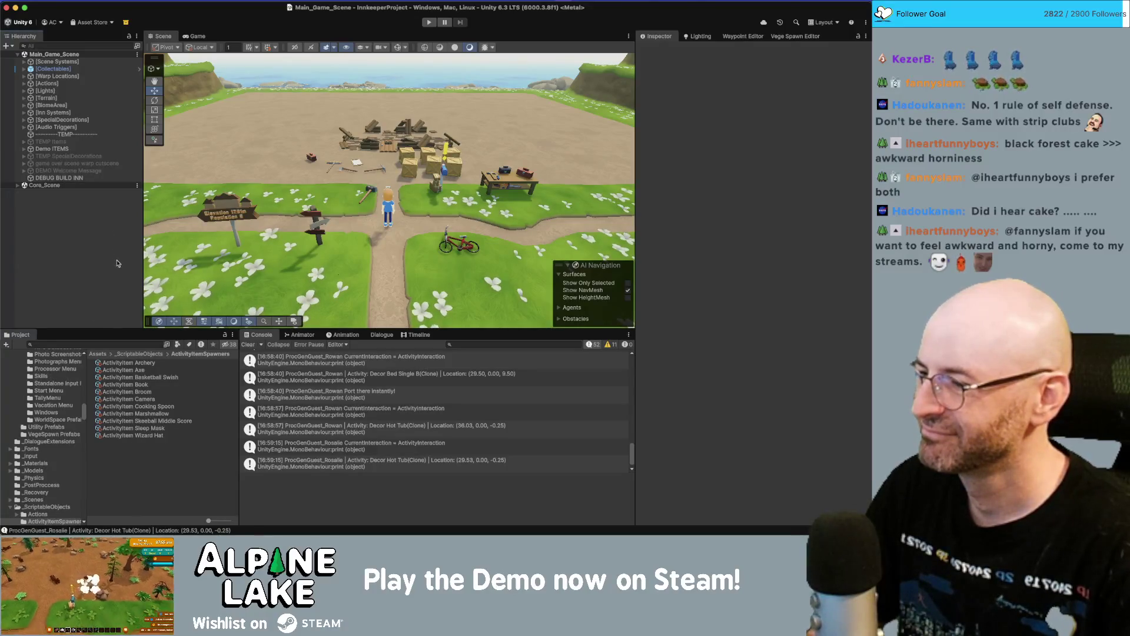
- Widen the Project folder tree and open the Decor Bed activity log's source code
left_click_drag(87, 363, 94, 362)
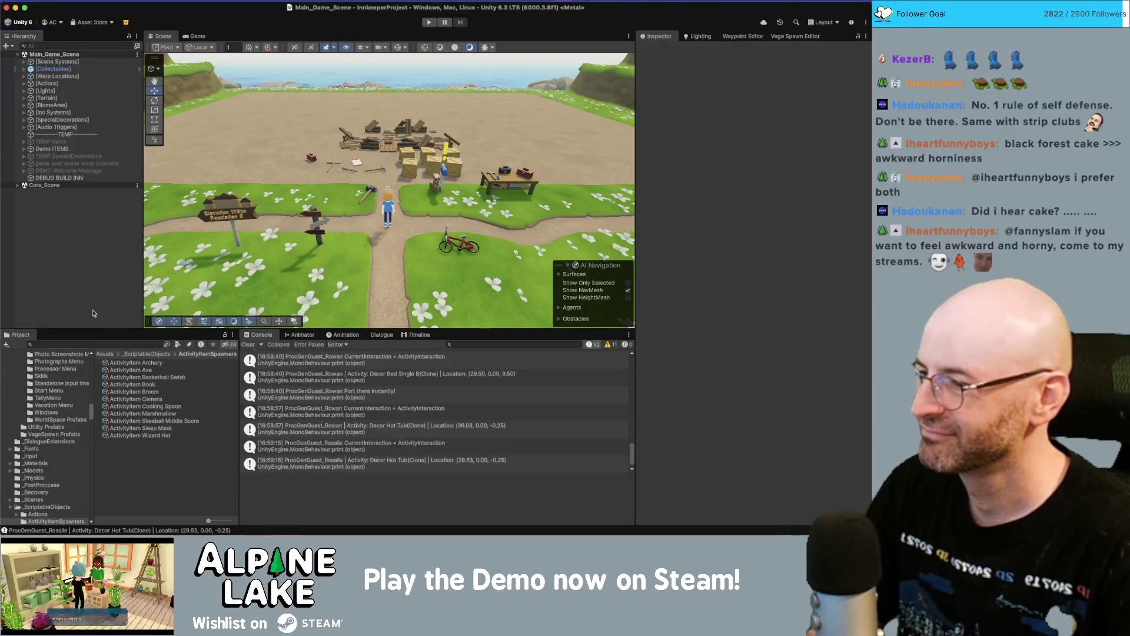
left_click_drag(95, 460, 100, 459)
scroll(385, 442, "down", 1)
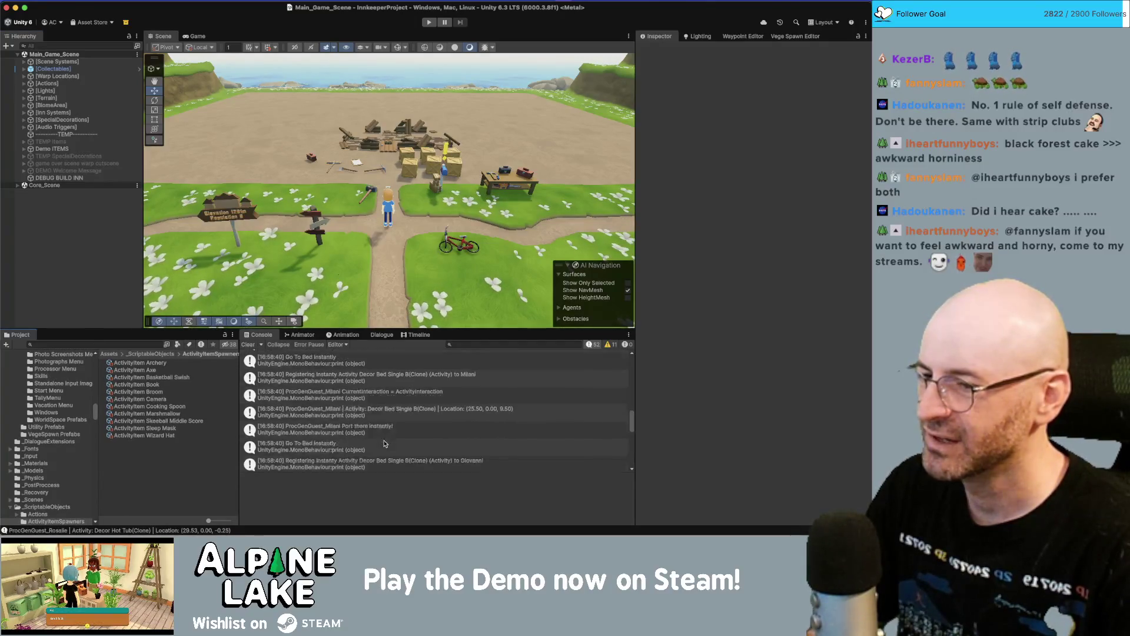
left_click(372, 380)
double_click(372, 379)
- Comment out the activity and 'Port there instantly' debug prints in NPCLocomotionStateMachine.cs
key("super+slash")
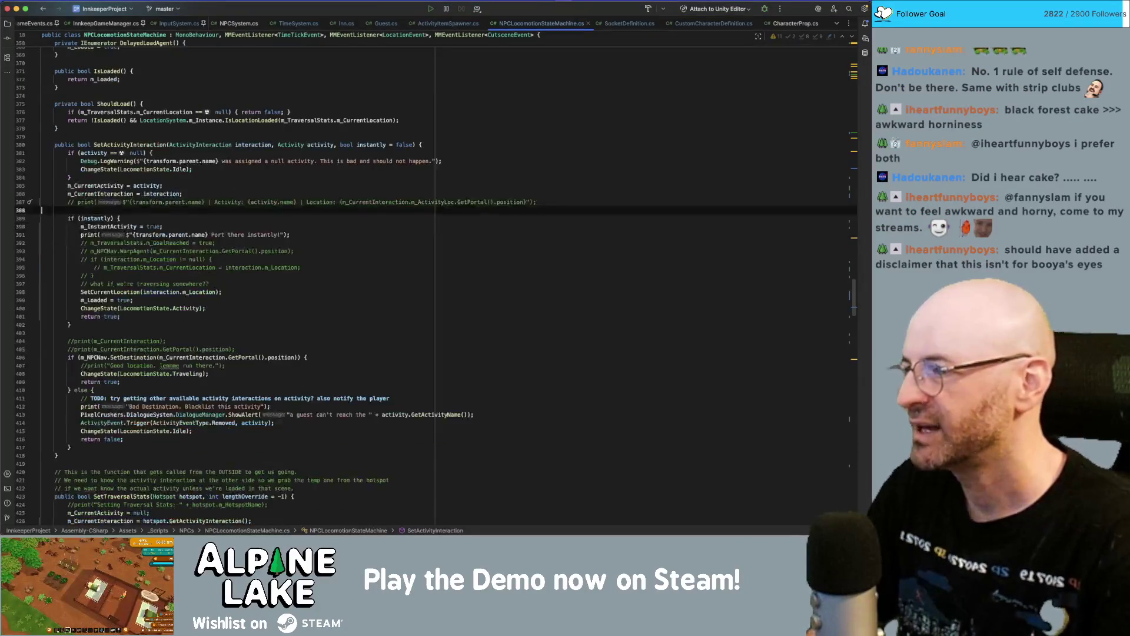
left_click(42, 194)
key("Down")
key("Down")
key("Down")
key("super+slash")
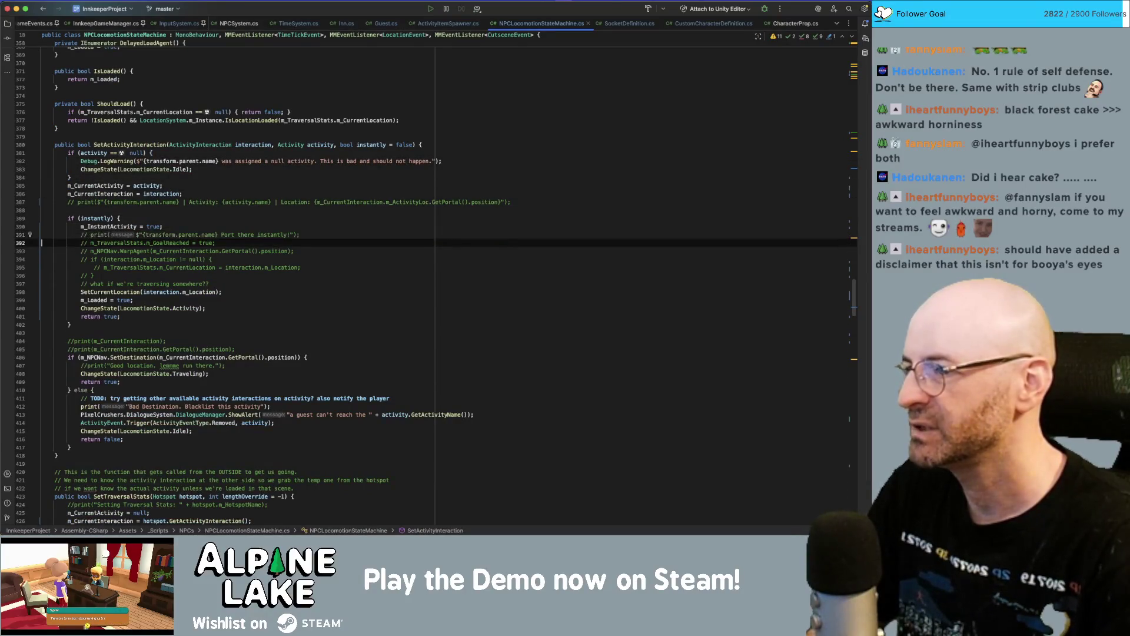
key("Down")
key("Down")
key("Down")
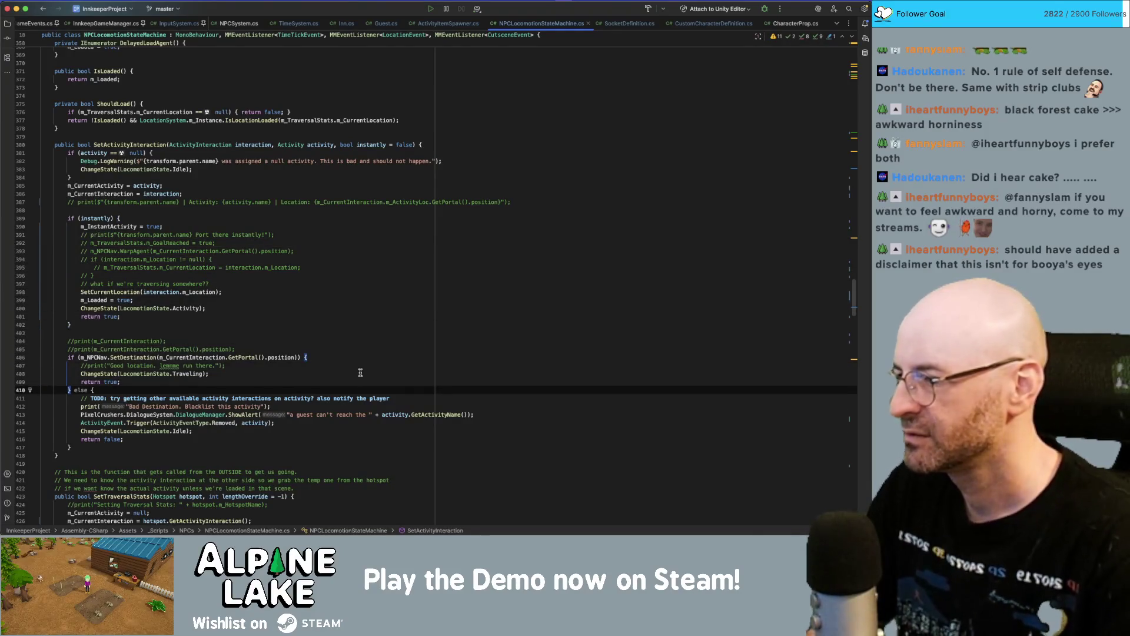
- Scroll through the script up to the LOADING AGENT print in LoadAgent
mouse_move(81, 390)
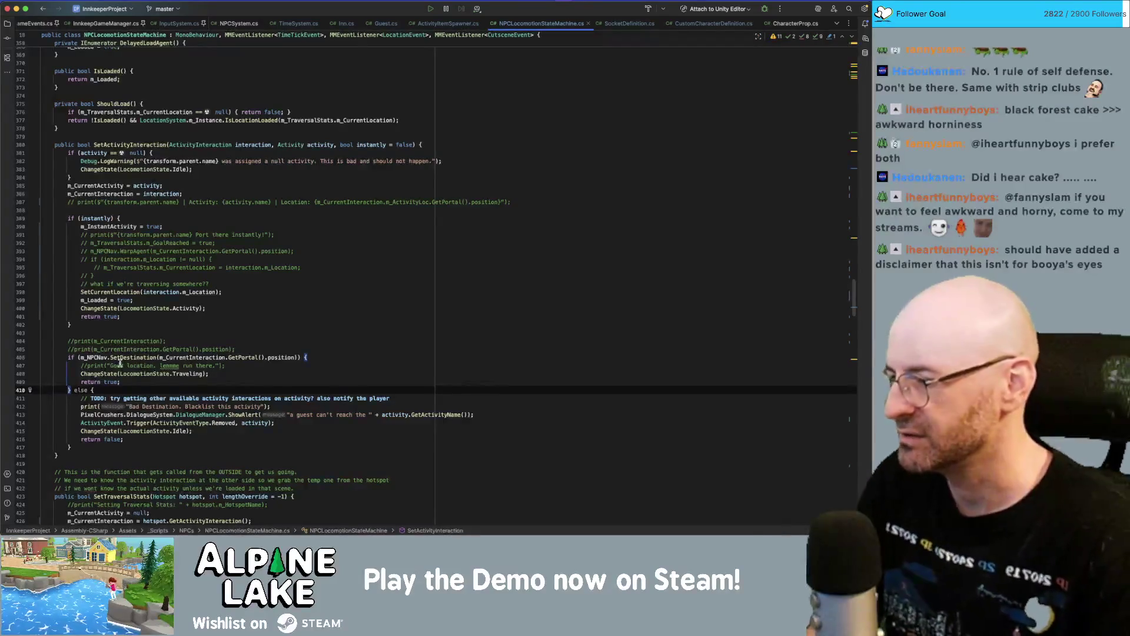
scroll(117, 364, "down", 3)
mouse_move(116, 365)
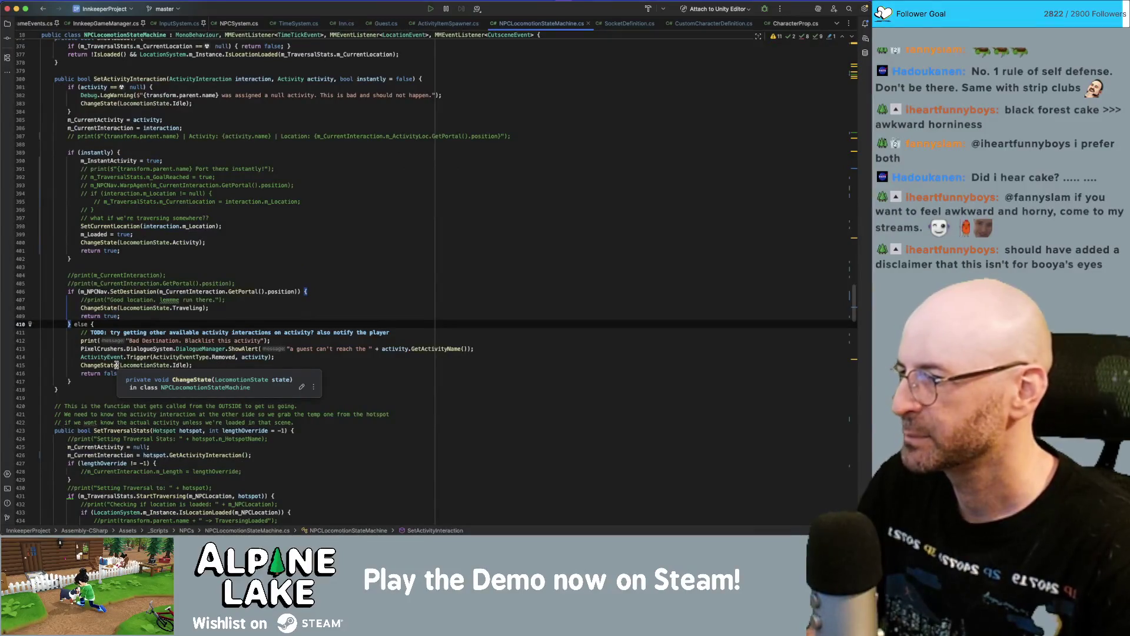
scroll(111, 365, "down", 3)
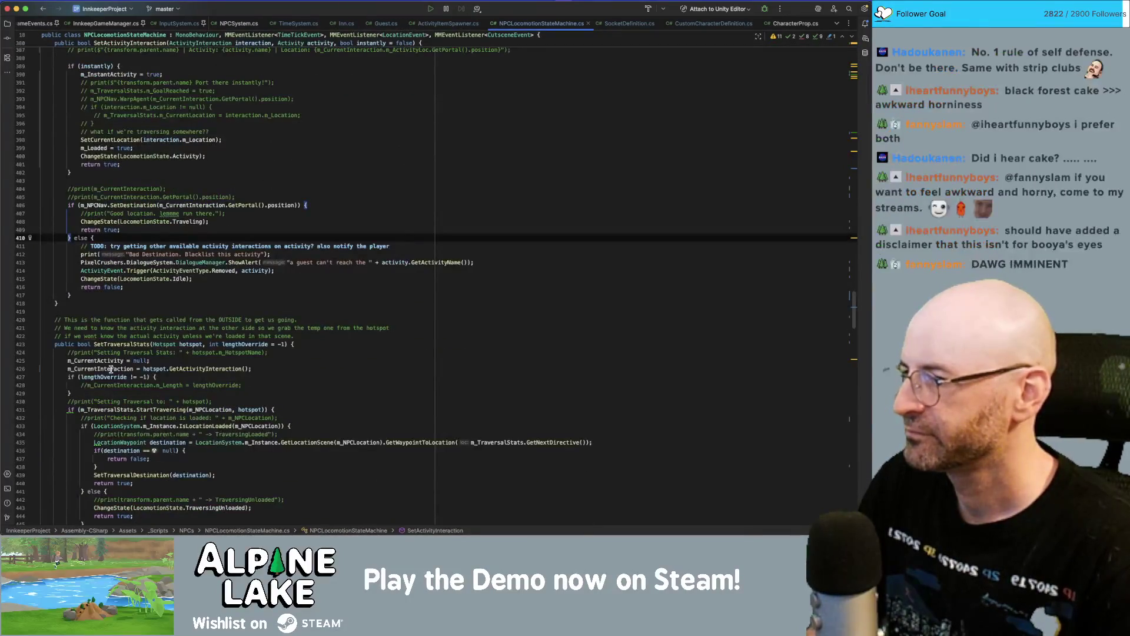
scroll(115, 351, "up", 9)
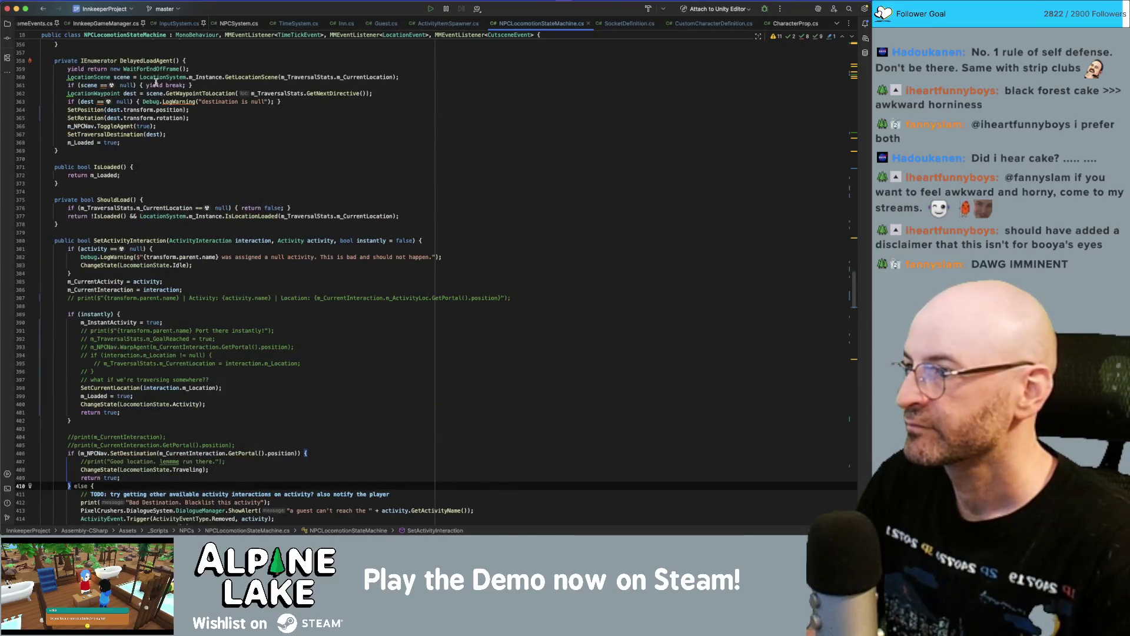
scroll(176, 235, "up", 5)
scroll(181, 248, "up", 4)
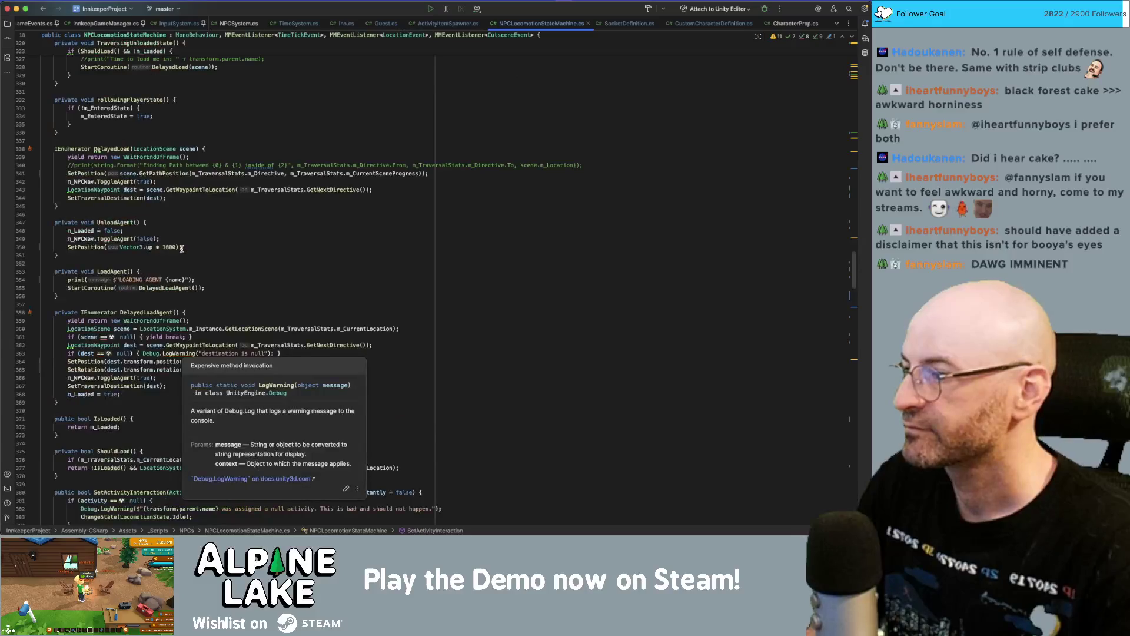
left_click(242, 279)
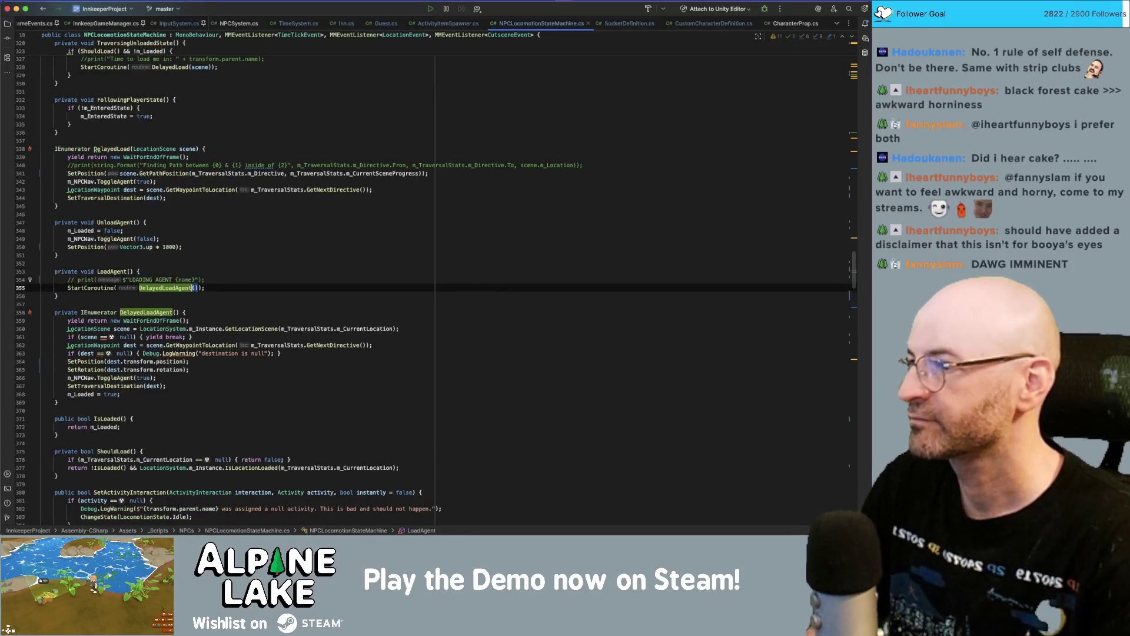
scroll(244, 266, "up", 10)
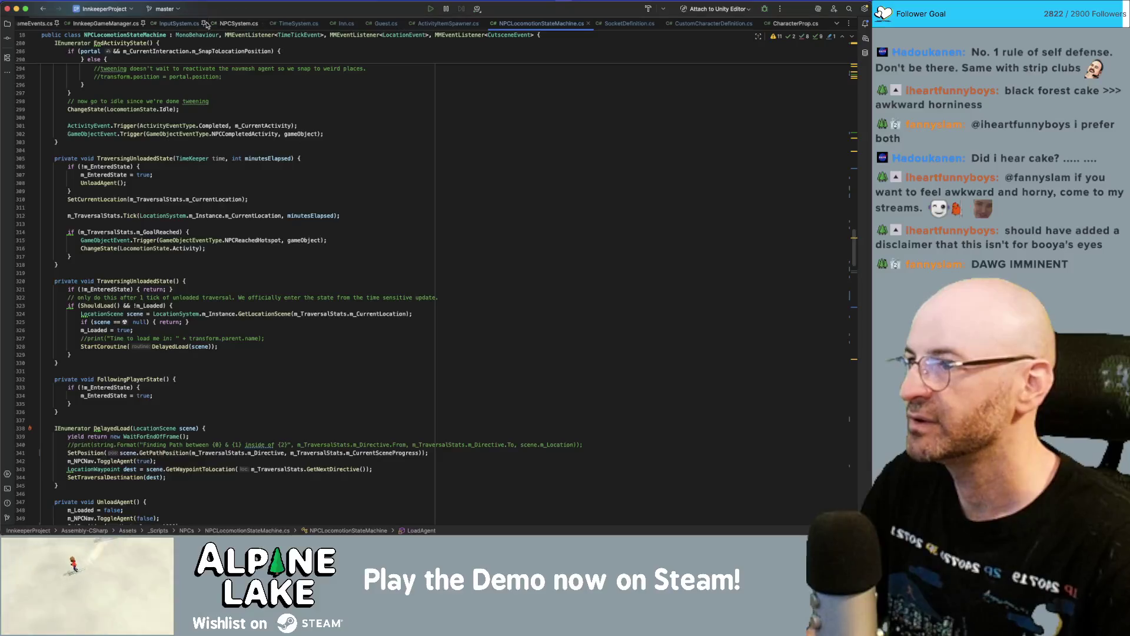
left_click(384, 23)
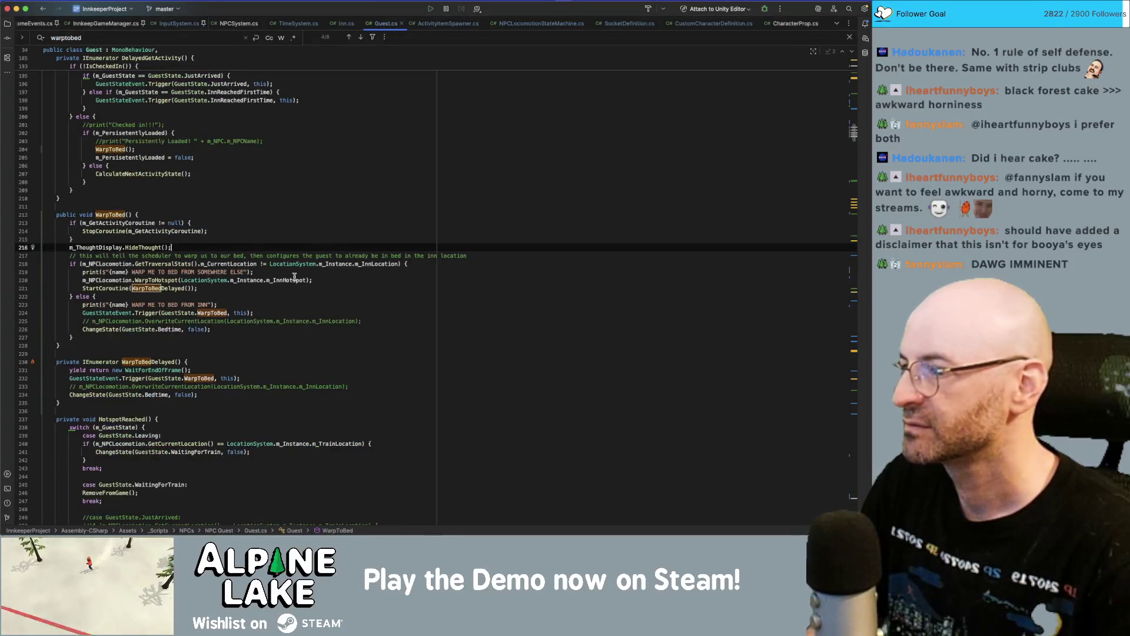
- Comment out both WARP ME TO BED debug prints in Guest.cs
left_click(253, 272)
key("super+slash")
key("Down")
key("Down")
key("Down")
key("super+slash")
- Review the HotspotReached switch, including its commented-out JustArrived case
scroll(299, 271, "down", 5)
scroll(299, 271, "down", 2)
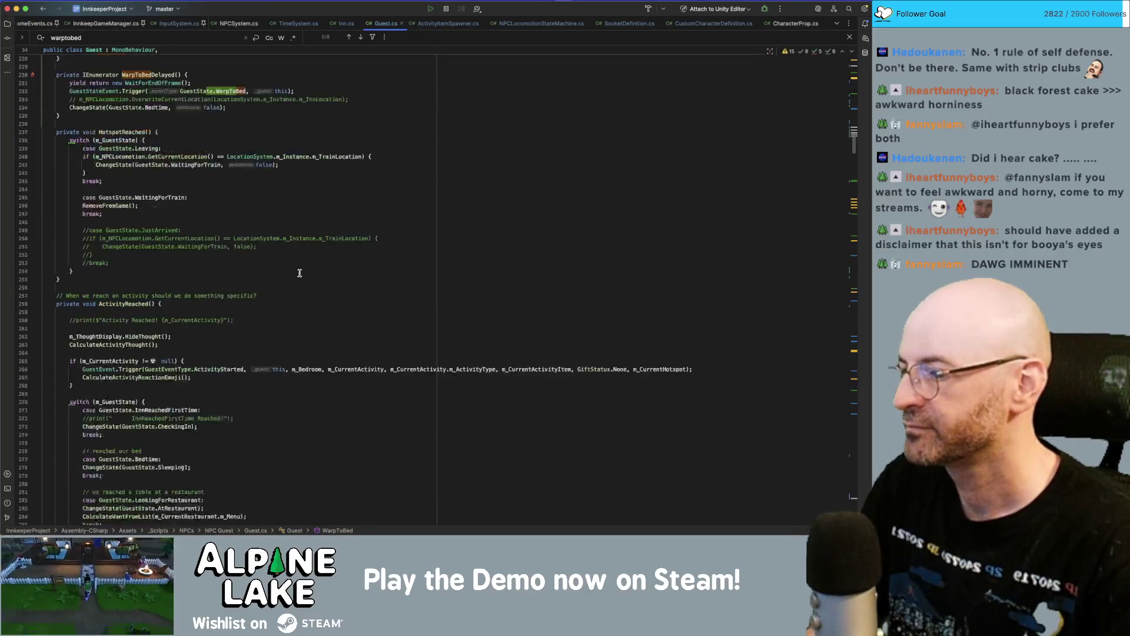
left_click(312, 270)
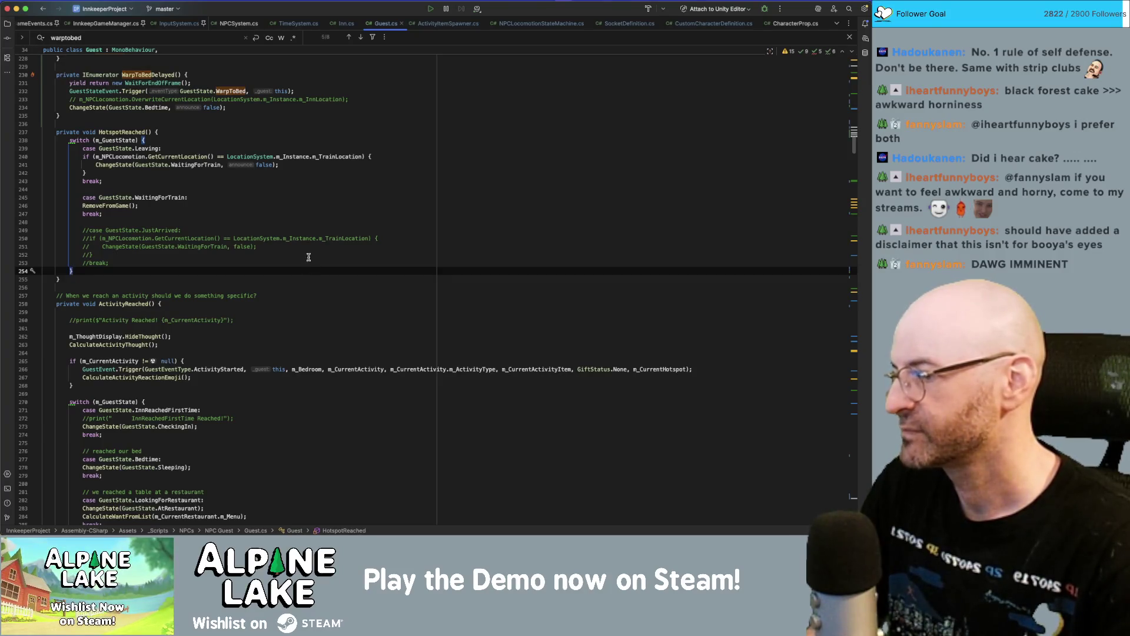
left_click(335, 231)
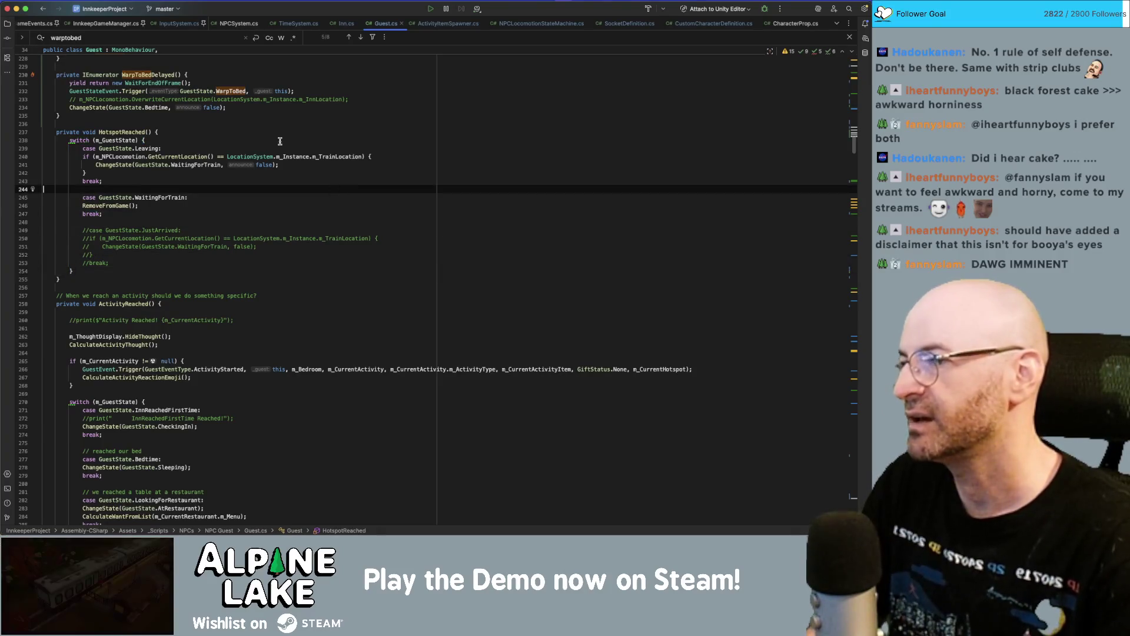
left_click(216, 132)
- Bring Unity to the front so it recompiles the edited scripts
key("super+Tab")
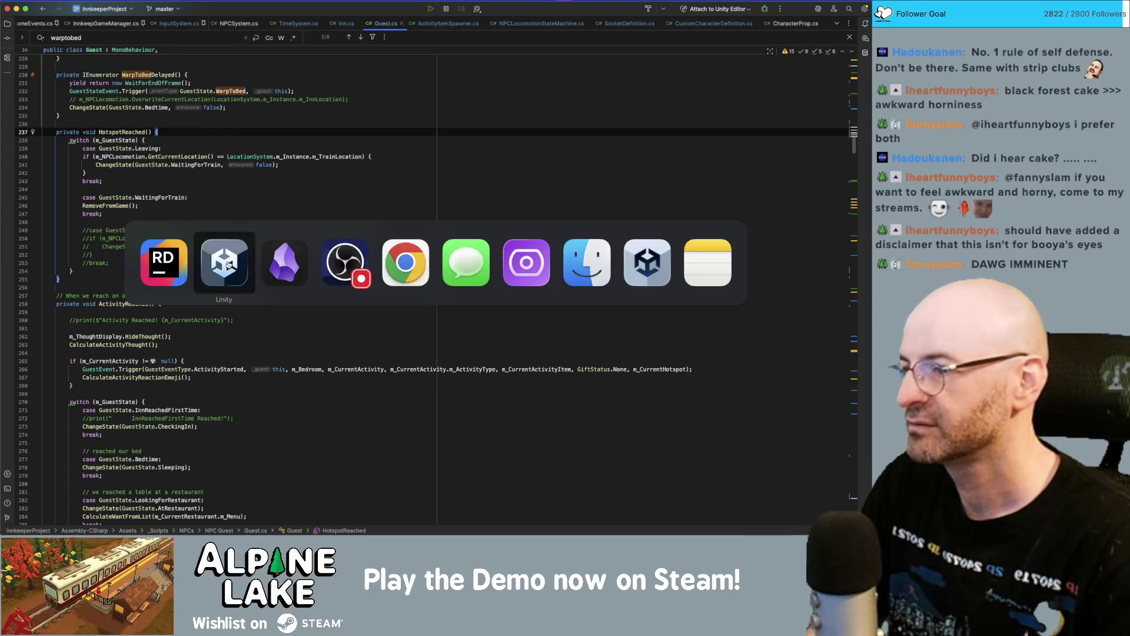
key("super+Tab")
key("super+shift+Tab")
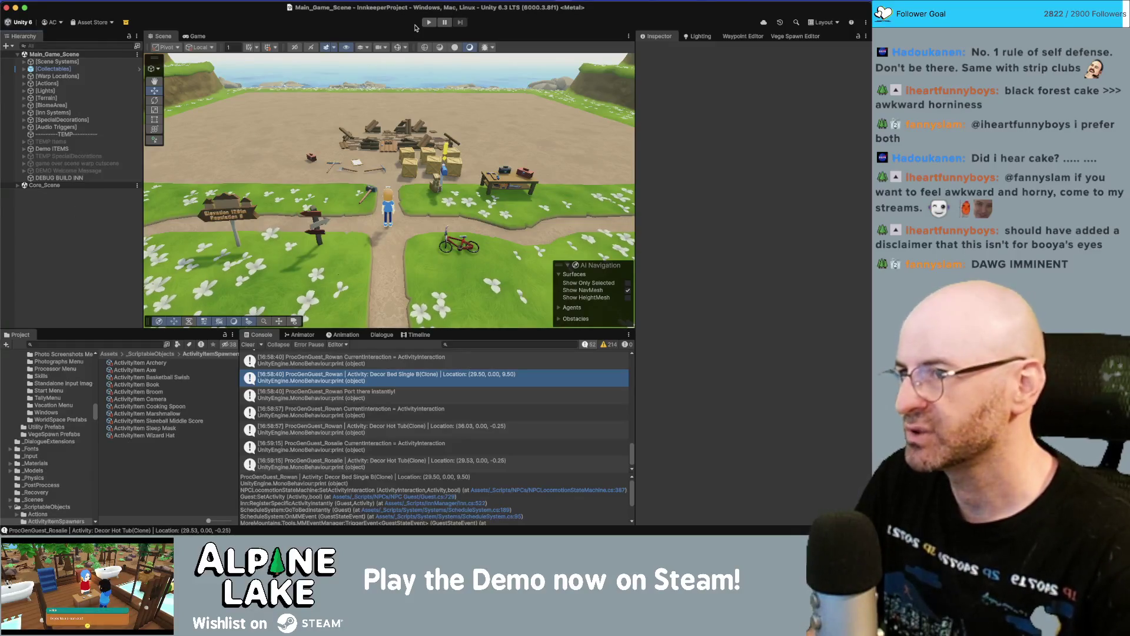
key("super+Tab")
left_click(346, 278)
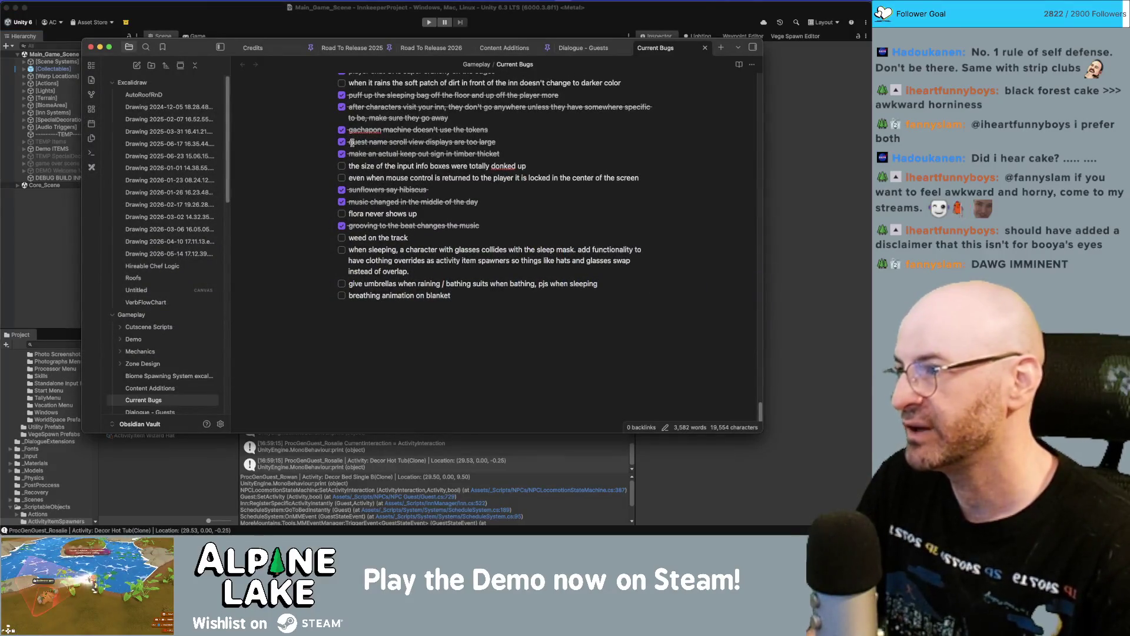
left_click(302, 24)
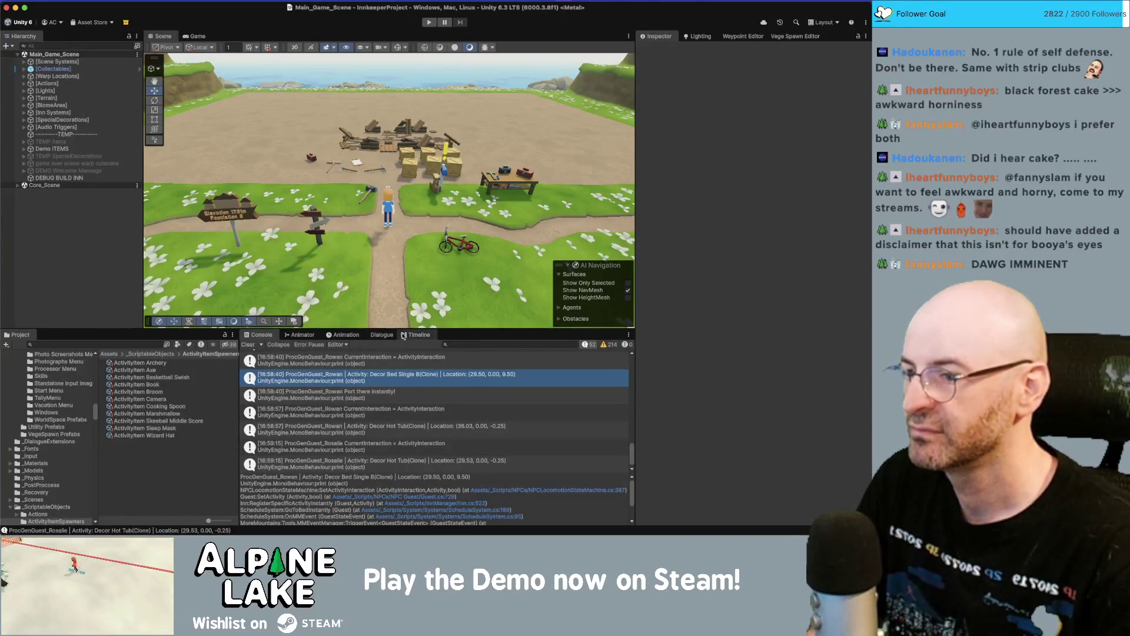
- Search the Project assets for 'flora' and inspect the Guest Flora asset
left_click(131, 344)
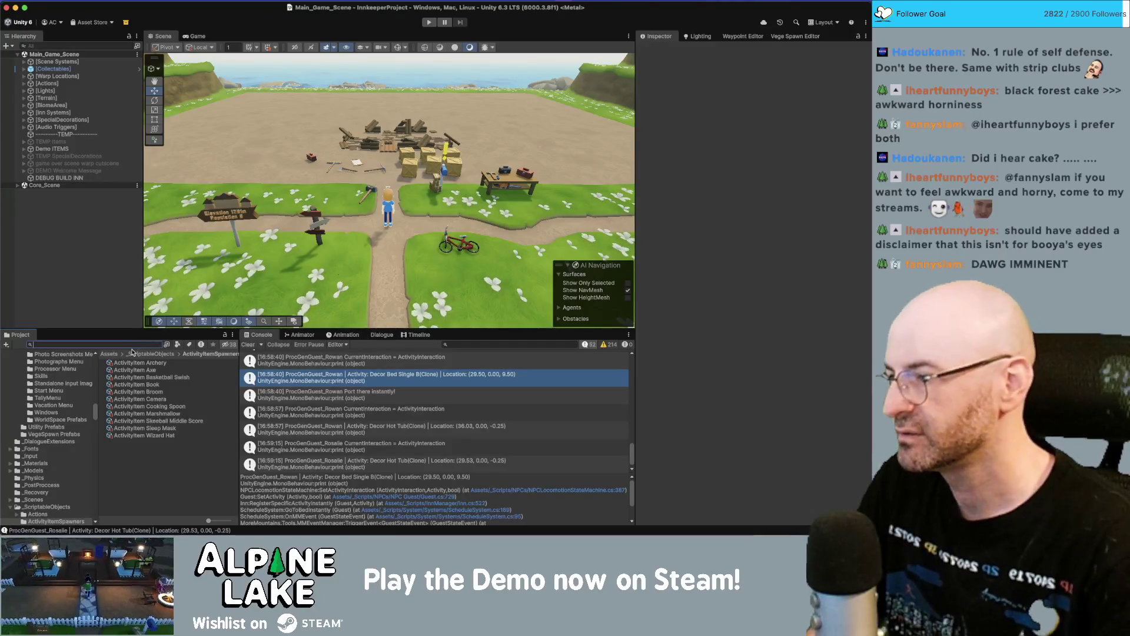
type("flora")
left_click(133, 363)
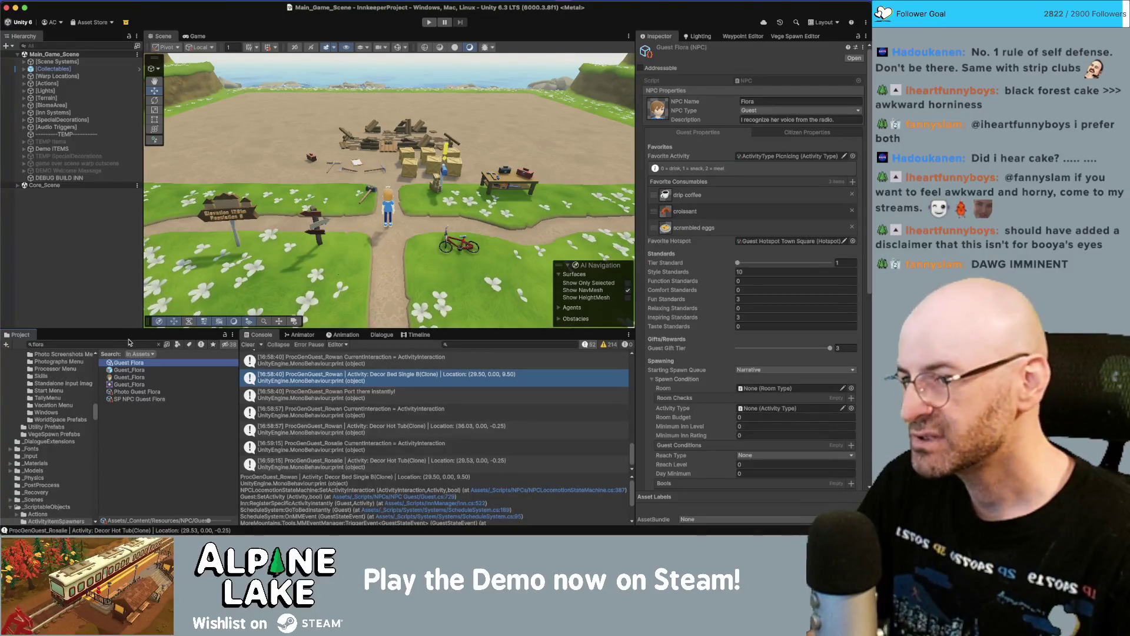
left_click(110, 345)
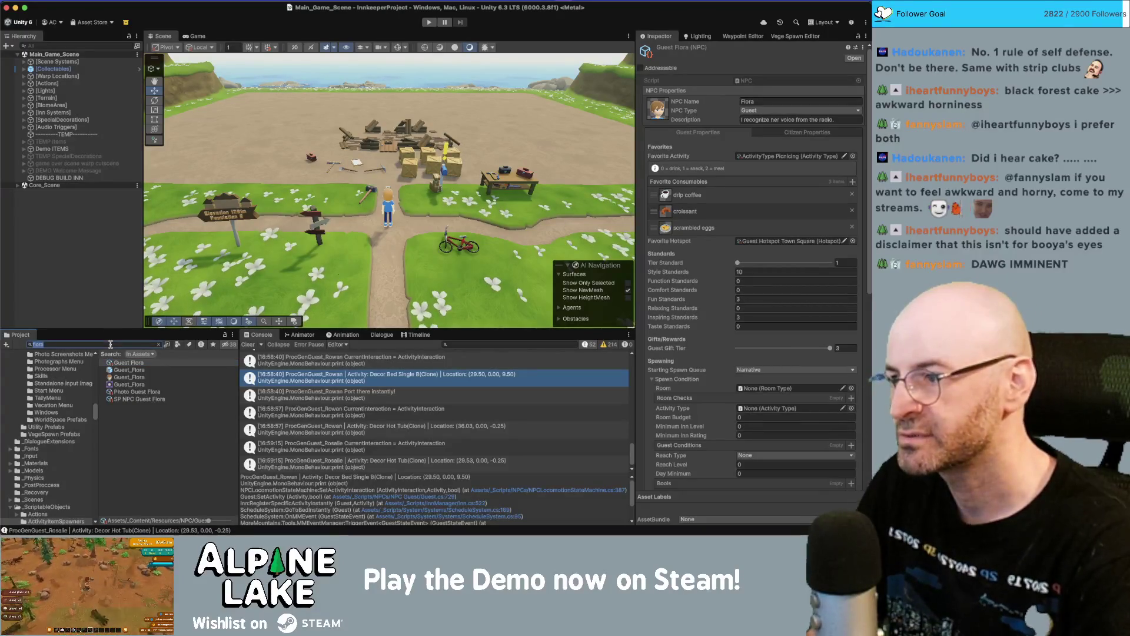
- Expand Inn Systems > SpawnGuestSystem in the Hierarchy to reveal its SpawnGuestLocation child
left_click(75, 98)
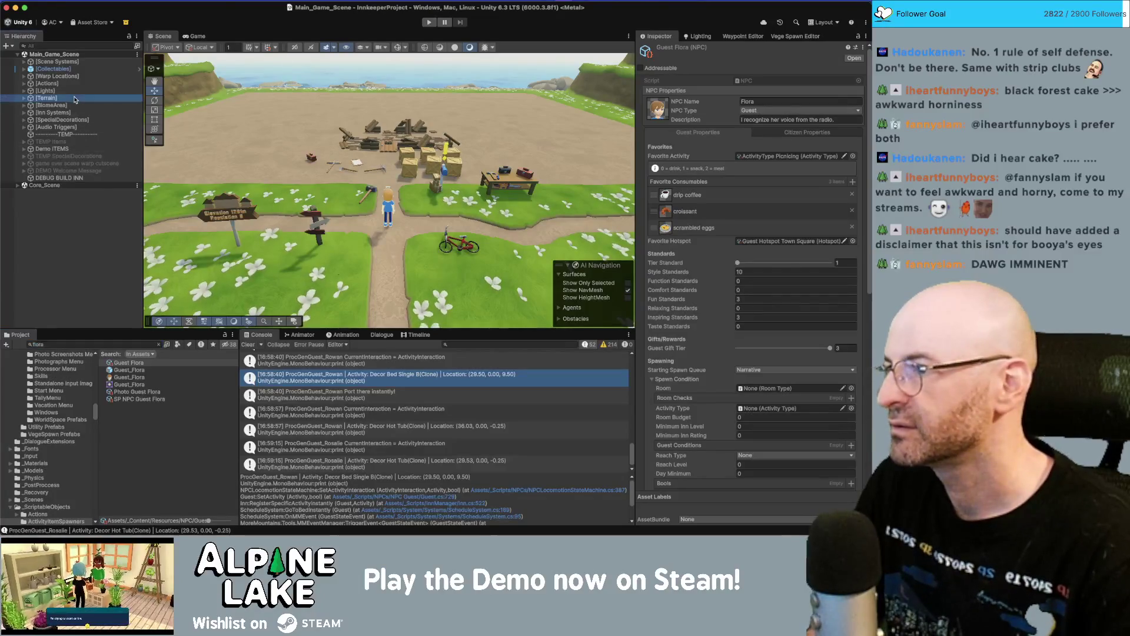
key("Down")
key("Down")
key("Right")
key("Down")
key("Down")
key("Down")
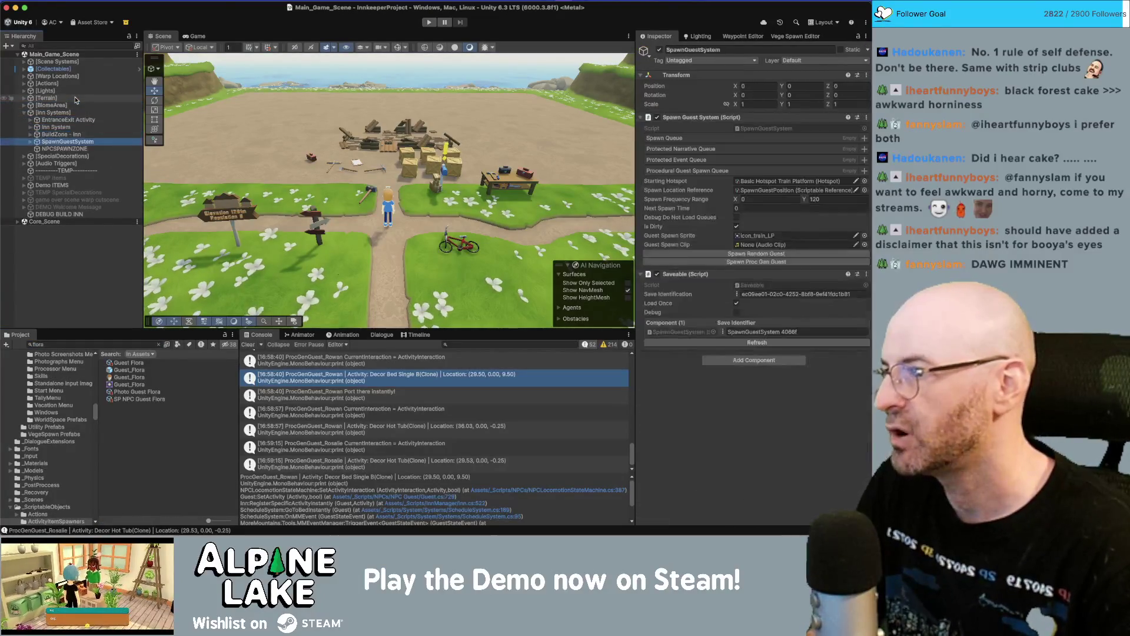
key("Right")
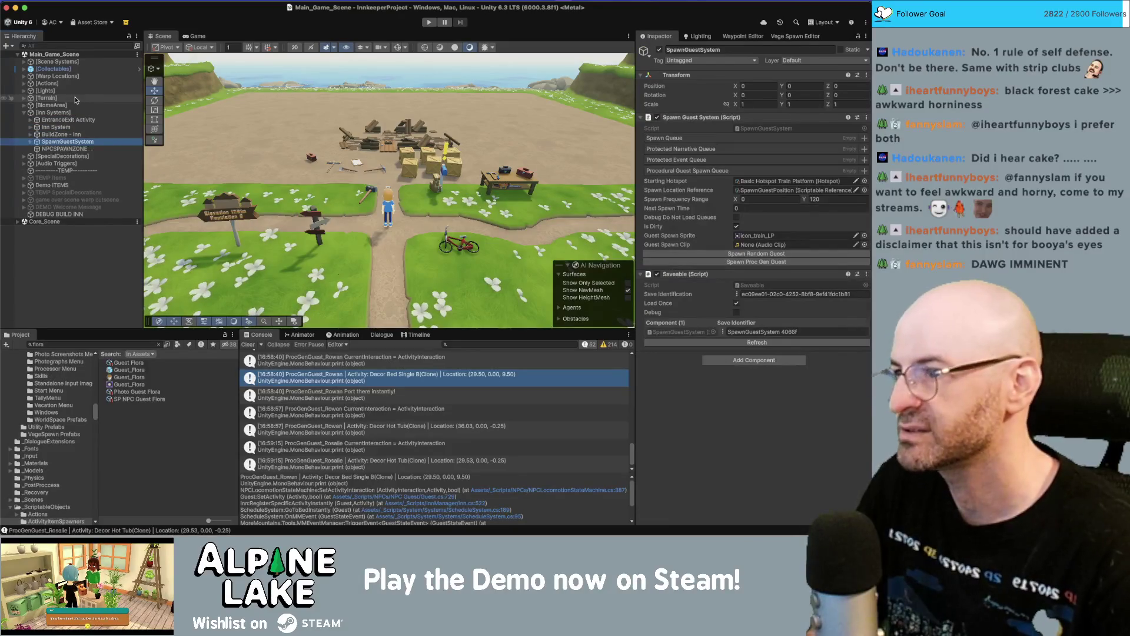
key("Down")
key("Up")
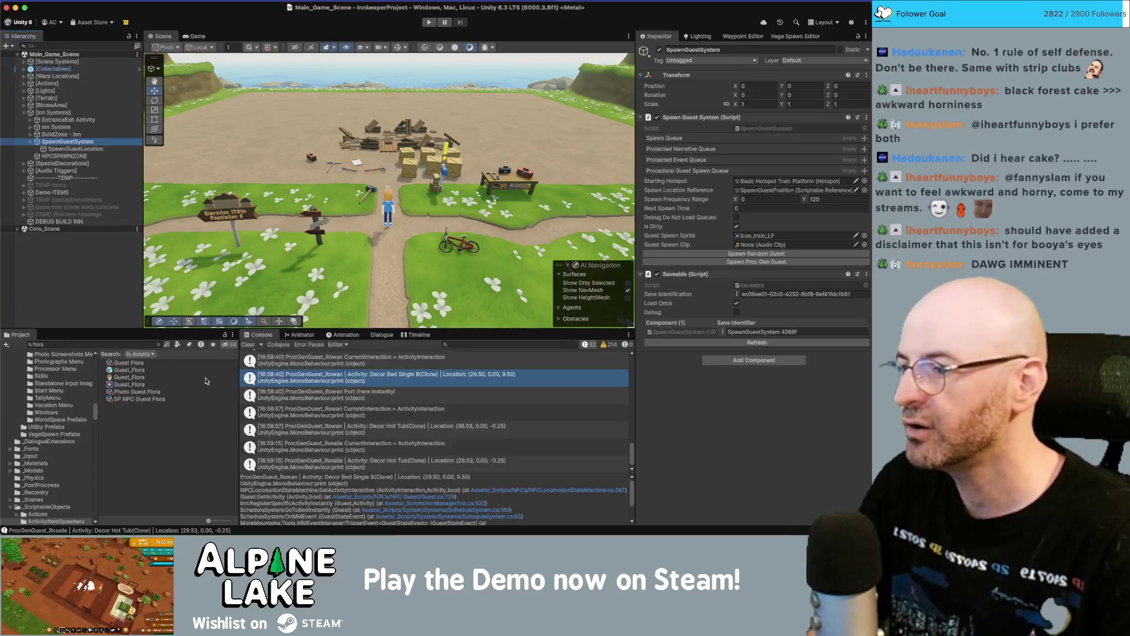
- Review the Guest Flora NPC settings again, clear the selection, and start the playtest
left_click(145, 363)
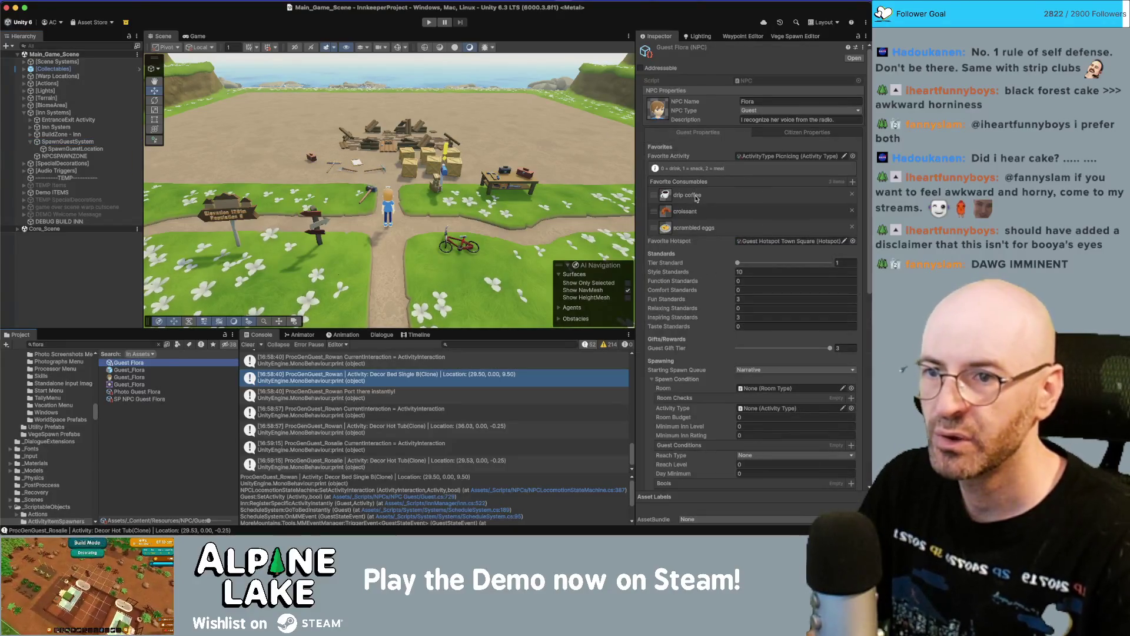
scroll(701, 219, "down", 3)
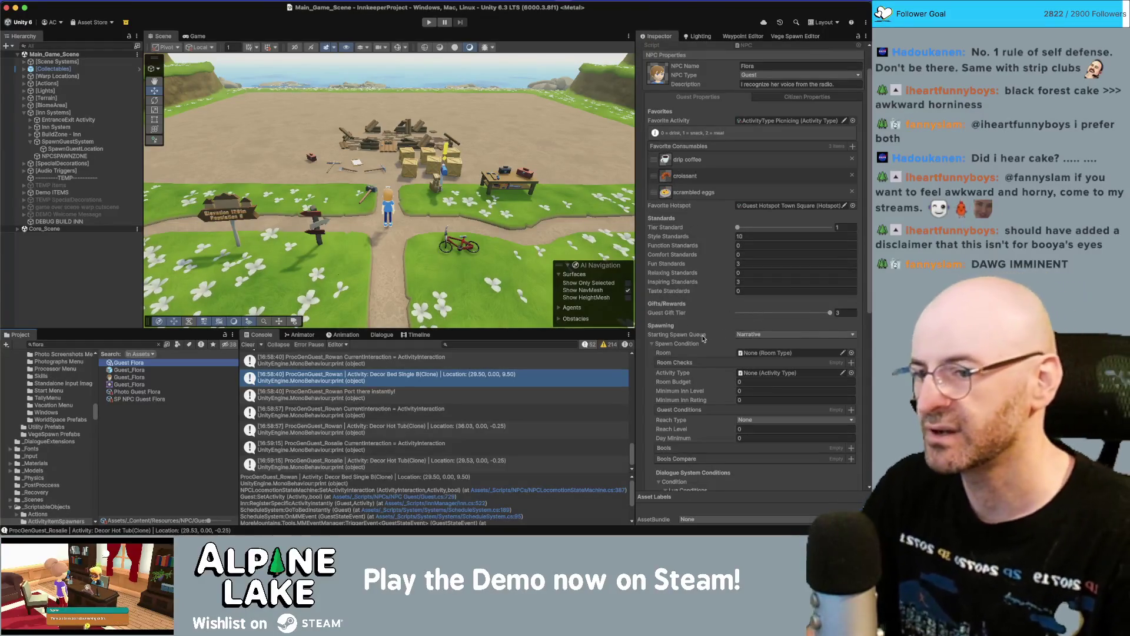
left_click(57, 272)
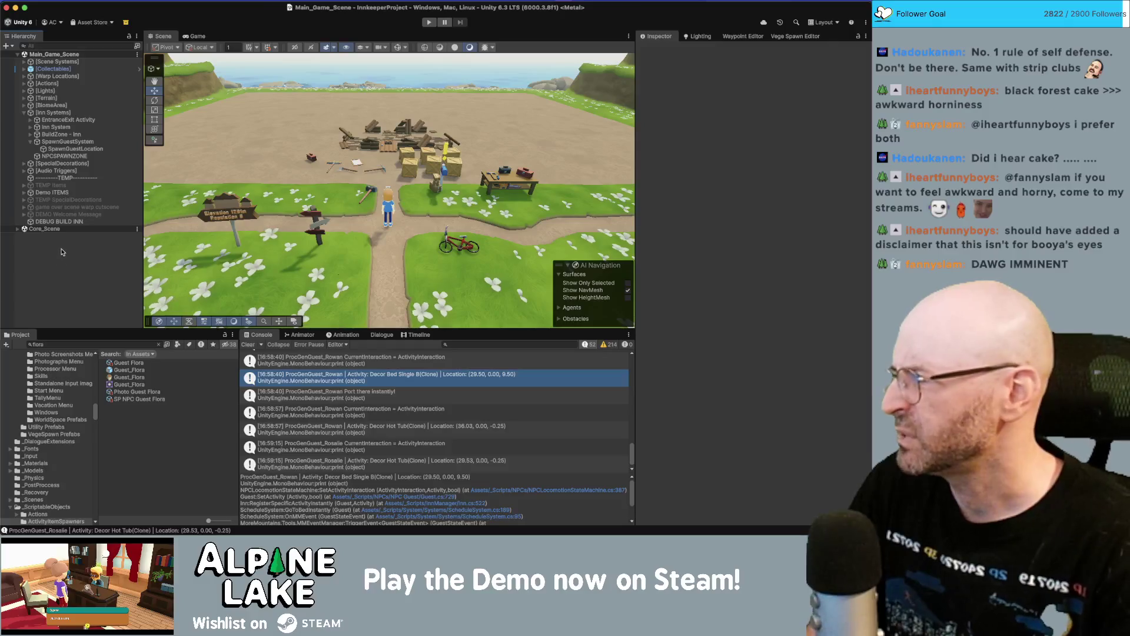
left_click(432, 23)
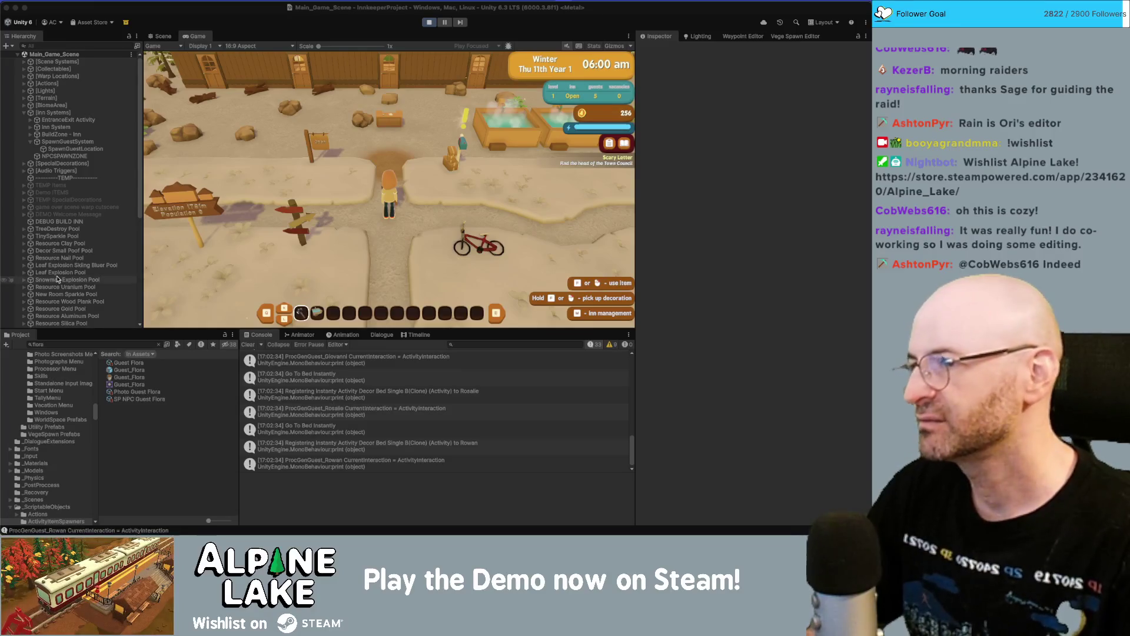
- Click into the Game view to focus the running winter-morning playtest
left_click(362, 139)
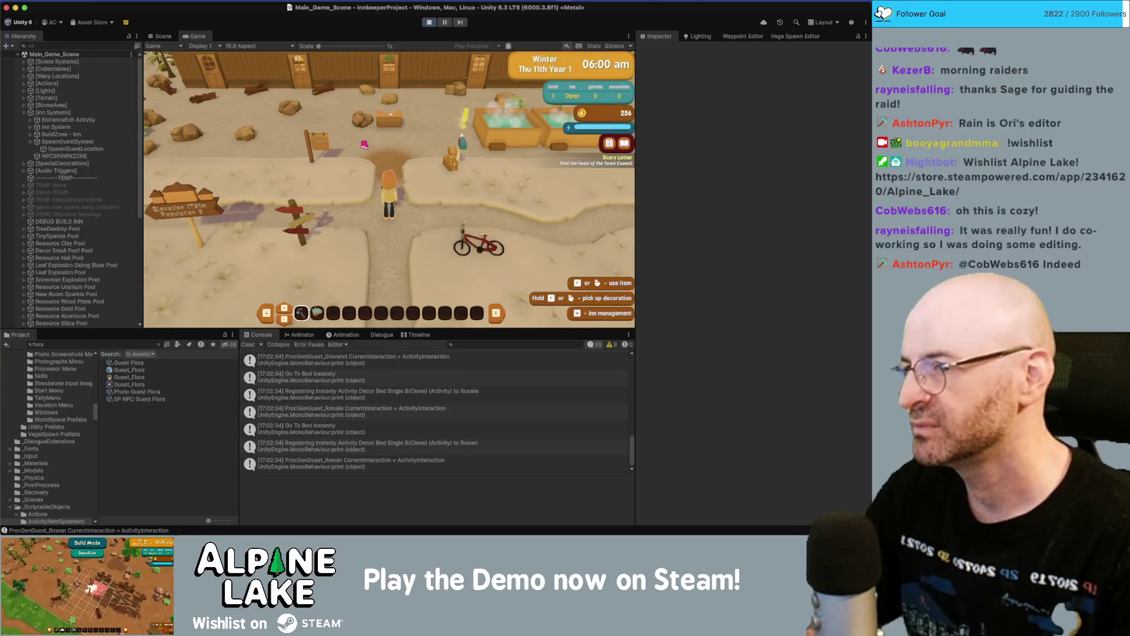
- Run the innkeeper around the inn rooms, past the hot spring and bicycle, into the doorway
key("w")
key("d")
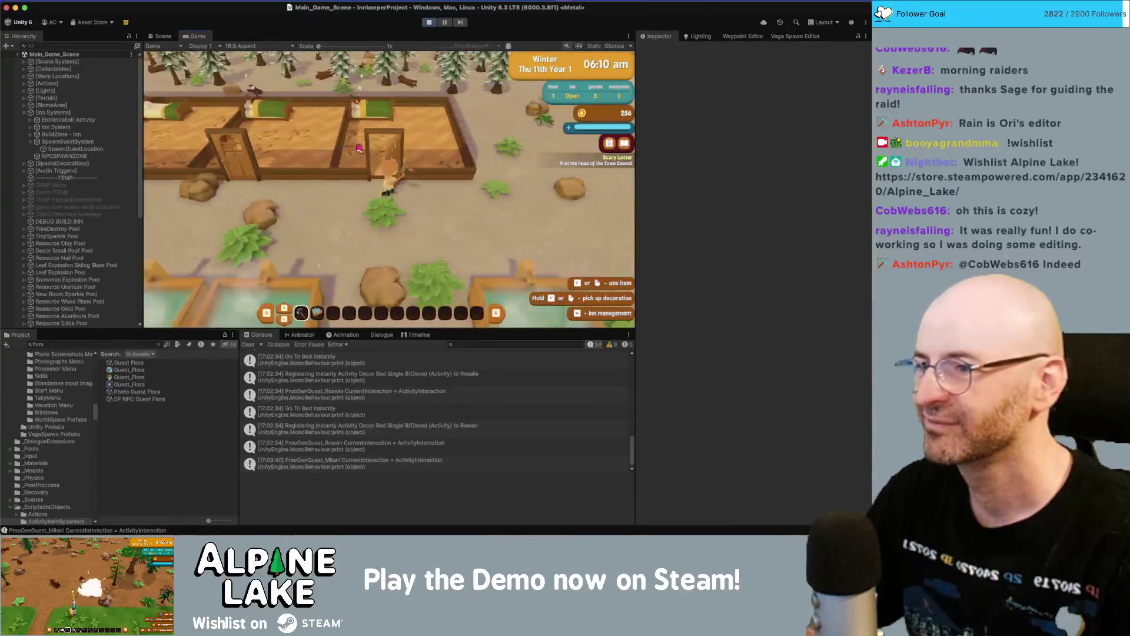
key("s")
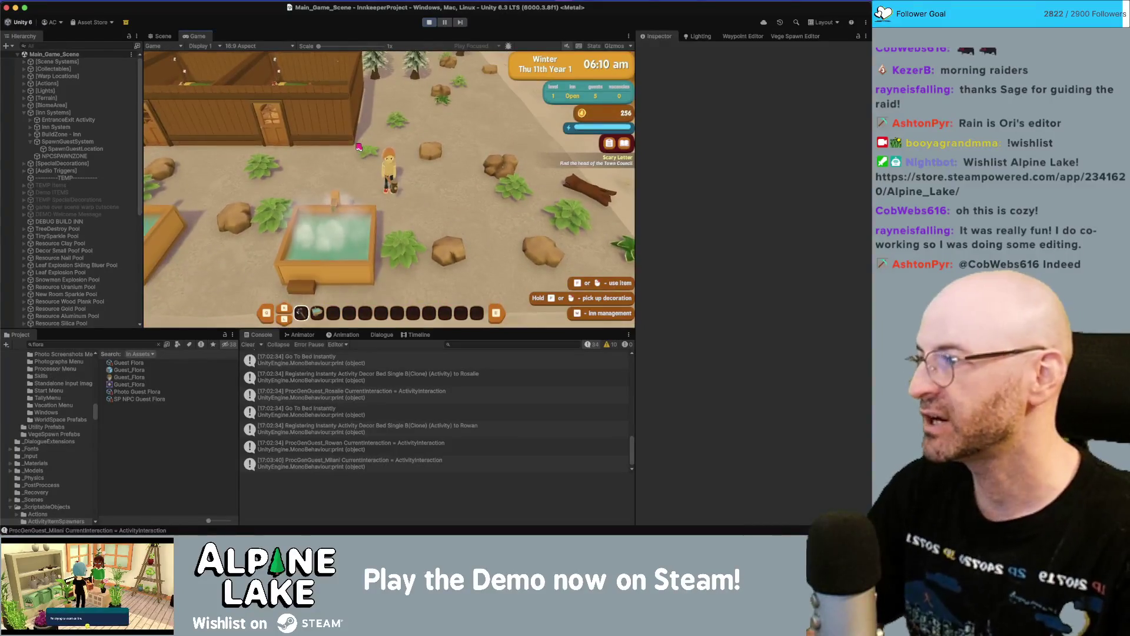
key("d")
key("d")
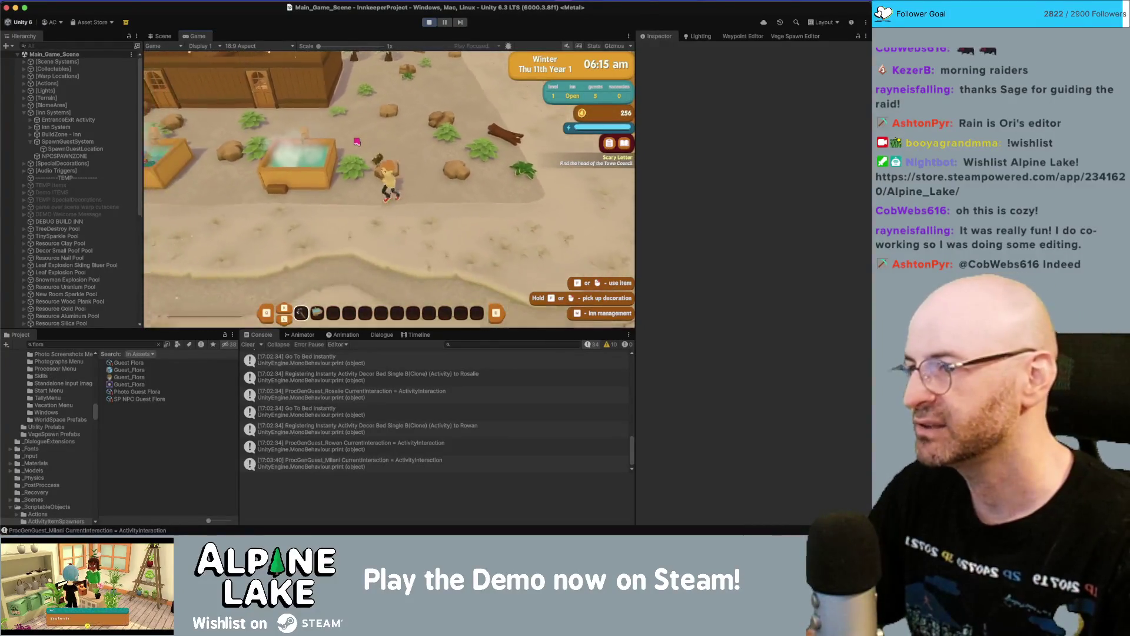
key("a")
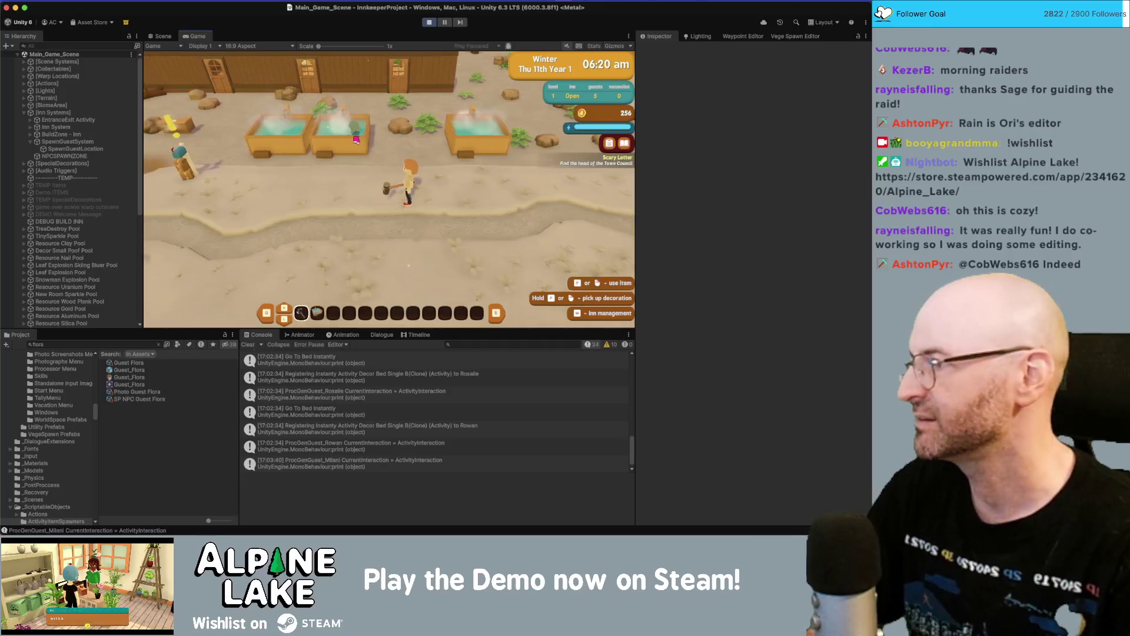
key("a")
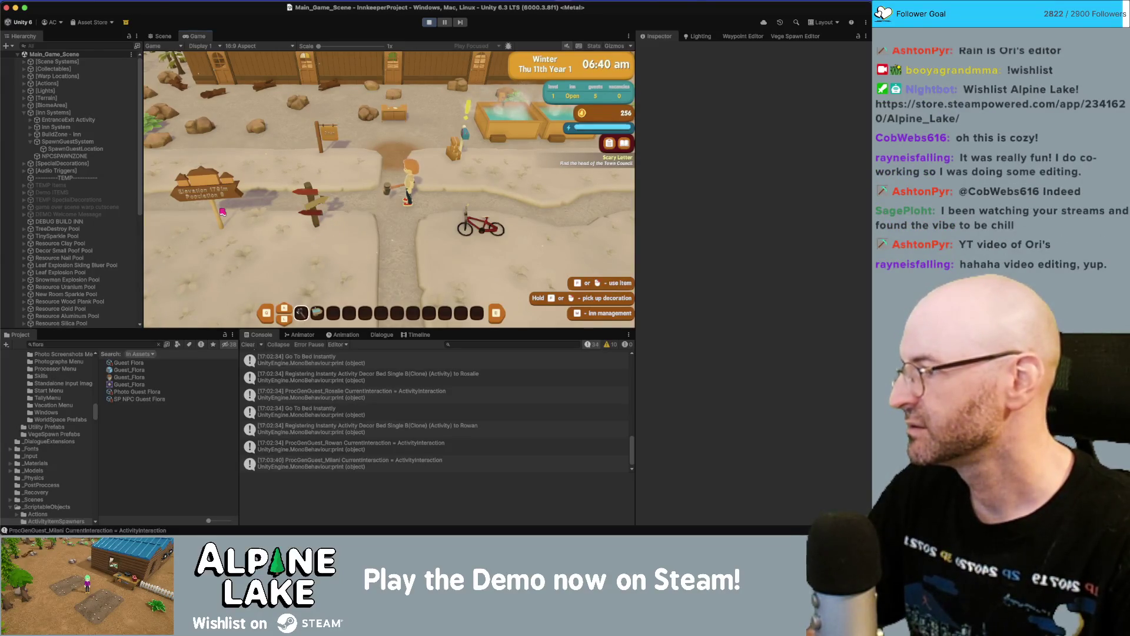
key("w")
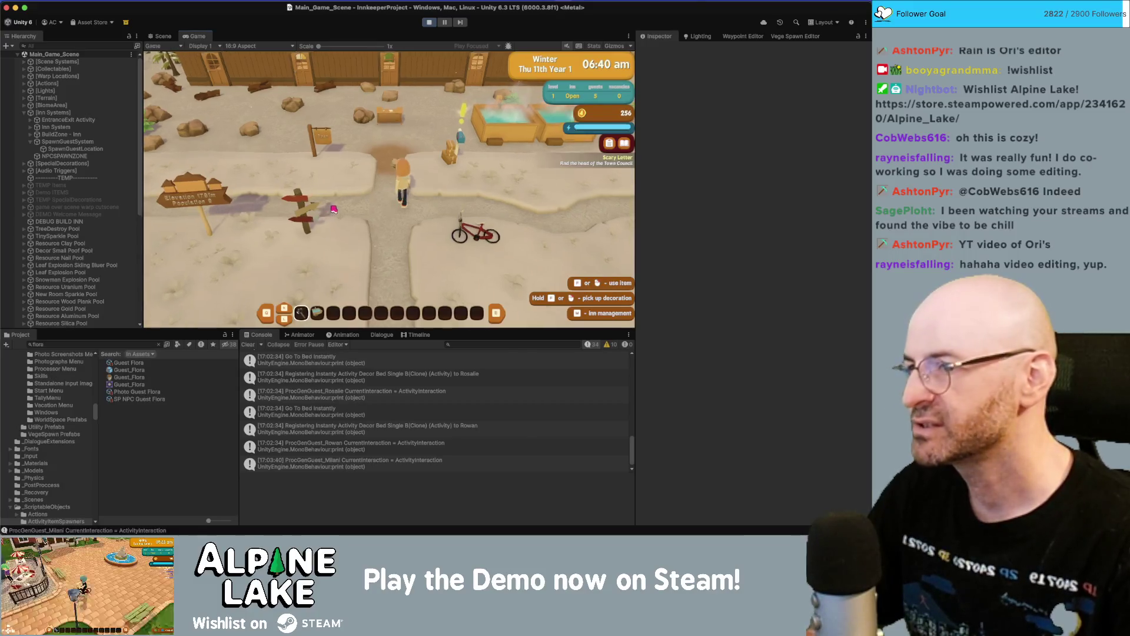
key("w")
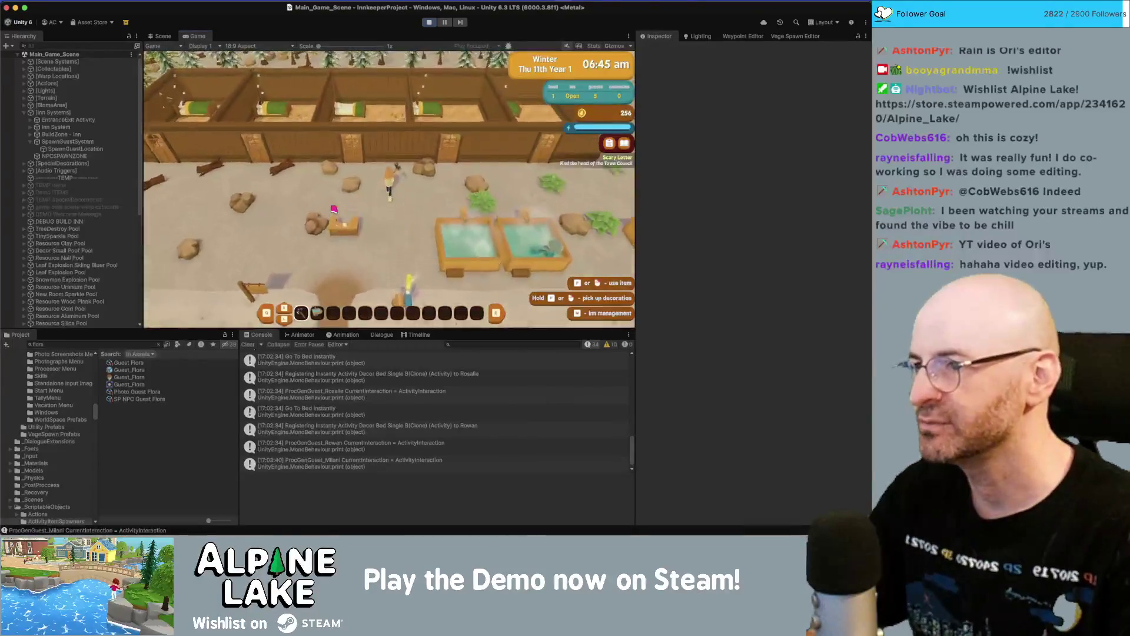
key("w")
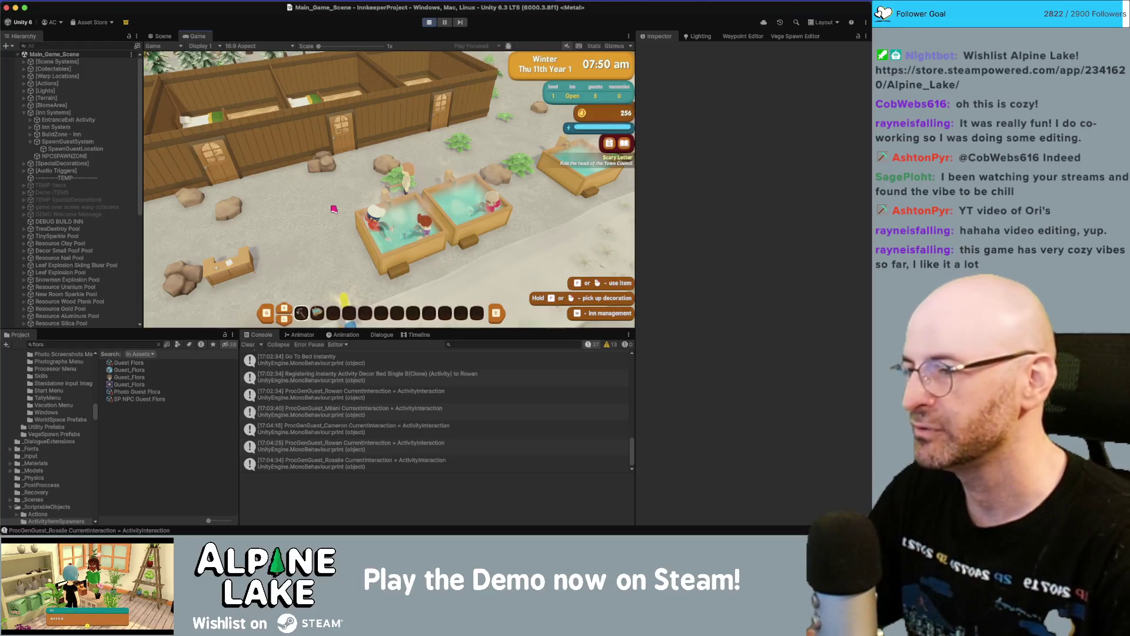
- Walk through the snow toward the guests and stop beside the hot tubs
key("w+a")
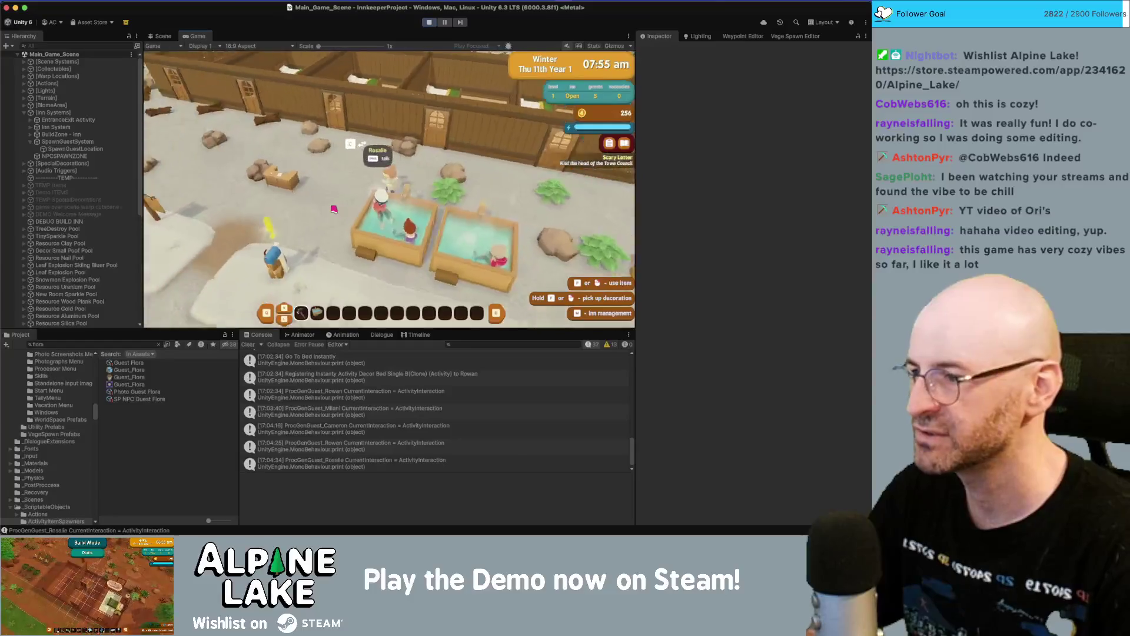
key("w+a")
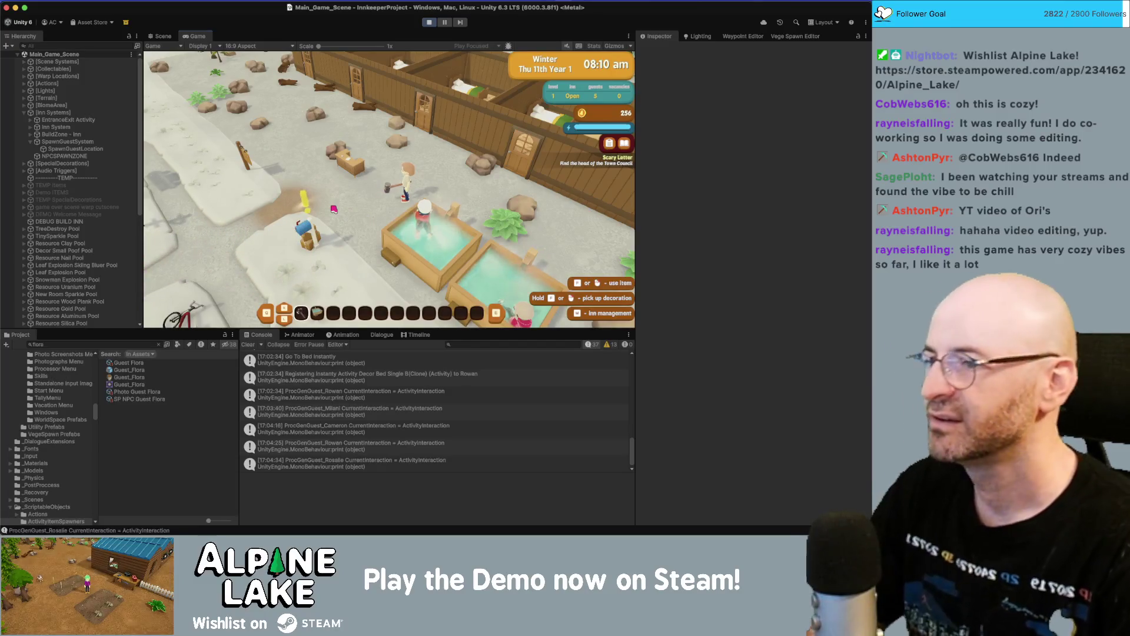
key("s")
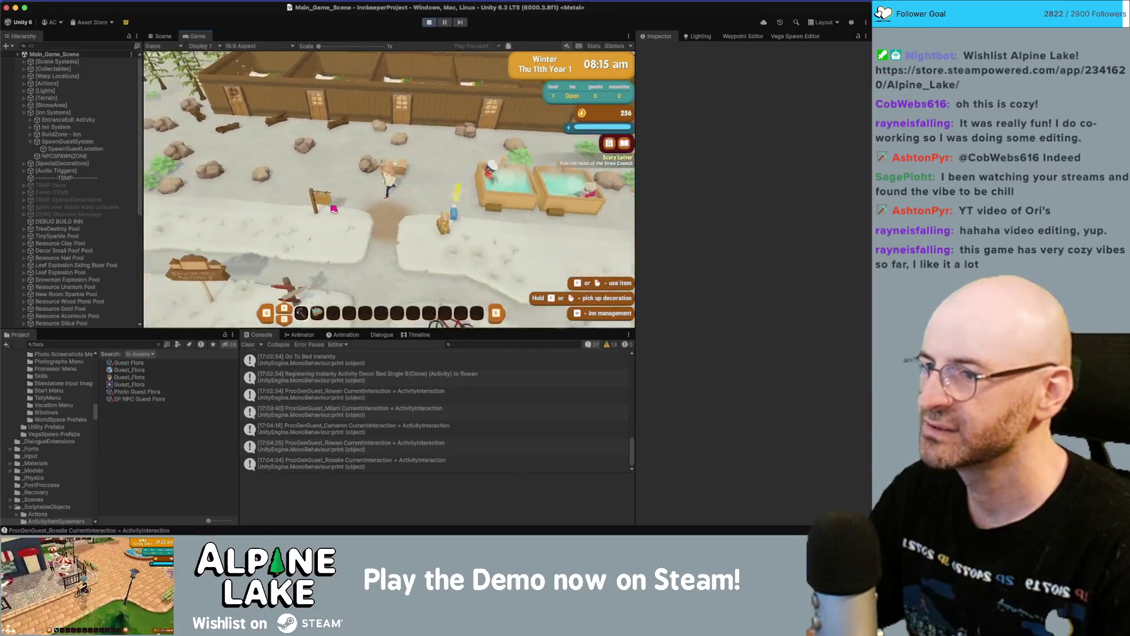
key("a")
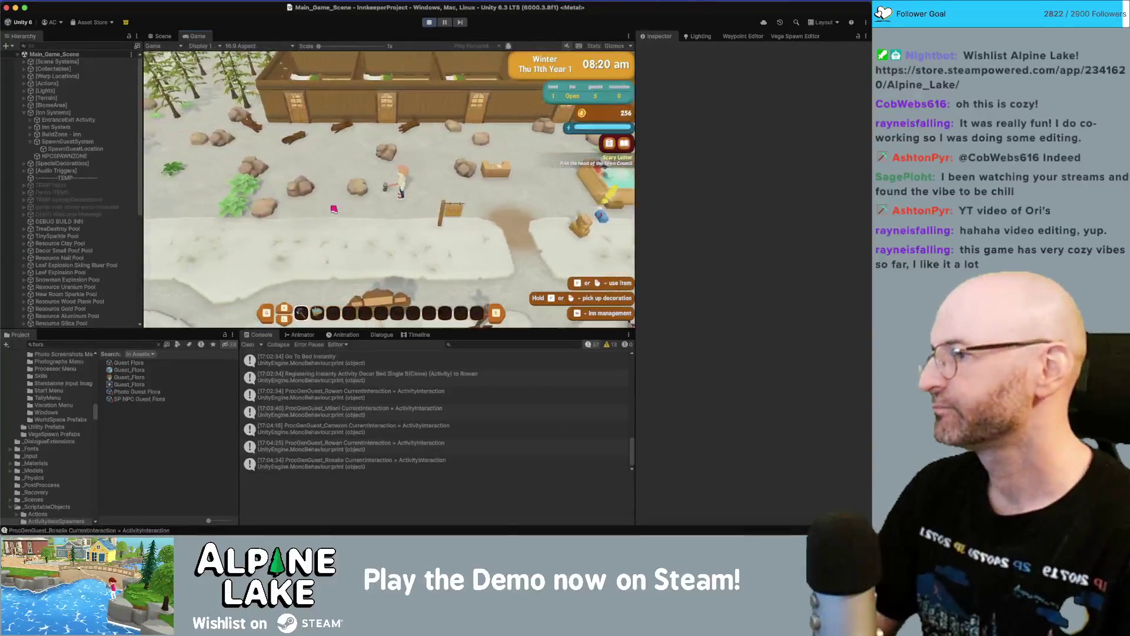
key("w")
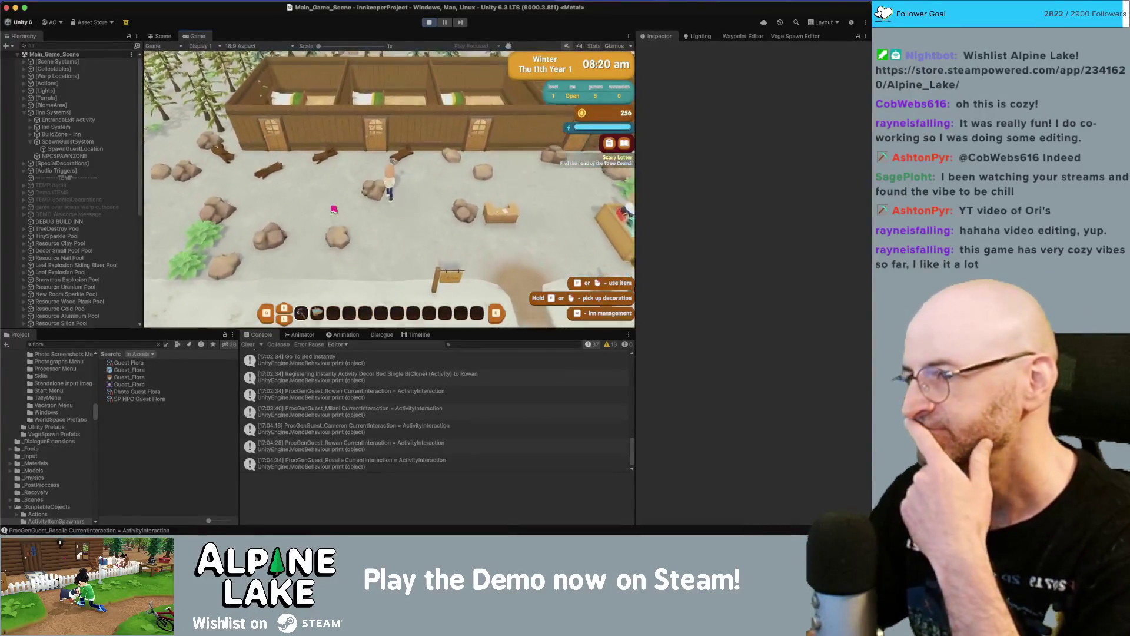
key("s")
key("d")
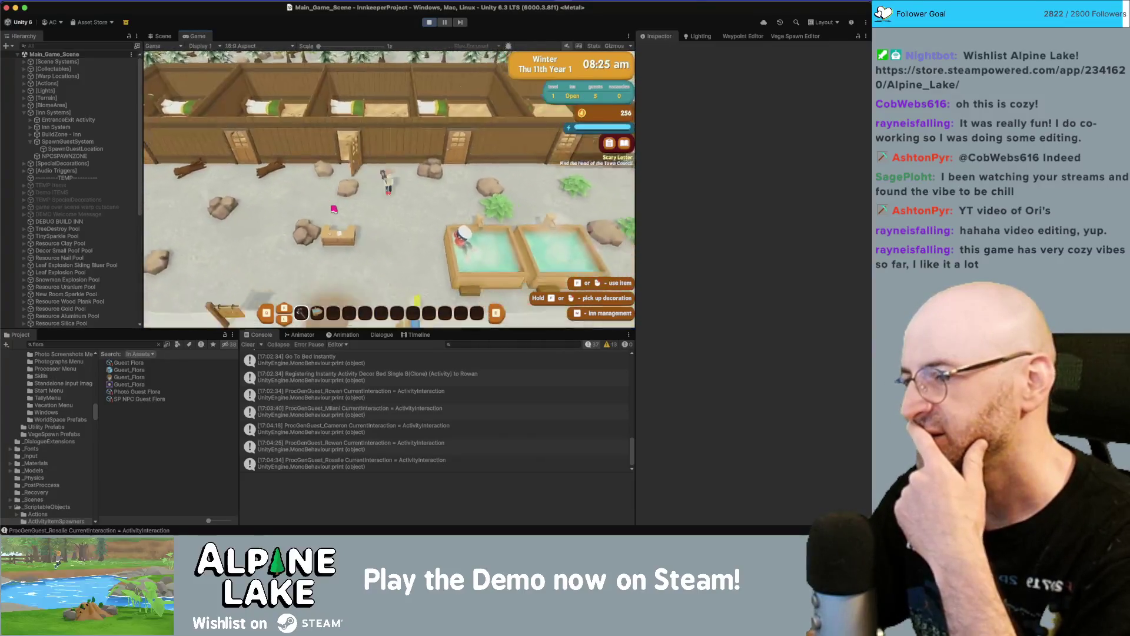
- Glance at the Current Bugs notes and bring the Unity editor back to the front
key("super+Tab")
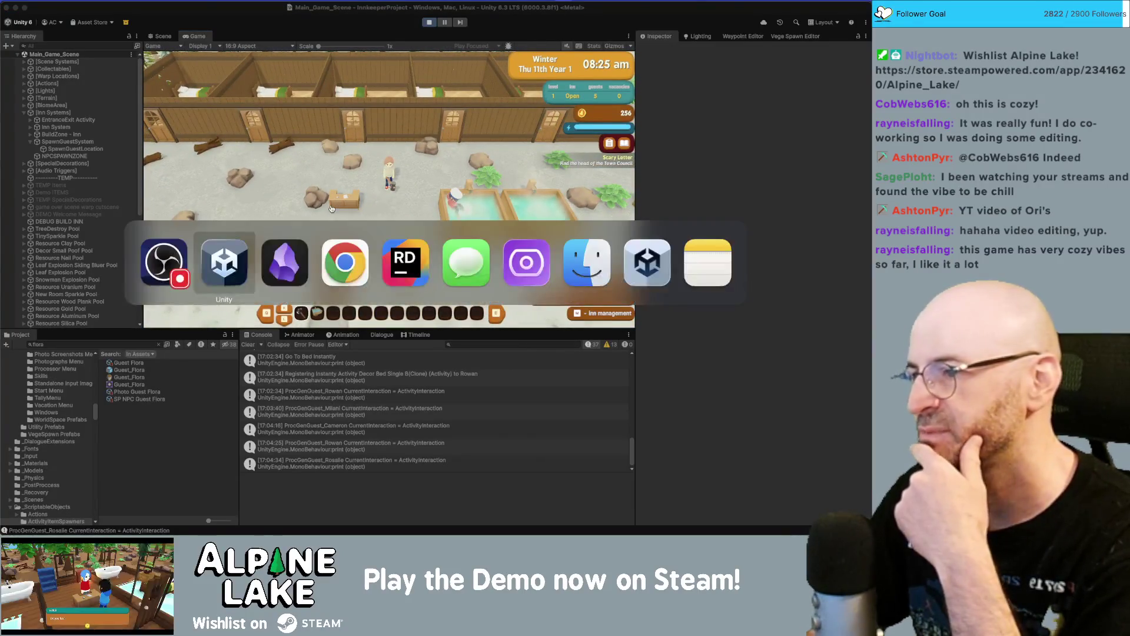
key("super+Tab")
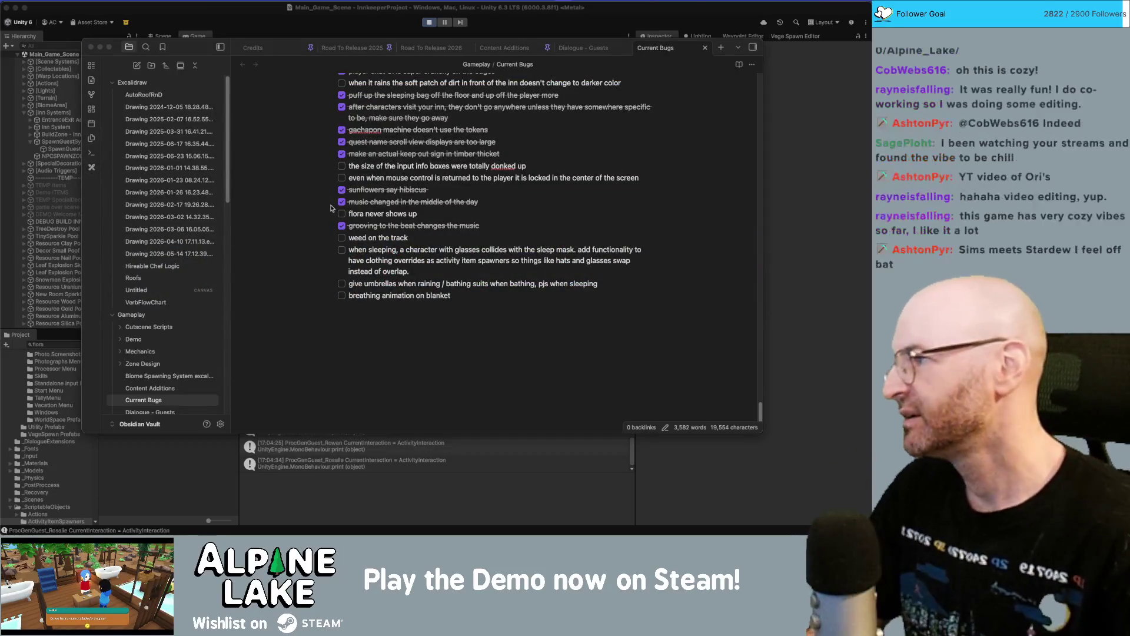
left_click(392, 484)
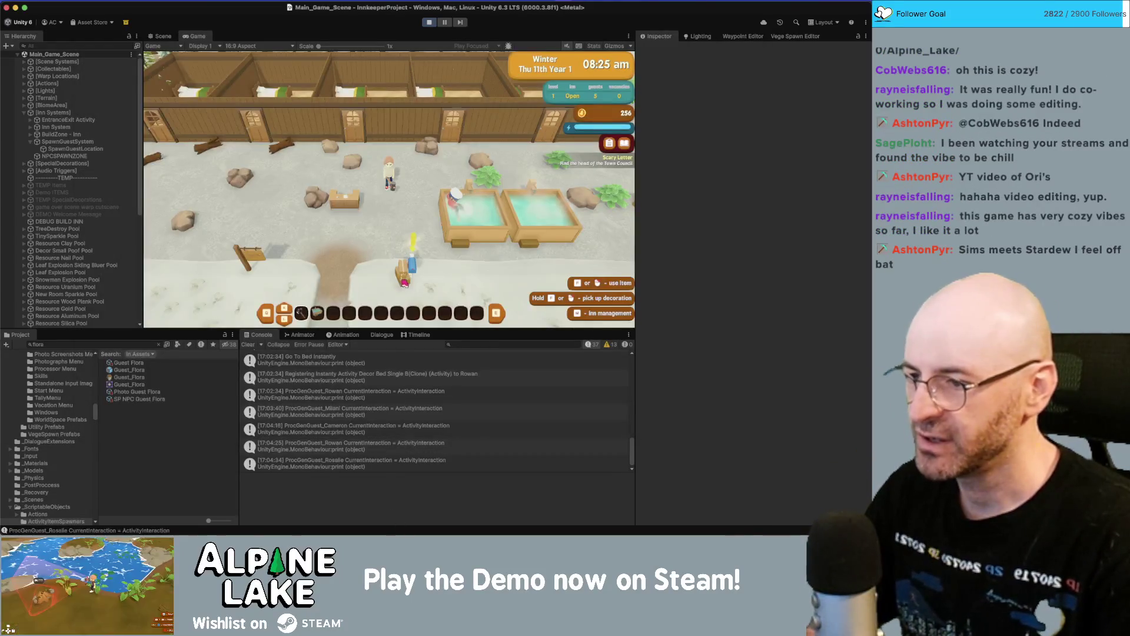
- Select the first Guest Flora result and scroll its Inspector to the Spawning and Dialogue sections
left_click(148, 363)
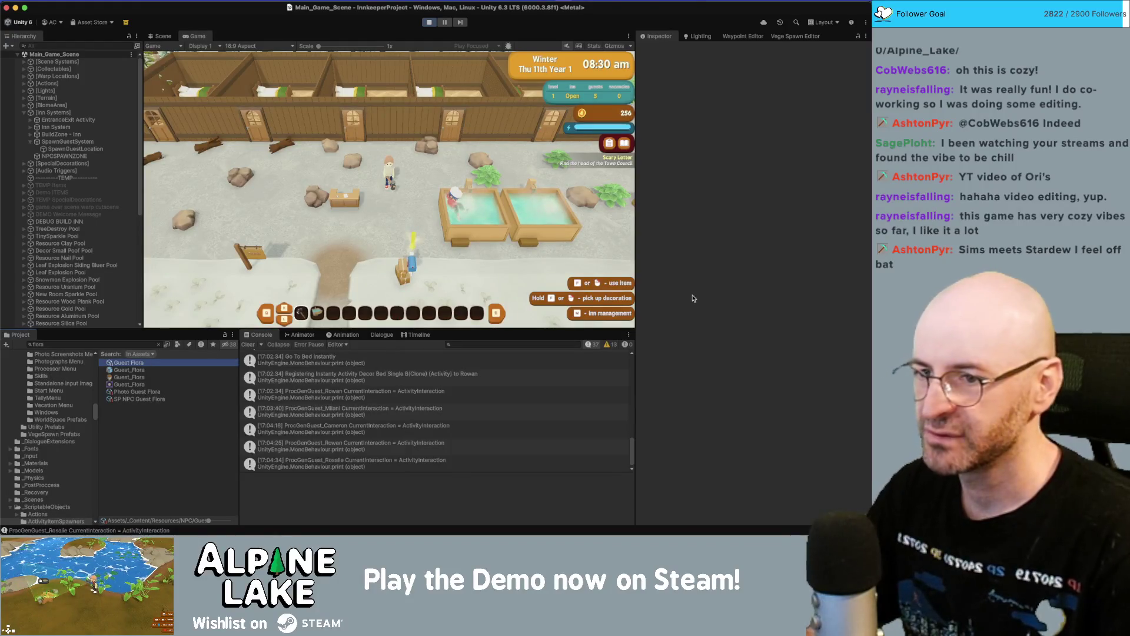
scroll(834, 247, "down", 10)
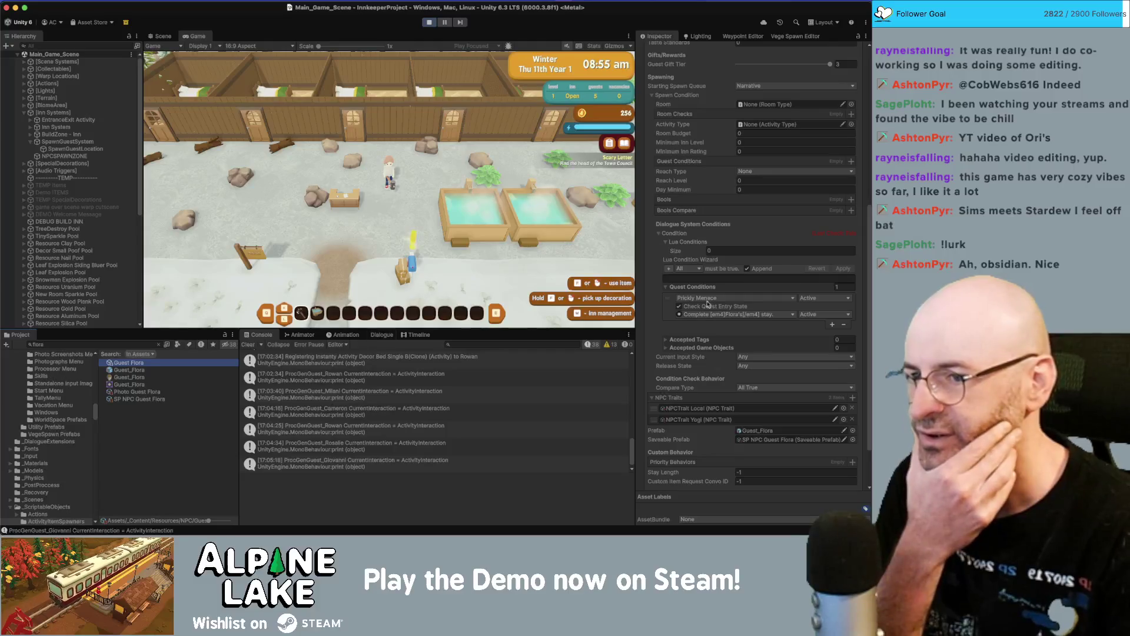
- Add two quest watches in the Dialogue window's Watches tab
left_click(380, 336)
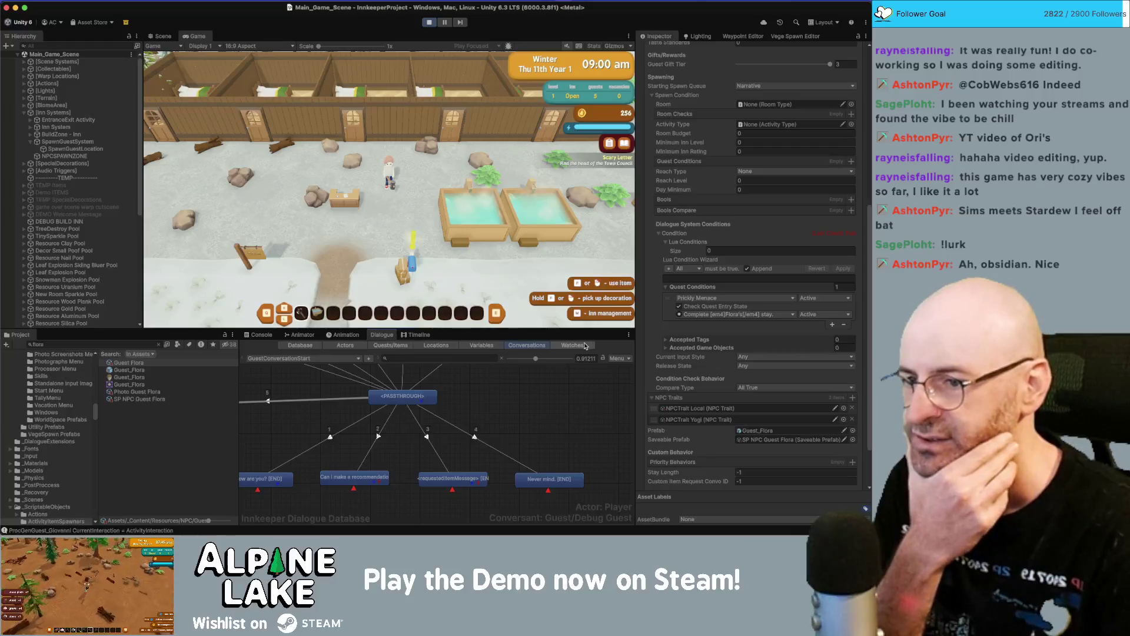
left_click(574, 346)
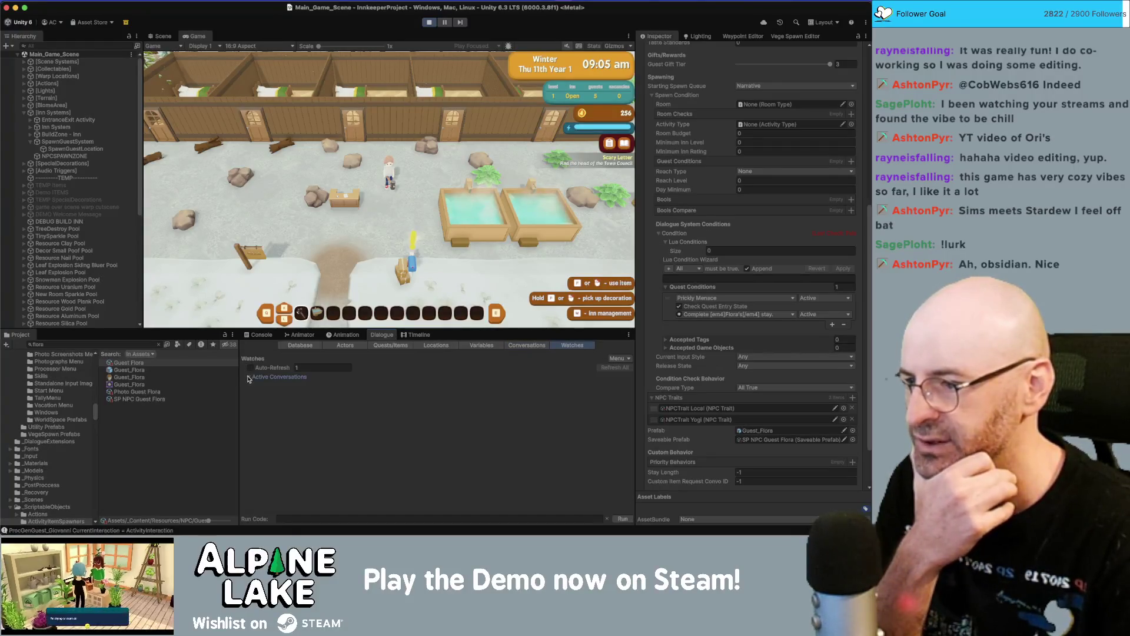
left_click(616, 358)
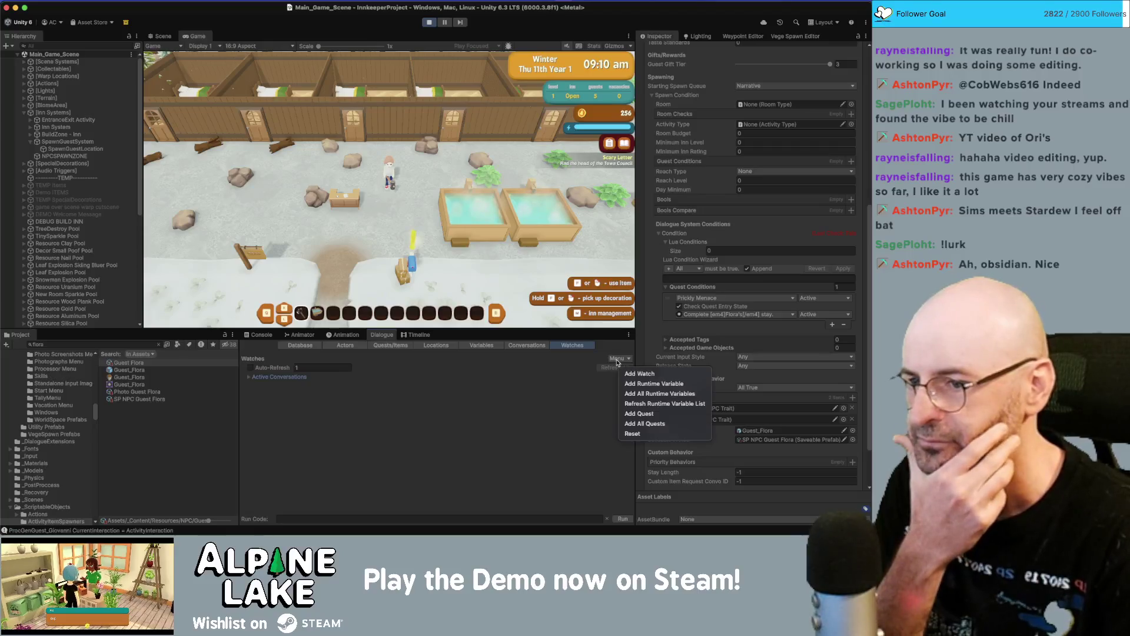
left_click(637, 413)
left_click(617, 359)
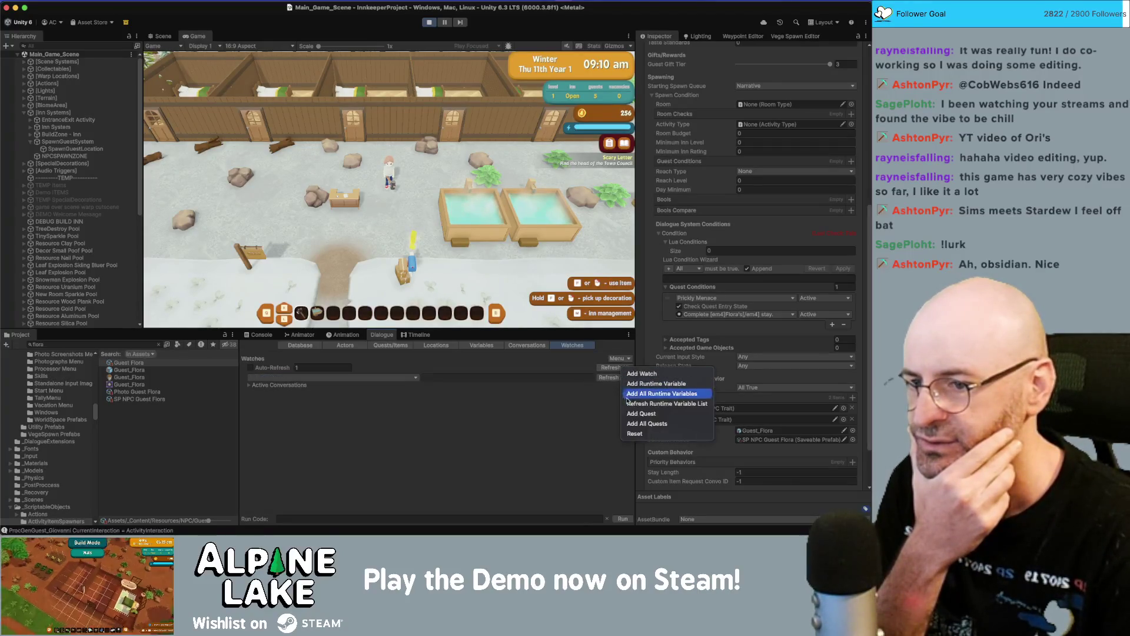
left_click(637, 413)
- Point both watches at the Prickly Menace quest and set its main state to Active
left_click(369, 377)
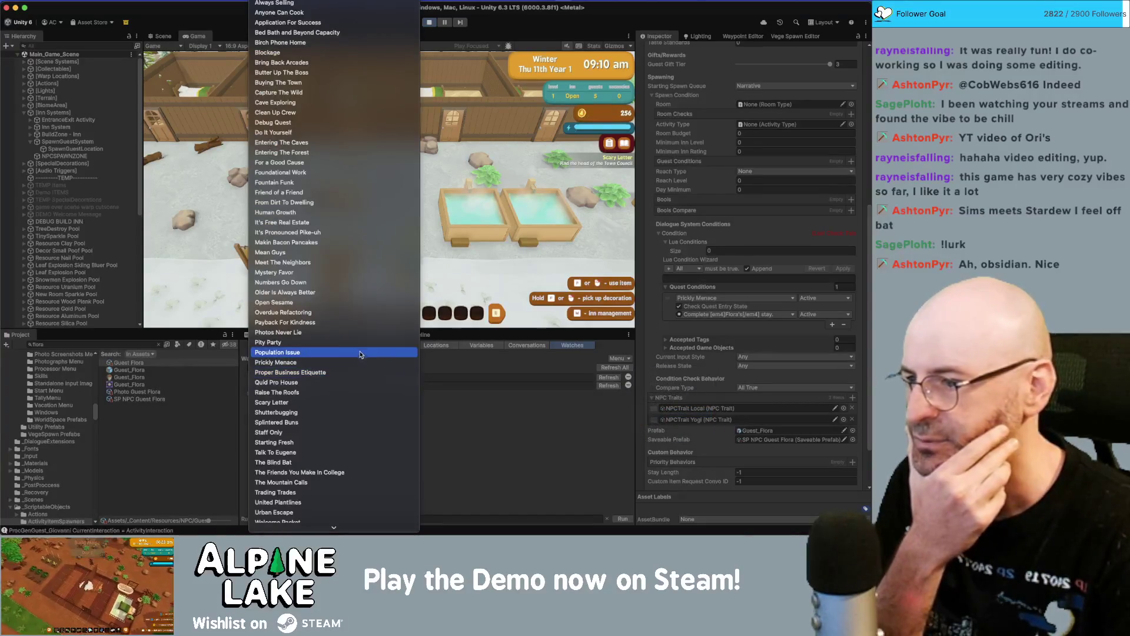
left_click(358, 362)
left_click(360, 386)
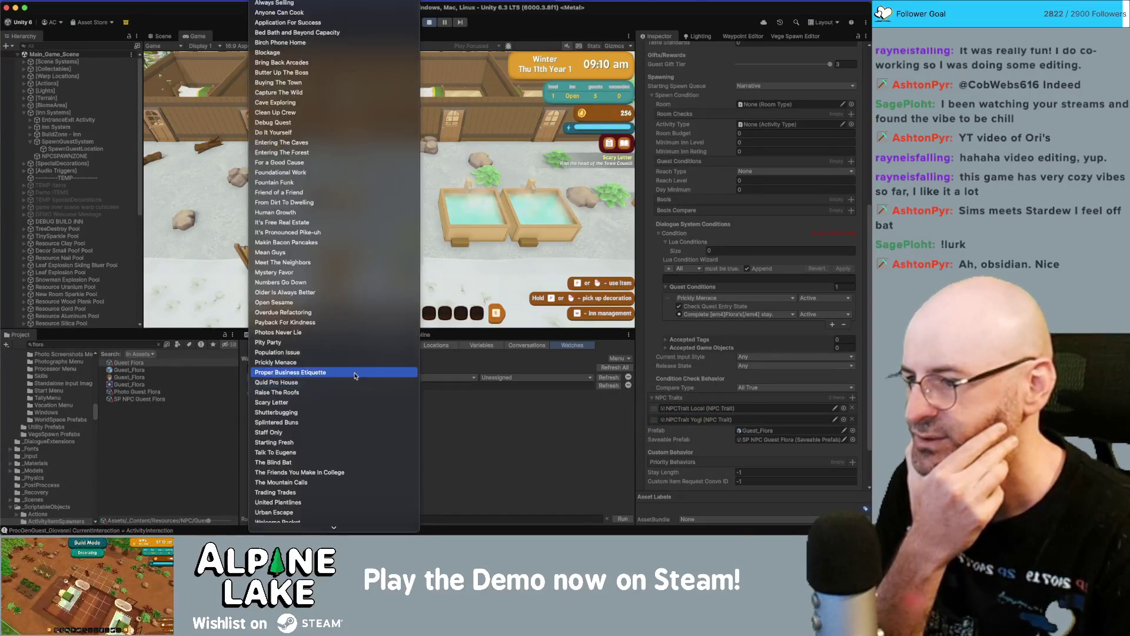
left_click(354, 362)
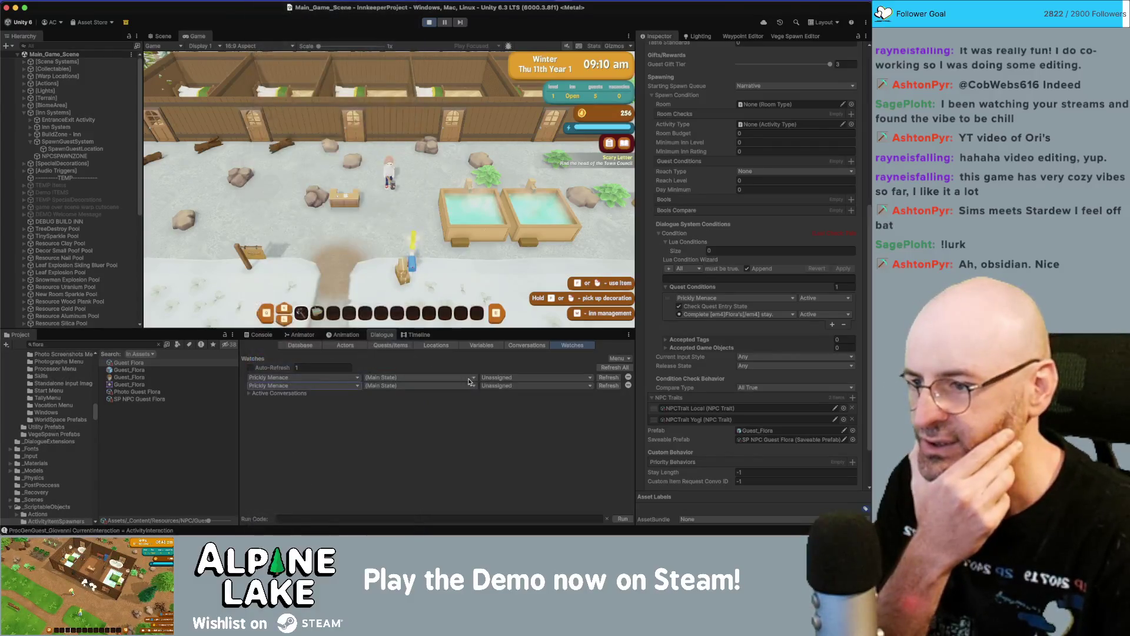
left_click(508, 385)
left_click(504, 401)
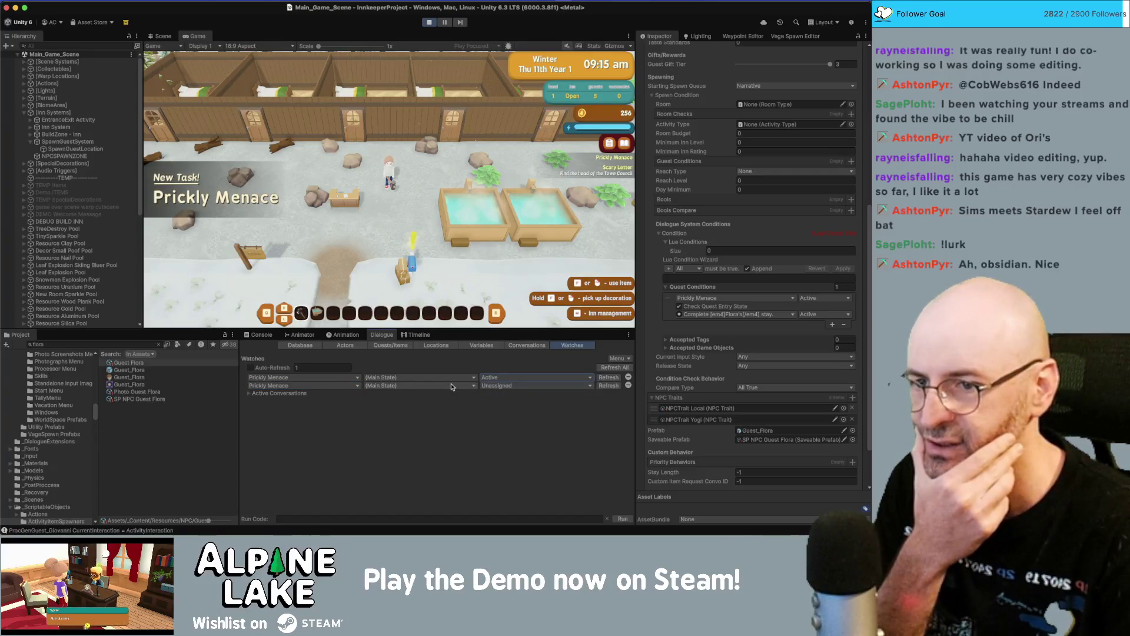
- Switch the second watch to the Complete Flora's stay entry and set it Active
left_click(402, 387)
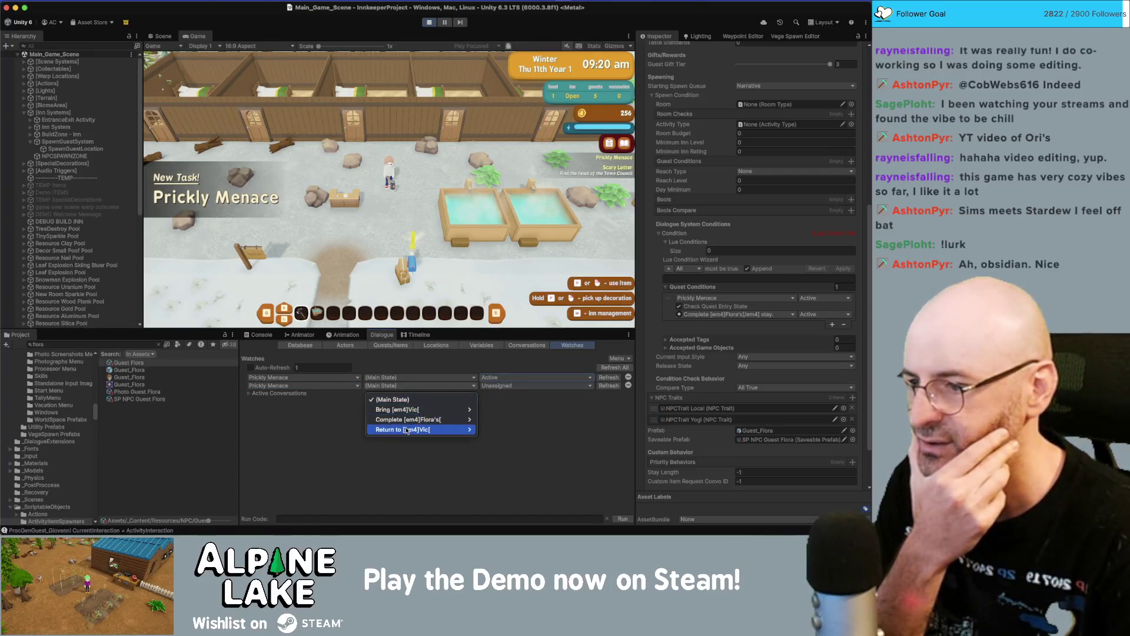
mouse_move(407, 419)
left_click(497, 419)
left_click(494, 387)
left_click(498, 409)
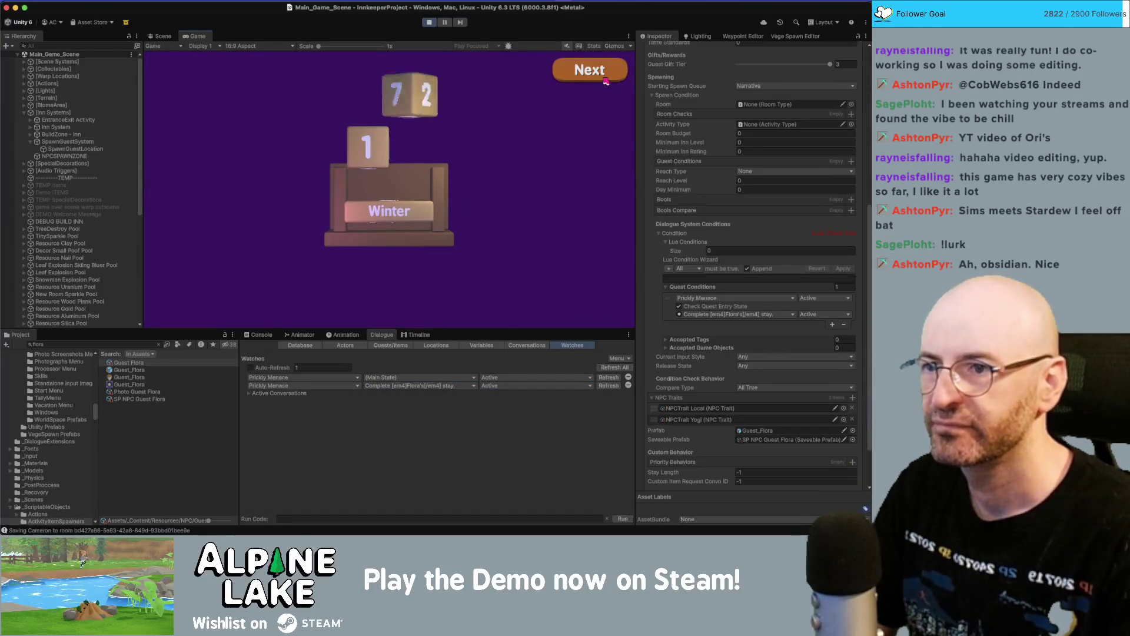
- Click through the end-of-day summary screens to resume play
left_click(604, 80)
left_click(604, 81)
left_click(605, 81)
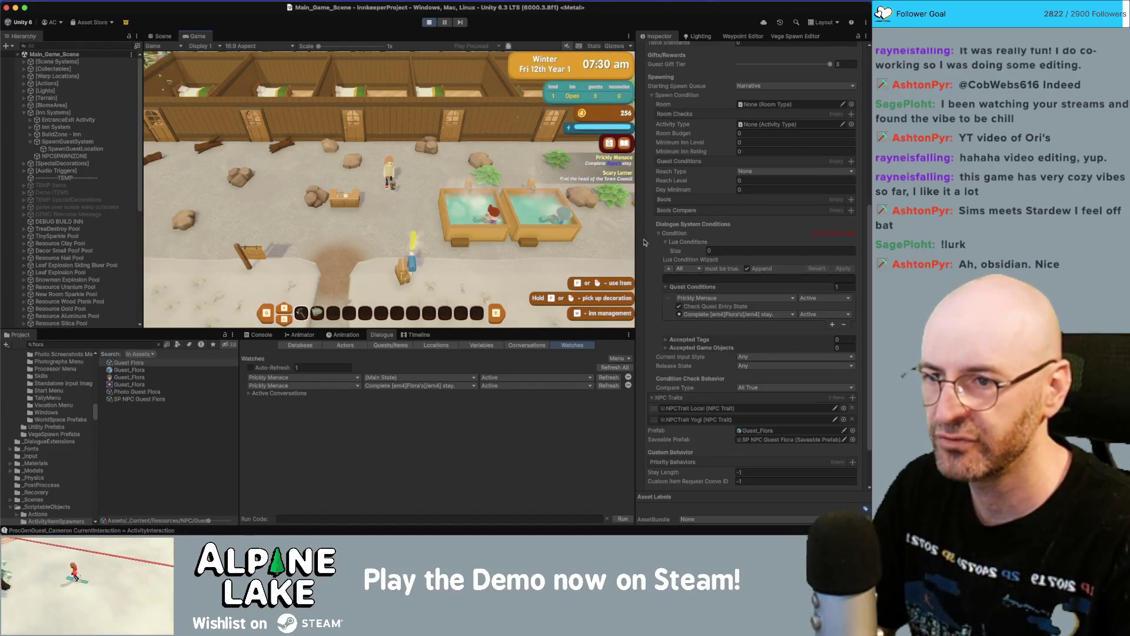
- Collapse and re-expand the dialogue Condition section and the Lua Conditions foldout
left_click(658, 233)
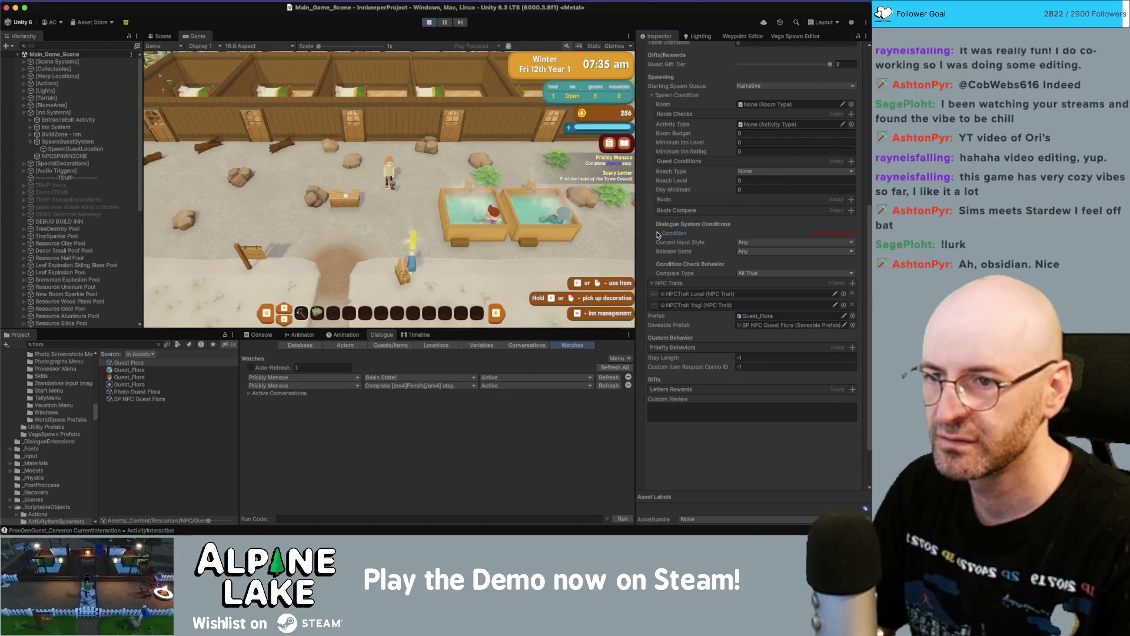
scroll(658, 234, "up", 3)
left_click(660, 288)
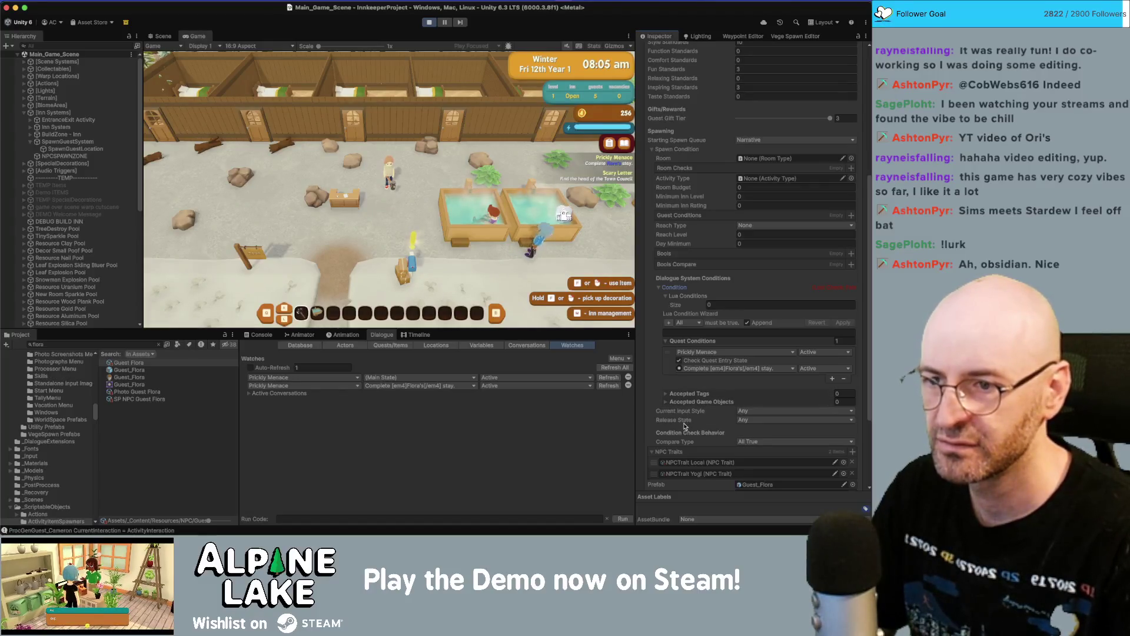
left_click(666, 296)
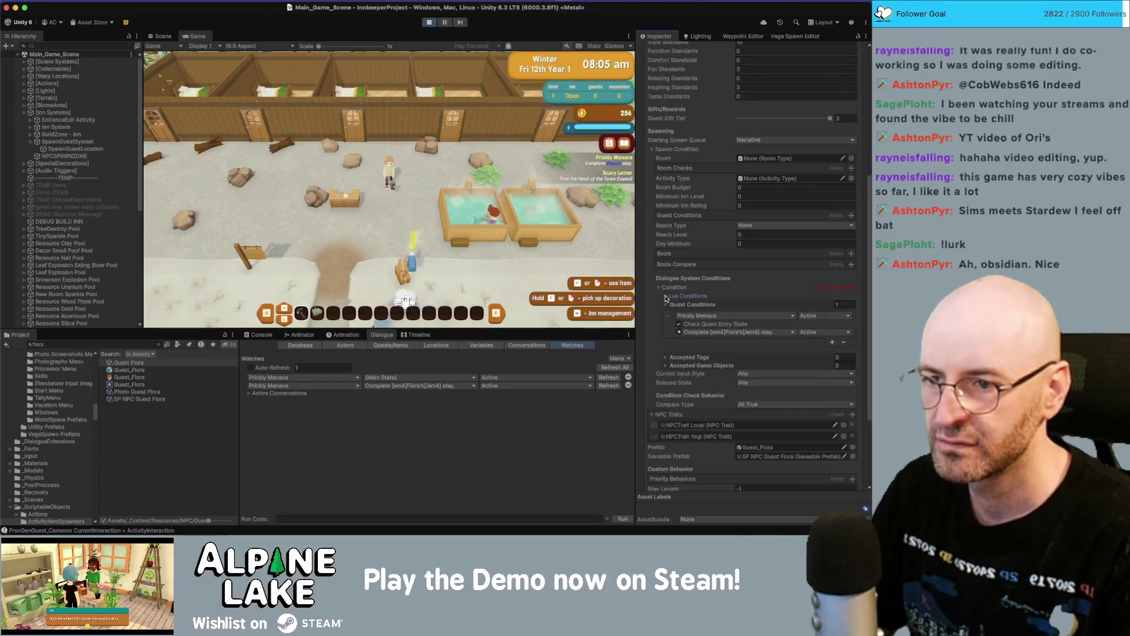
left_click(666, 296)
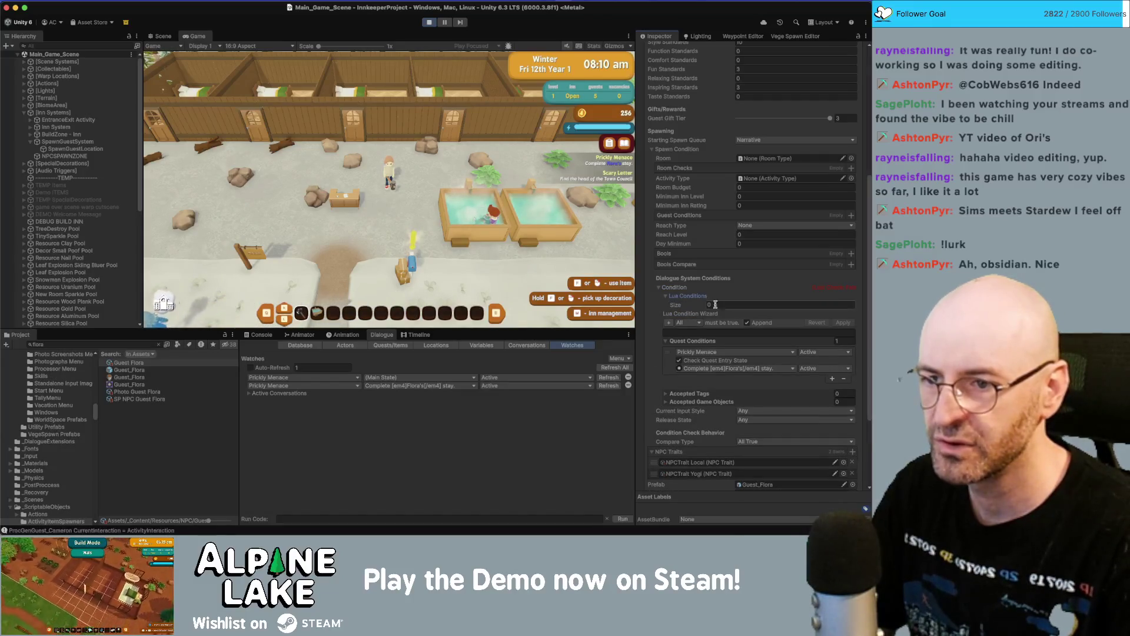
left_click(666, 297)
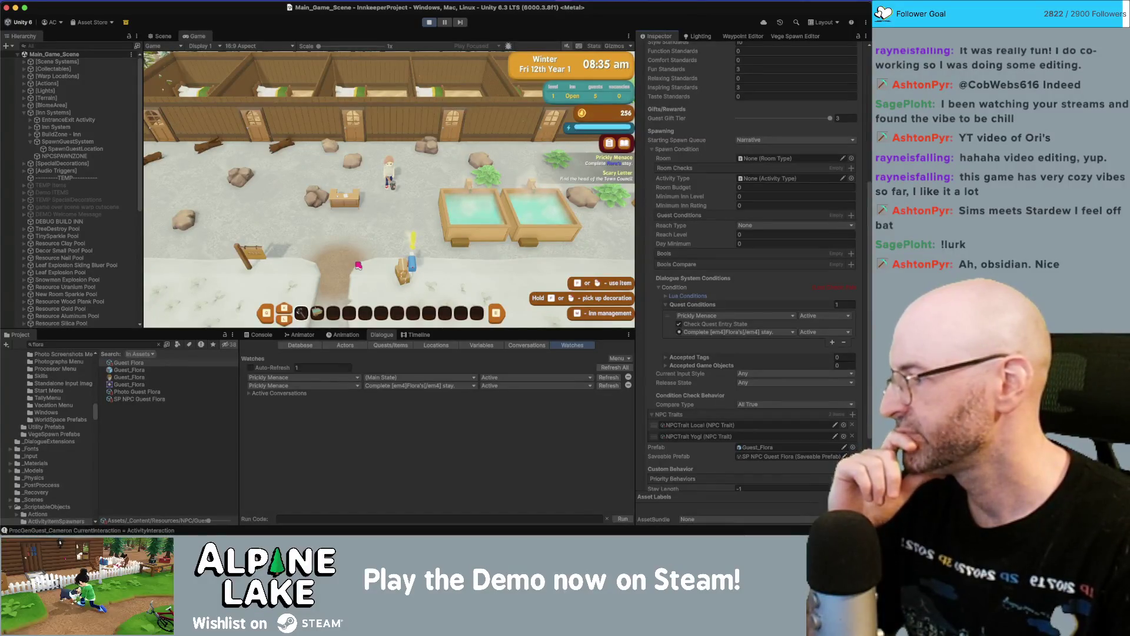
- Expand and collapse the Accepted Tags and game objects lists in the Inspector
left_click(866, 508)
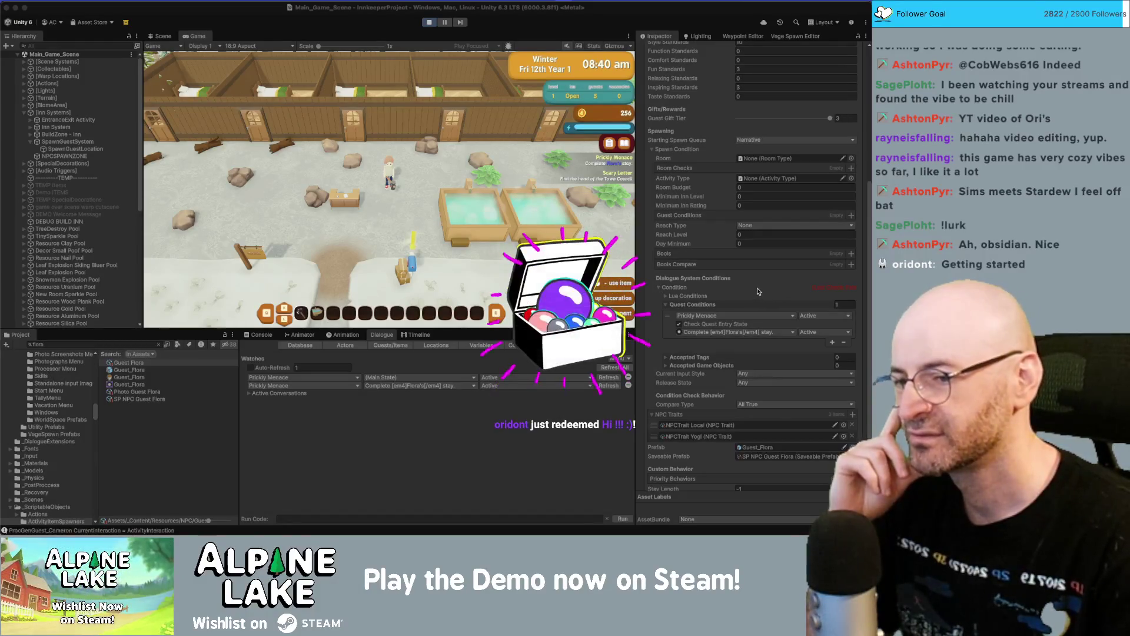
scroll(727, 289, "down", 3)
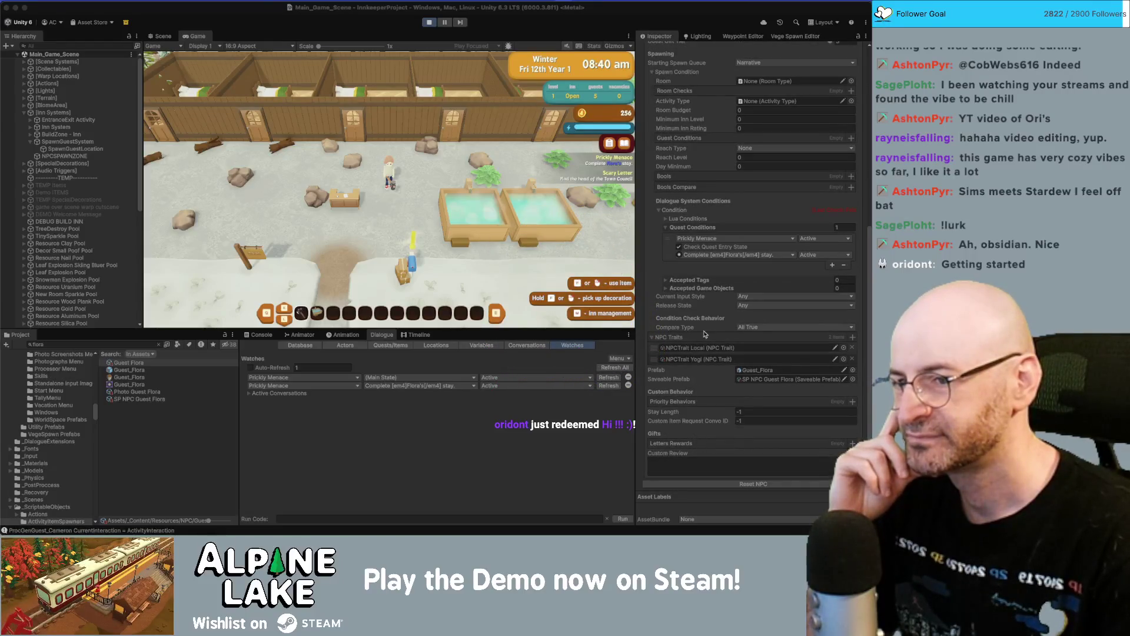
left_click(694, 288)
left_click(690, 280)
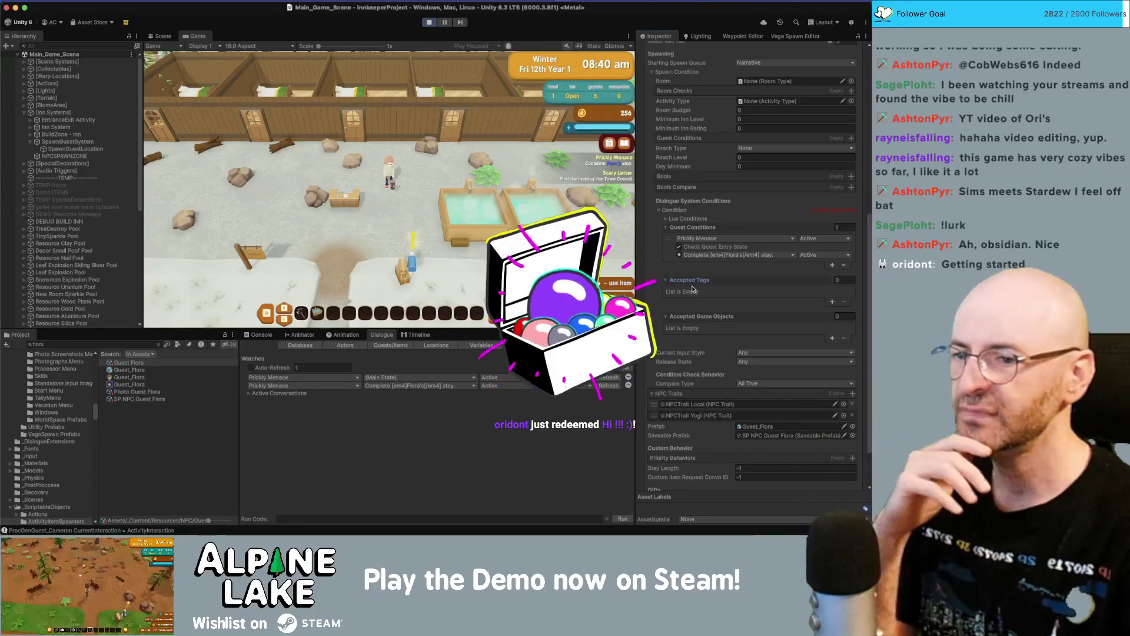
left_click(690, 281)
left_click(695, 288)
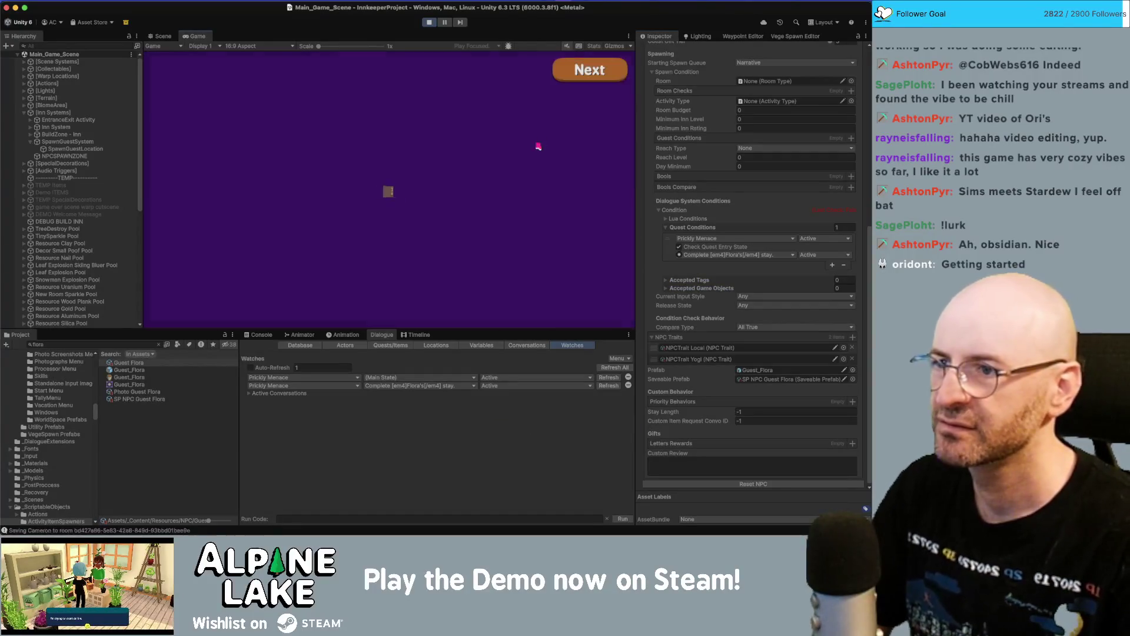
- Advance past the Saturday day-end screens, stop the playtest, and start it again
left_click(587, 70)
left_click(587, 70)
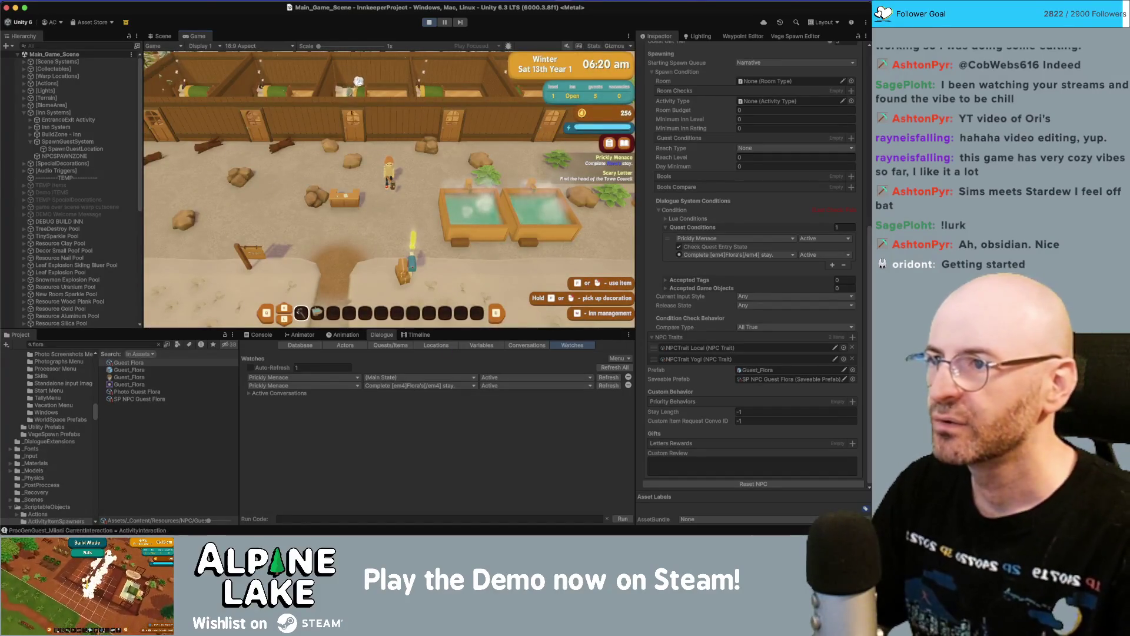
left_click(427, 22)
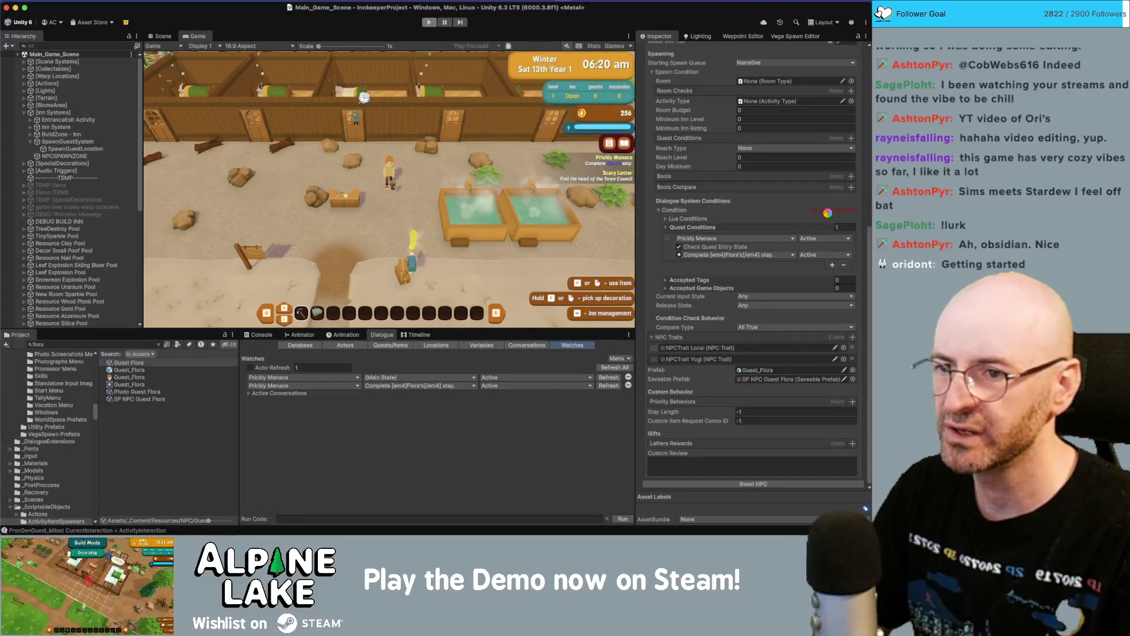
left_click(432, 23)
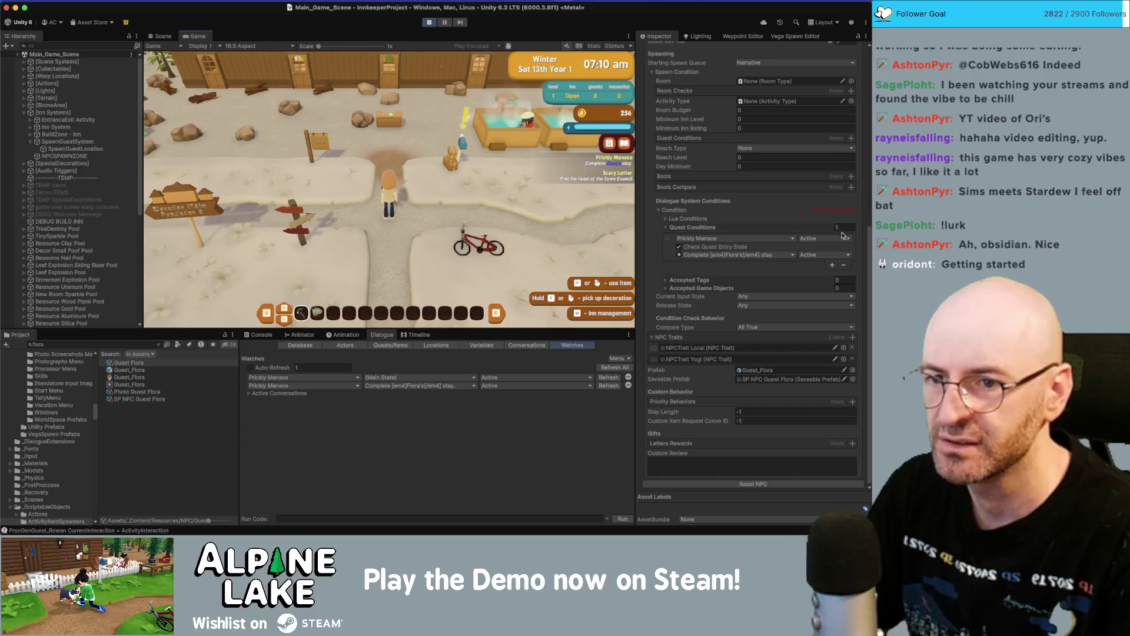
- Remove the Prickly Menace entry from Guest Flora's Quest Conditions with the minus button
left_click(845, 266)
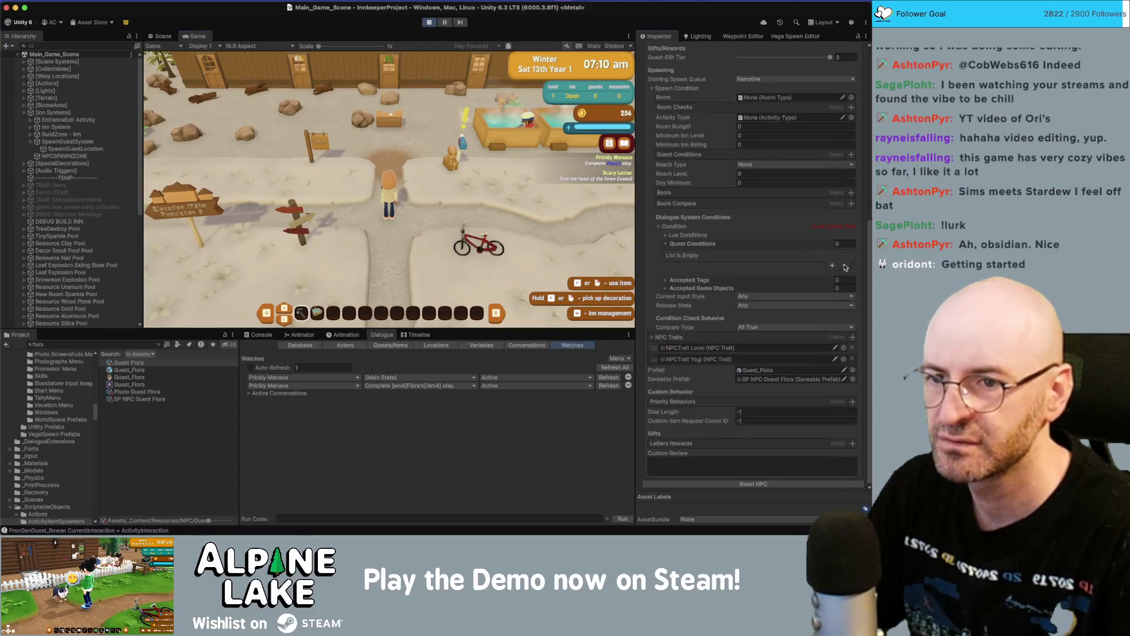
- Add a quest condition to Guest Flora requiring Prickly Menace to be Active
left_click(831, 265)
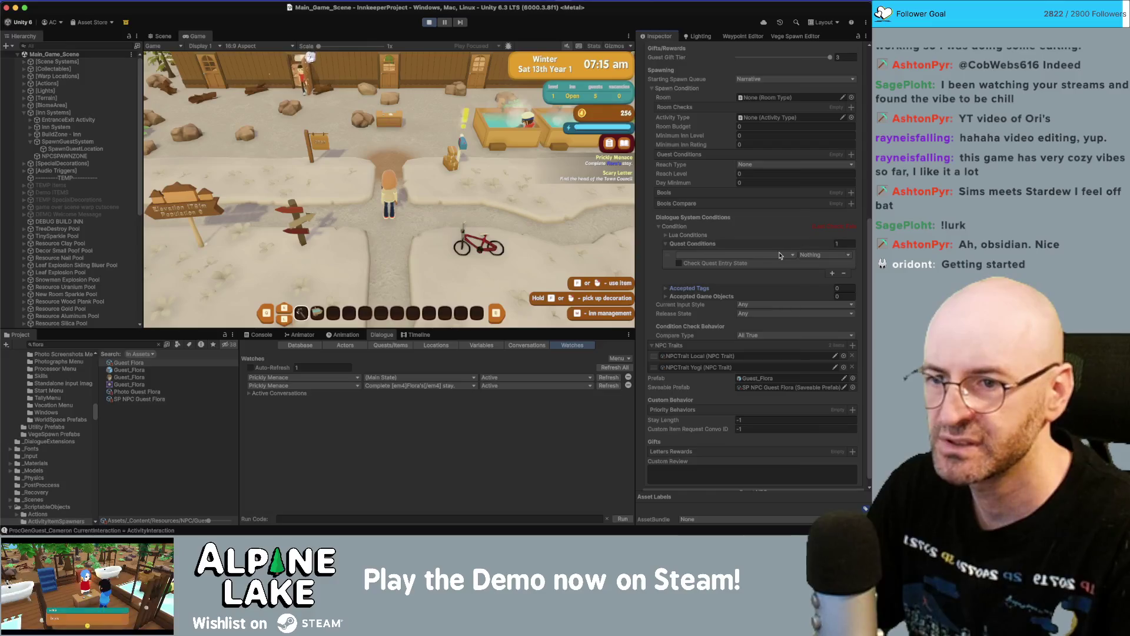
left_click(825, 254)
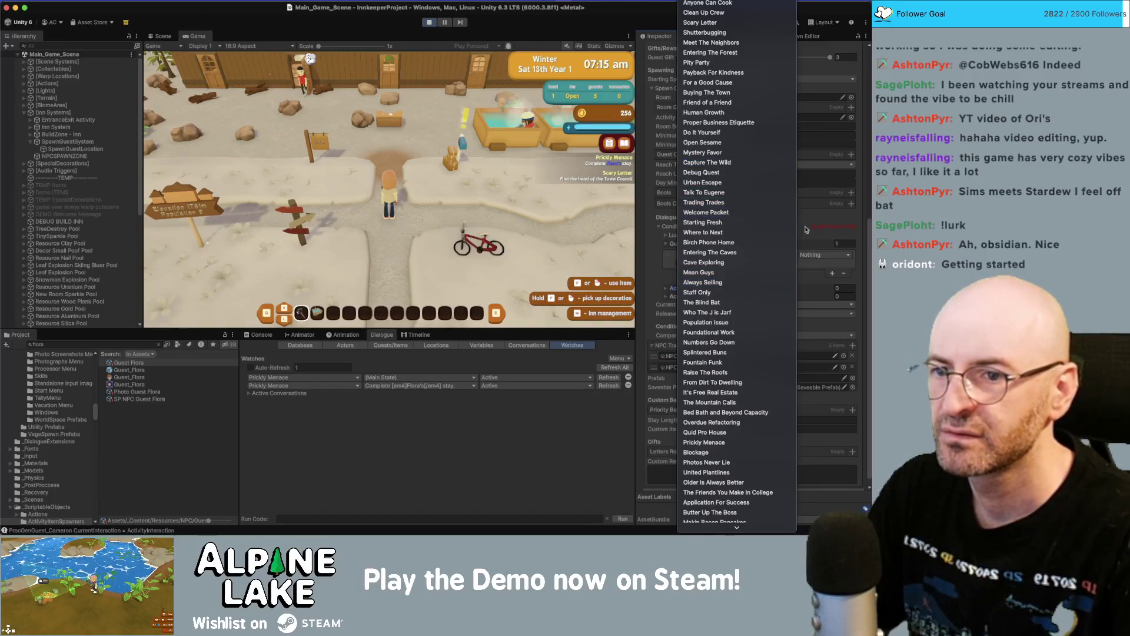
left_click(816, 249)
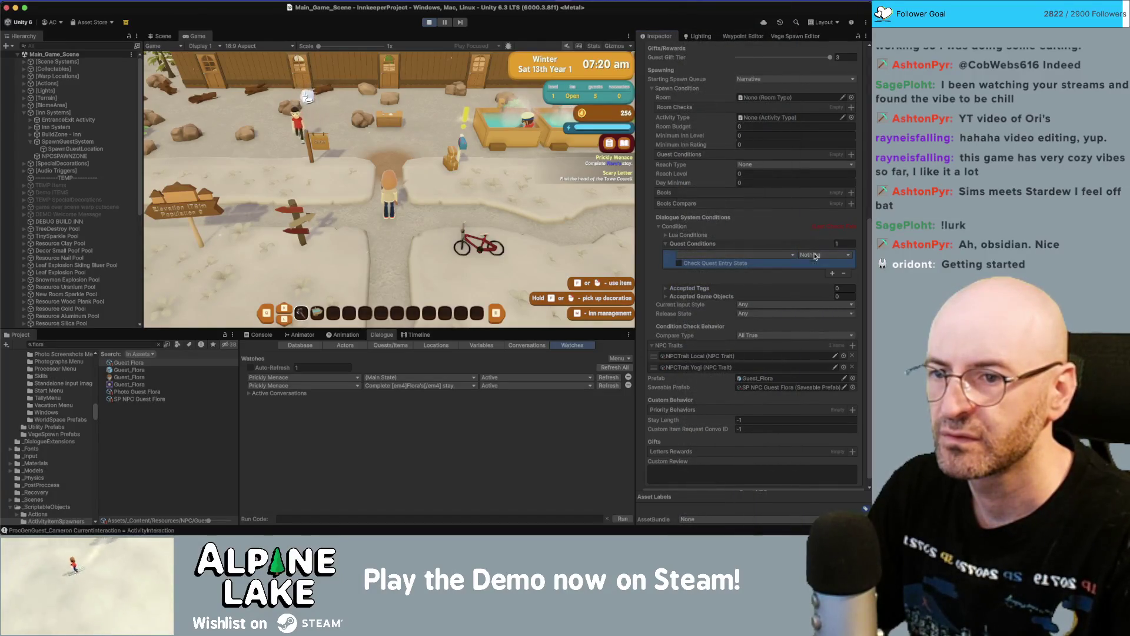
left_click(787, 255)
scroll(756, 406, "down", 1)
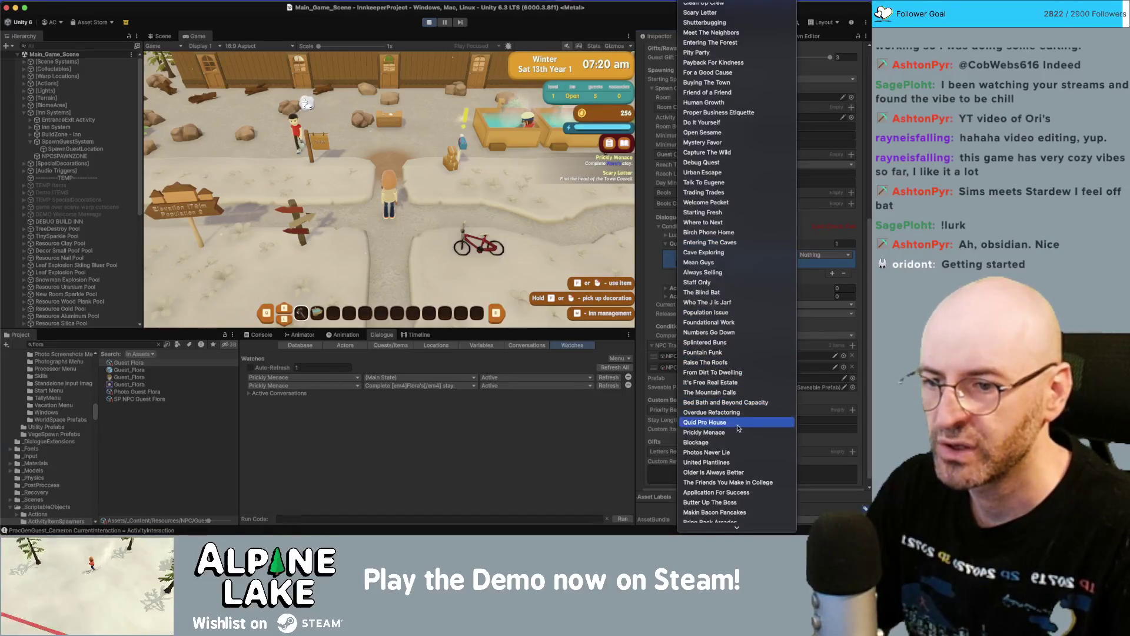
left_click(736, 433)
left_click(824, 254)
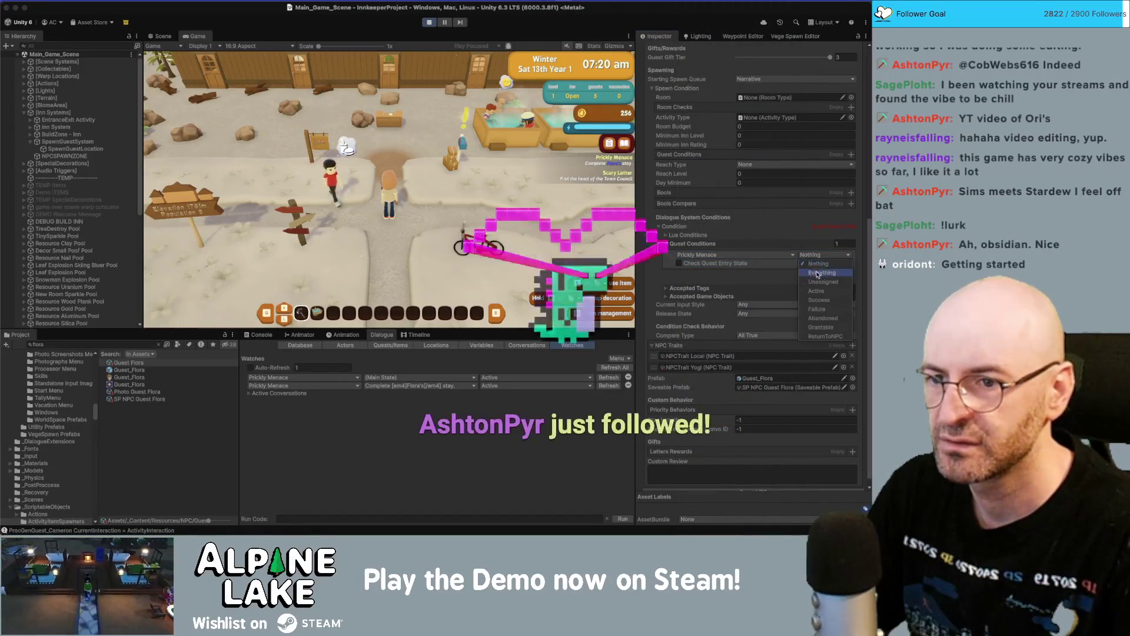
left_click(818, 291)
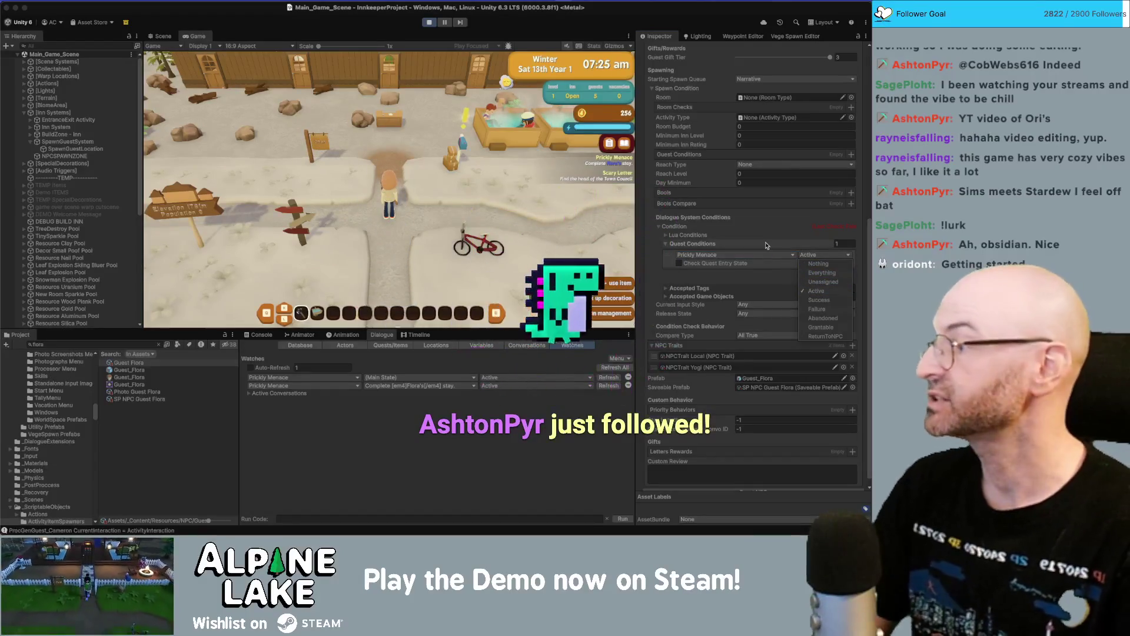
- Close the state list and continue past the day-end save and summary screens
left_click(430, 213)
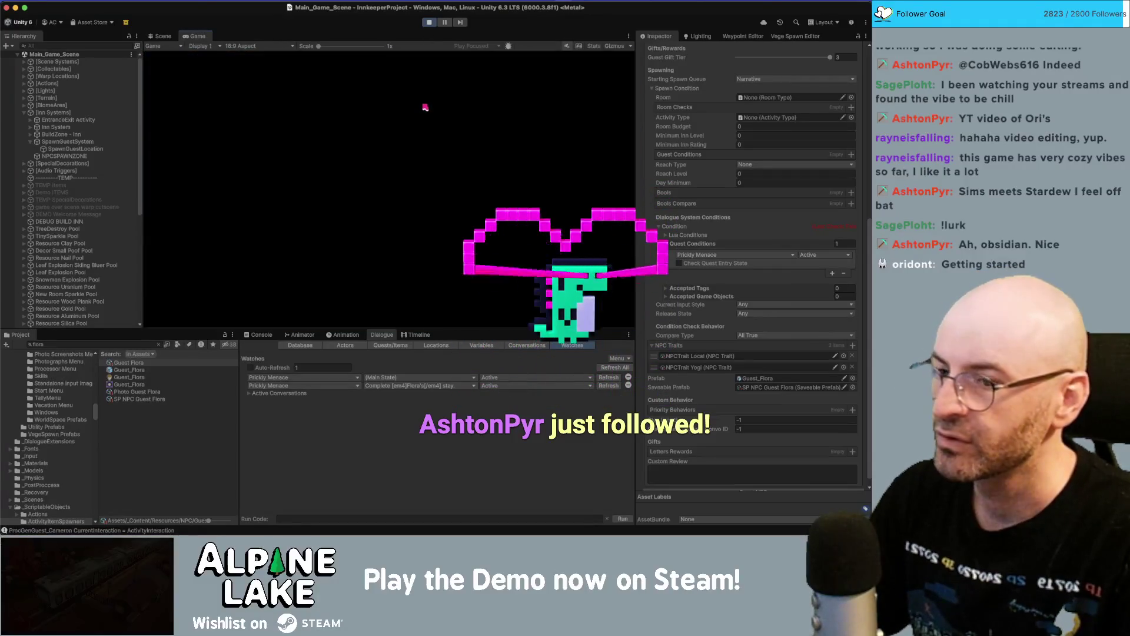
left_click(580, 69)
left_click(577, 74)
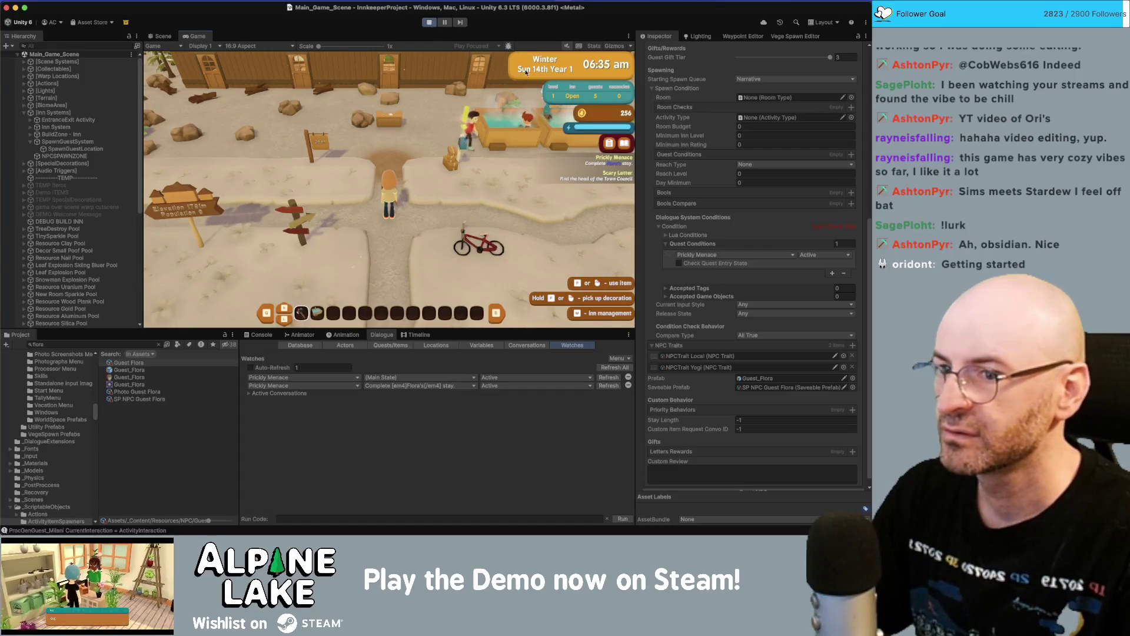
- Set Guest Flora's Quest Conditions count to 0, check Lua conditions, then continue and stop playtest
left_click(842, 243)
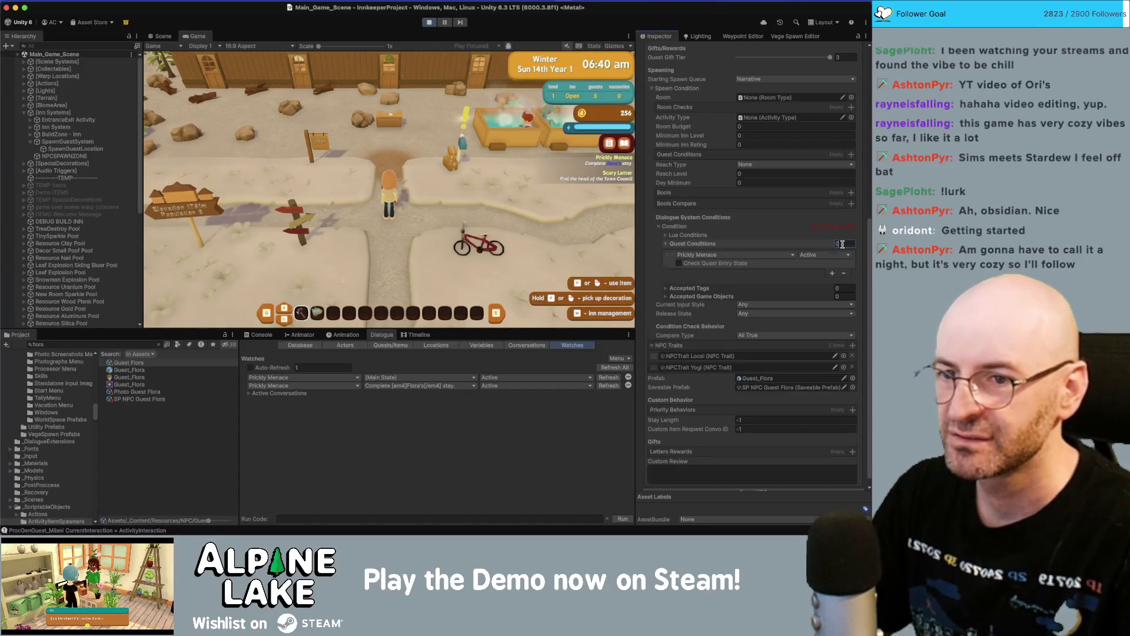
type("0")
key("Return")
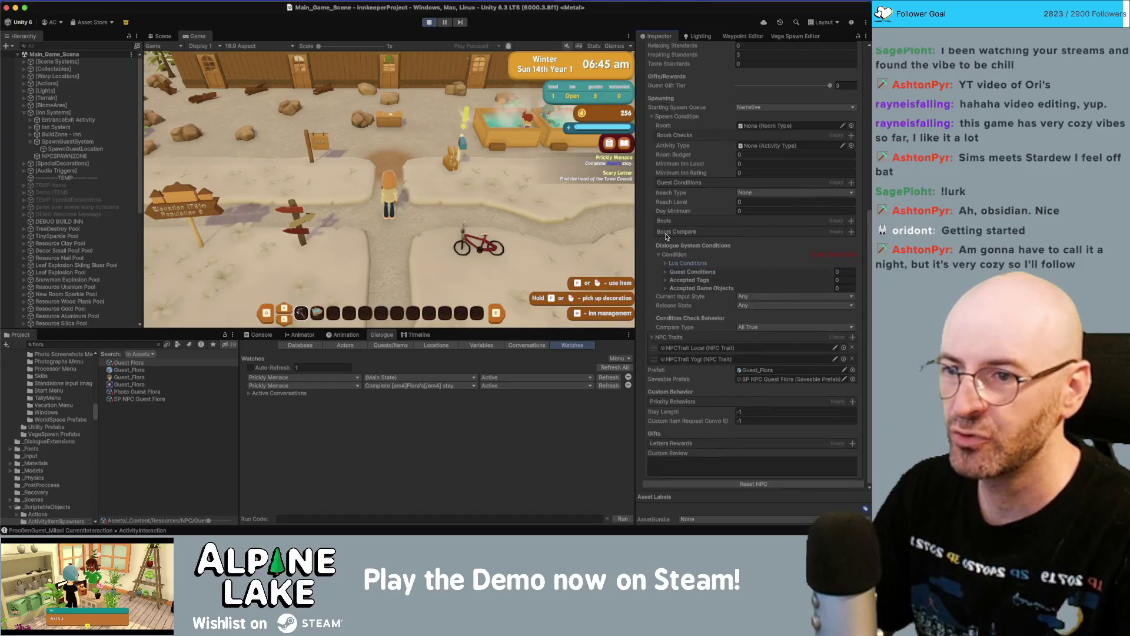
left_click(666, 263)
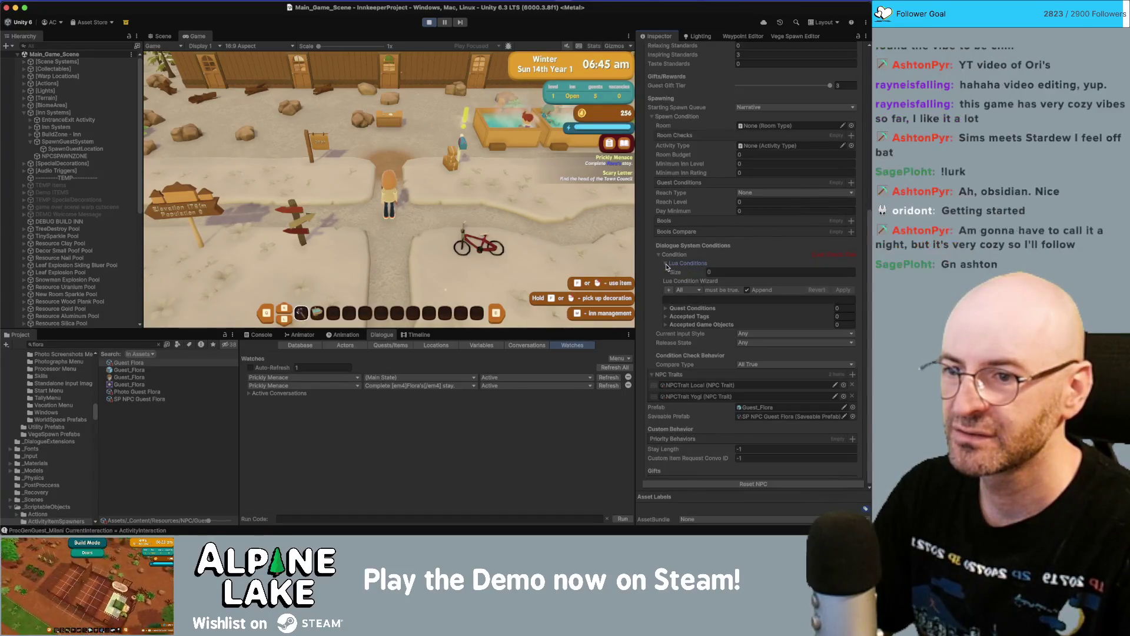
left_click(666, 264)
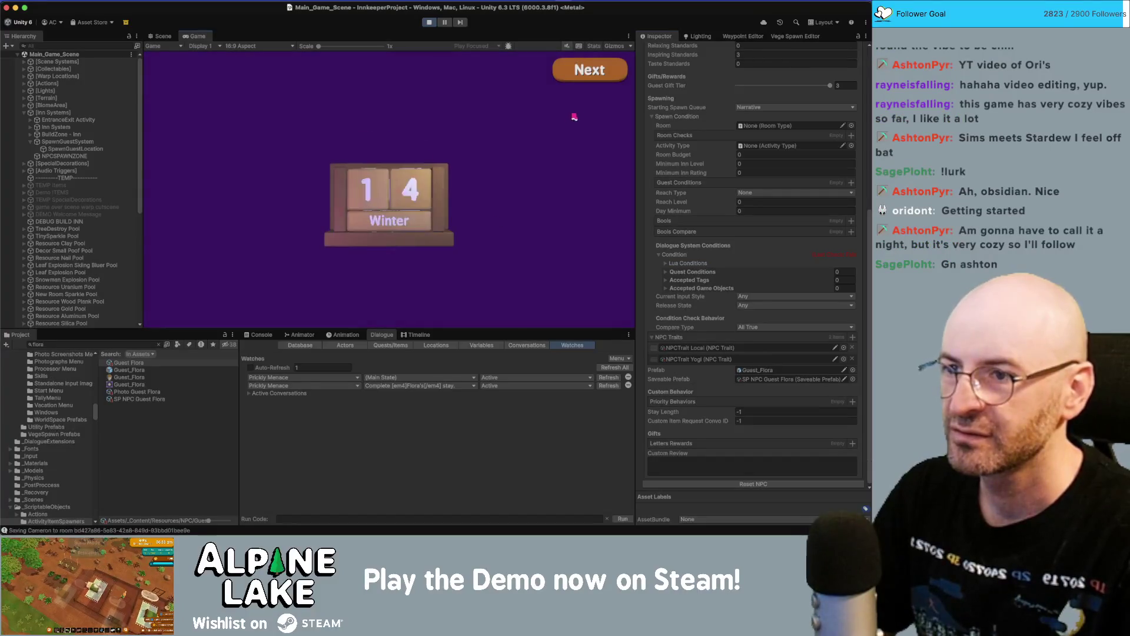
left_click(585, 71)
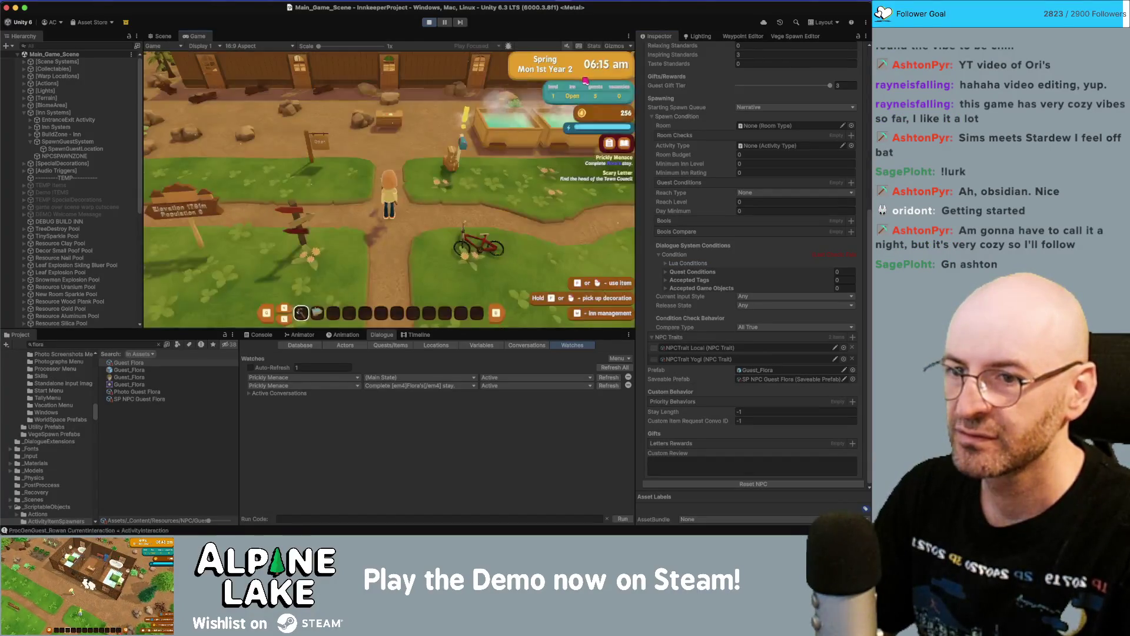
left_click(429, 22)
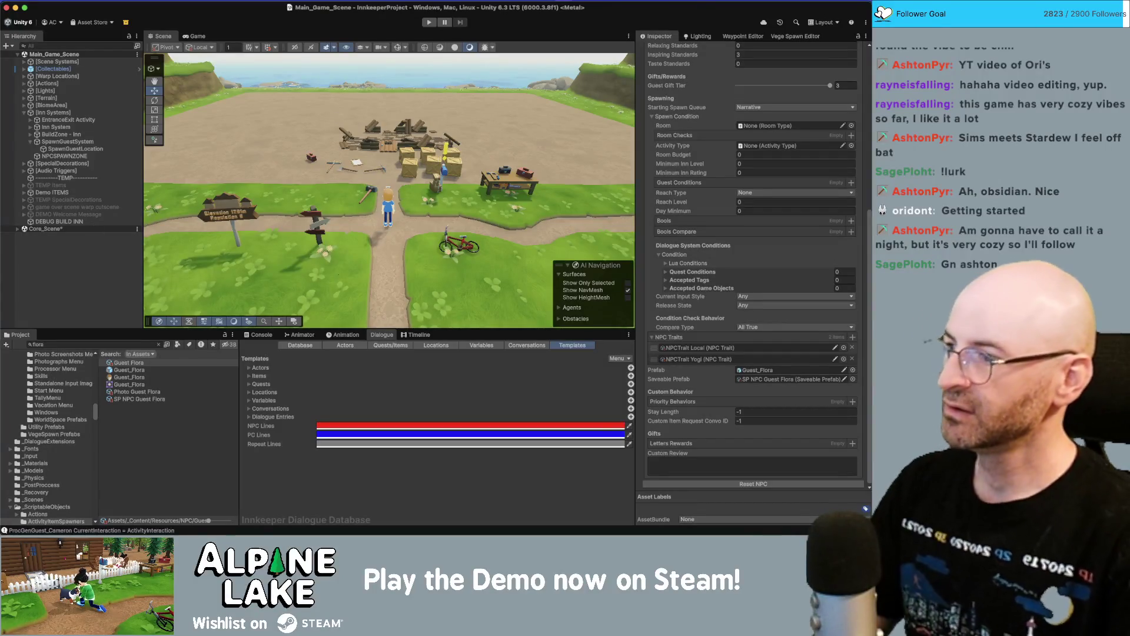
- Start the playtest and widen the Inspector panel slightly
left_click(429, 22)
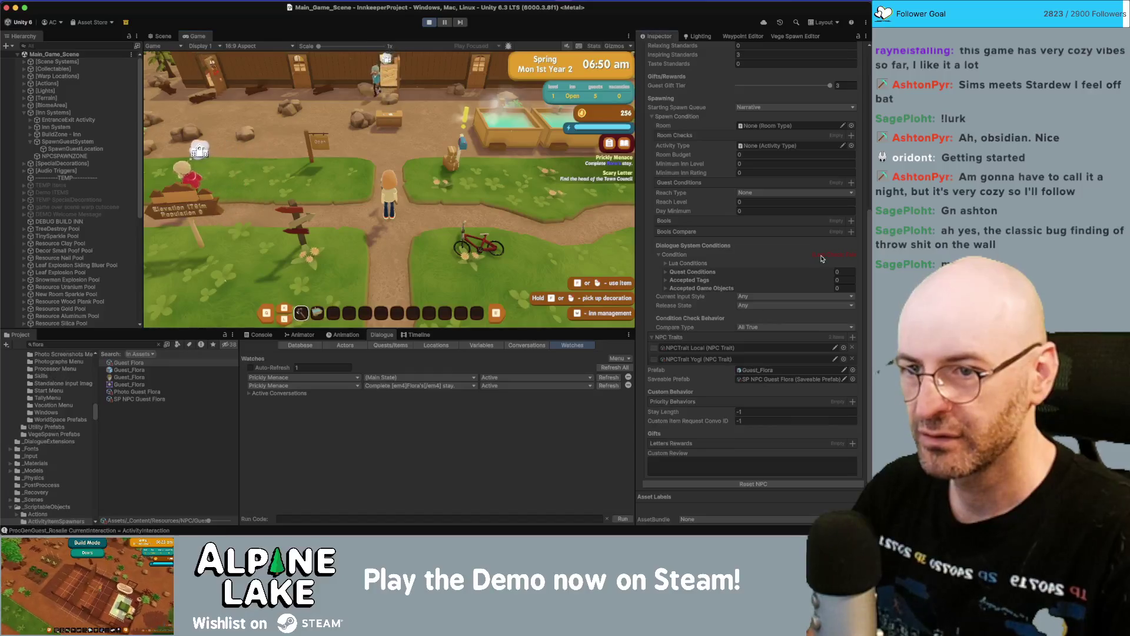
mouse_move(637, 240)
left_mouse_down()
mouse_move(601, 237)
mouse_move(636, 236)
left_mouse_up()
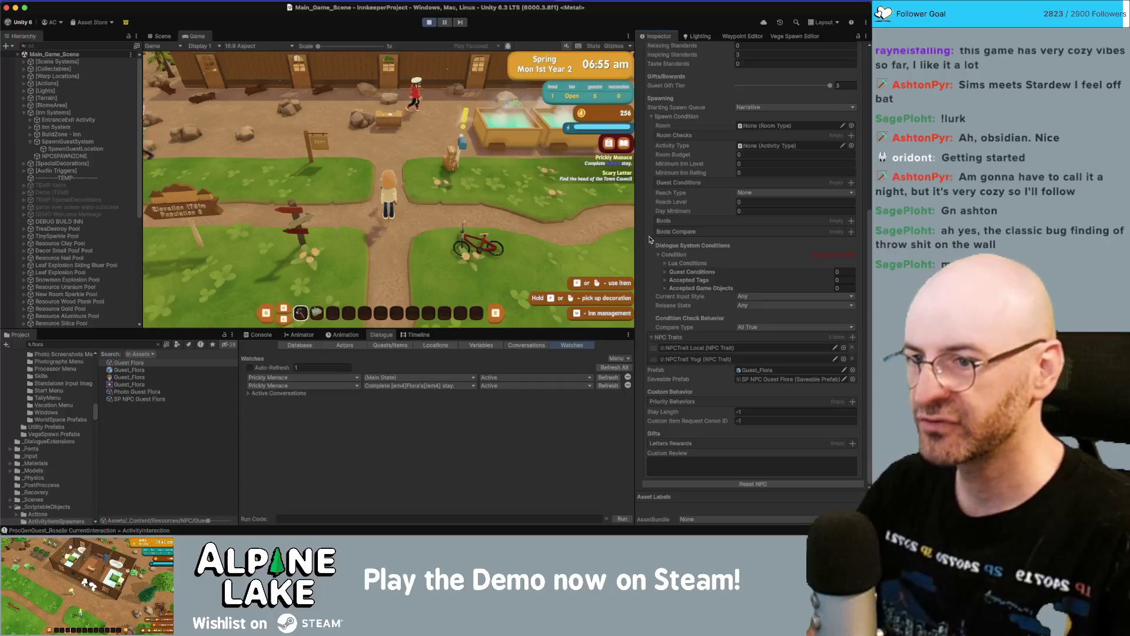
- Verify Guest Flora's Lua conditions count is empty, stop the playtest, and clear the asset search
left_click(662, 264)
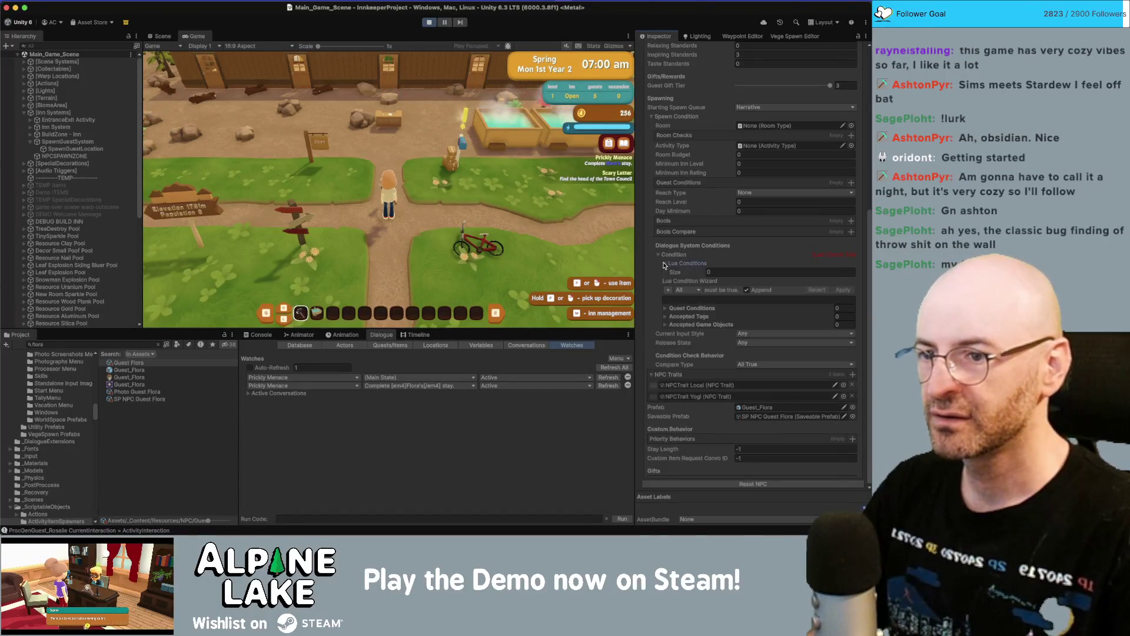
left_click(778, 270)
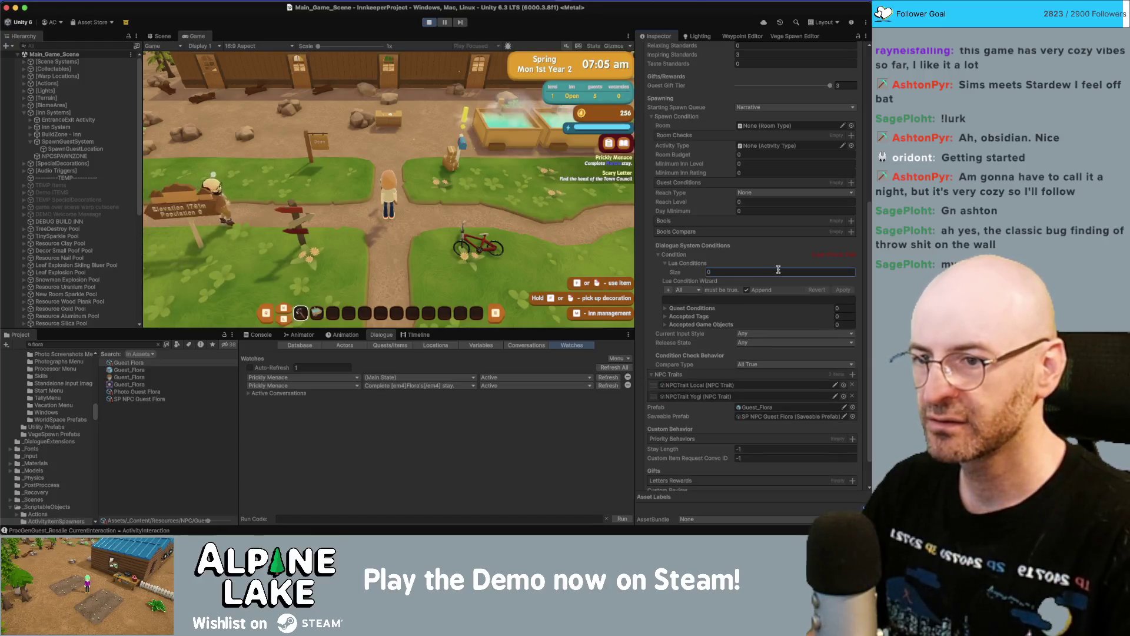
left_click(665, 263)
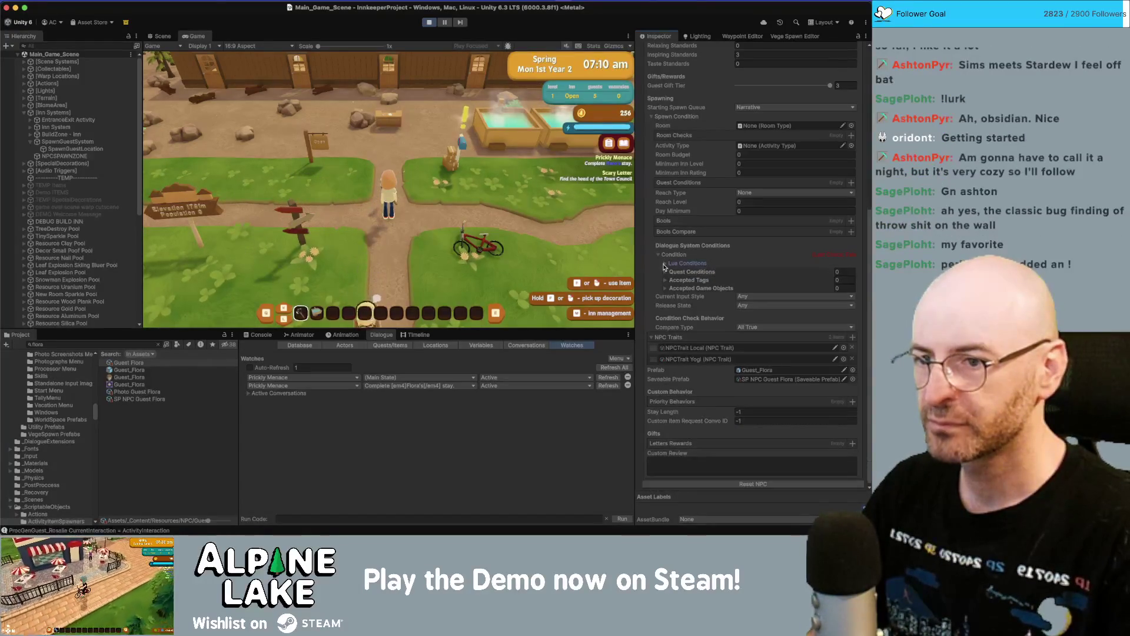
left_click(428, 22)
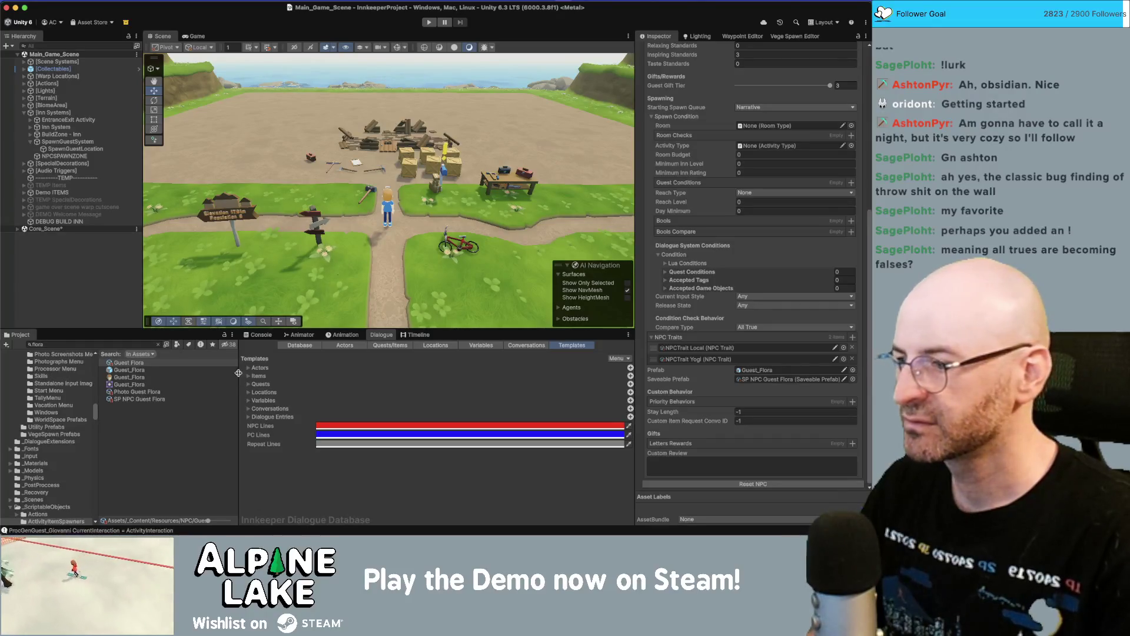
left_click(157, 344)
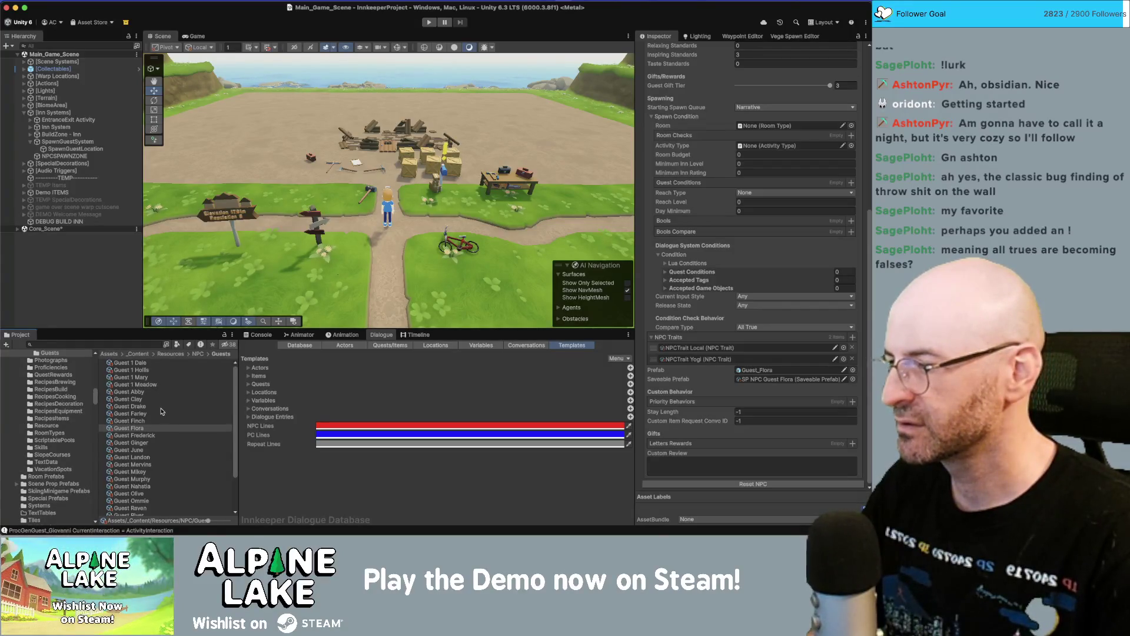
- Select Guest Stella, look over its Urban Escape quest condition, and start a new playtest
scroll(162, 412, "down", 3)
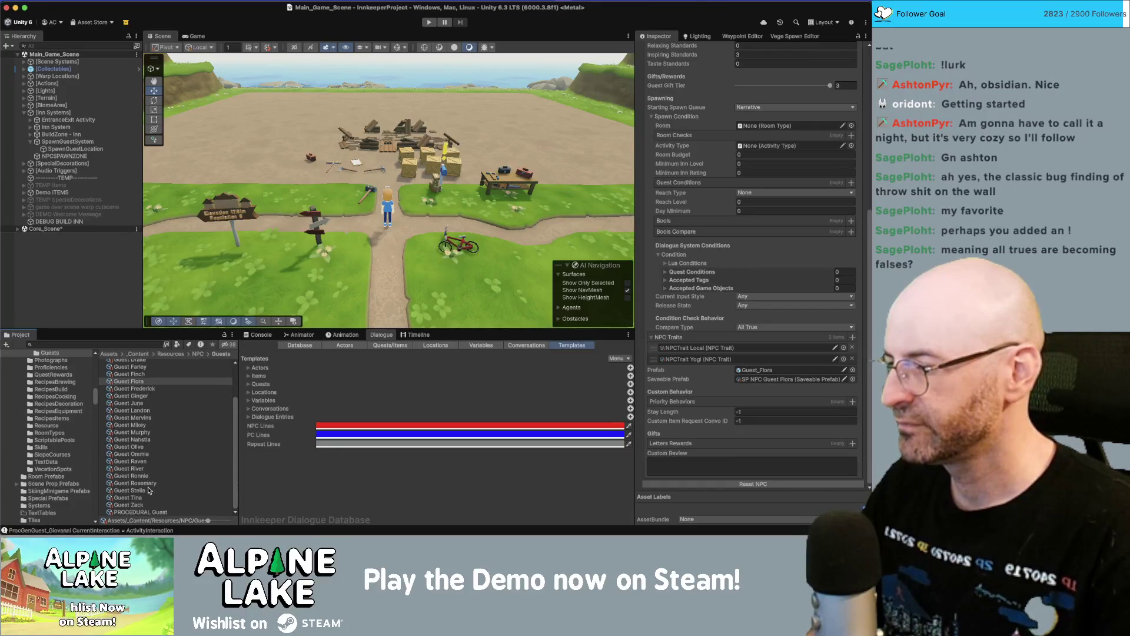
left_click(147, 491)
left_click(665, 275)
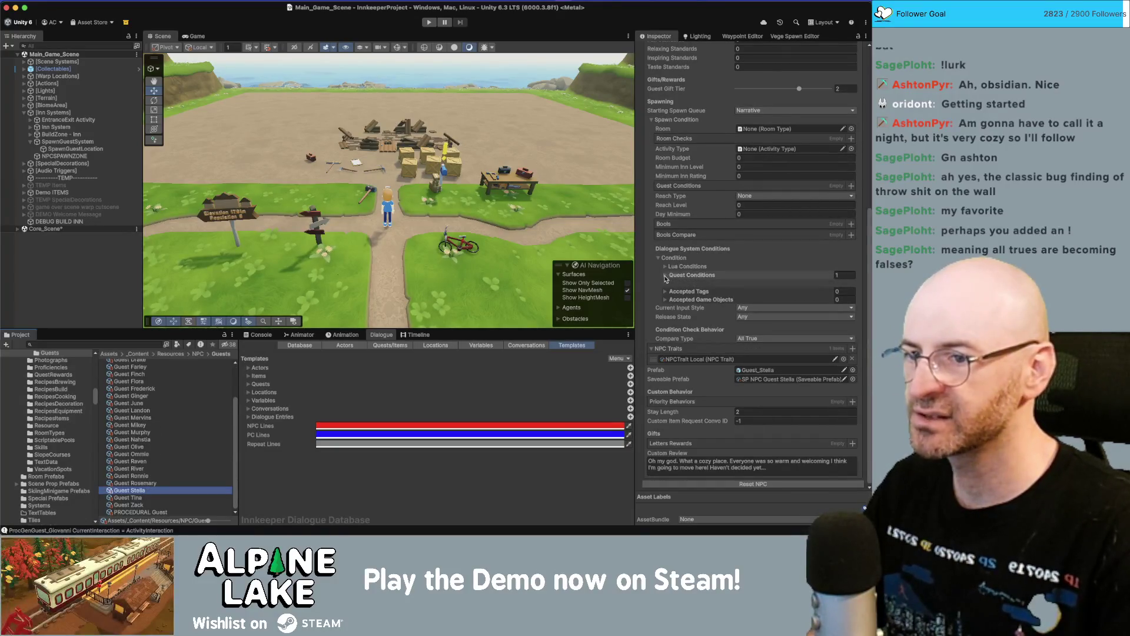
left_click(666, 275)
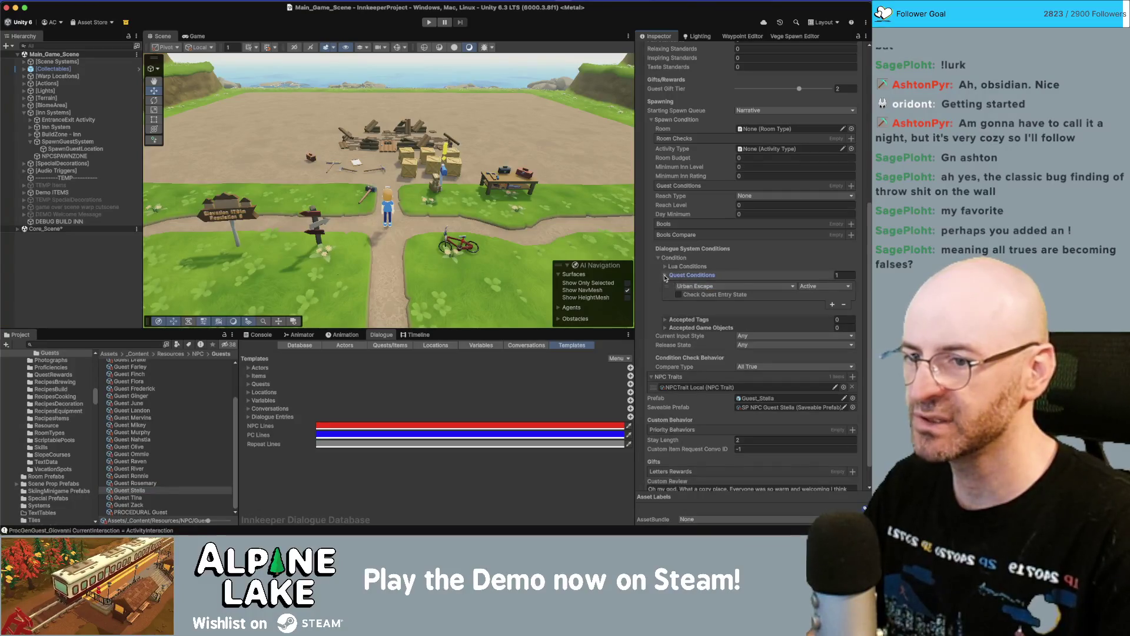
left_click(430, 22)
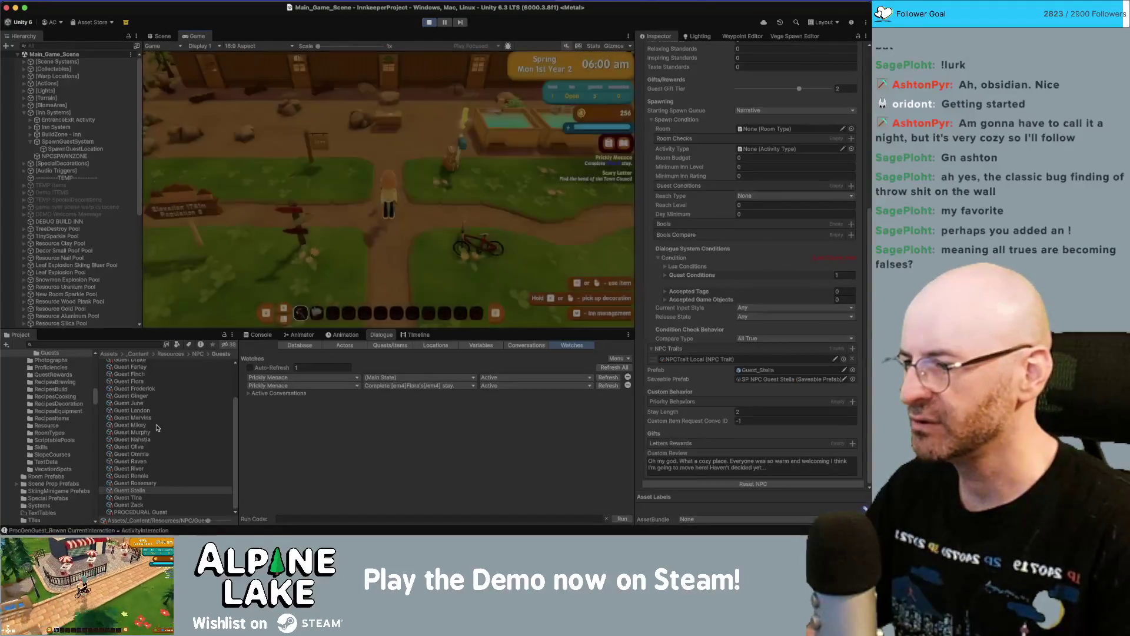
- Compare Guest Flora's and Guest Stella's settings, viewing Stella's quest conditions
left_click(144, 381)
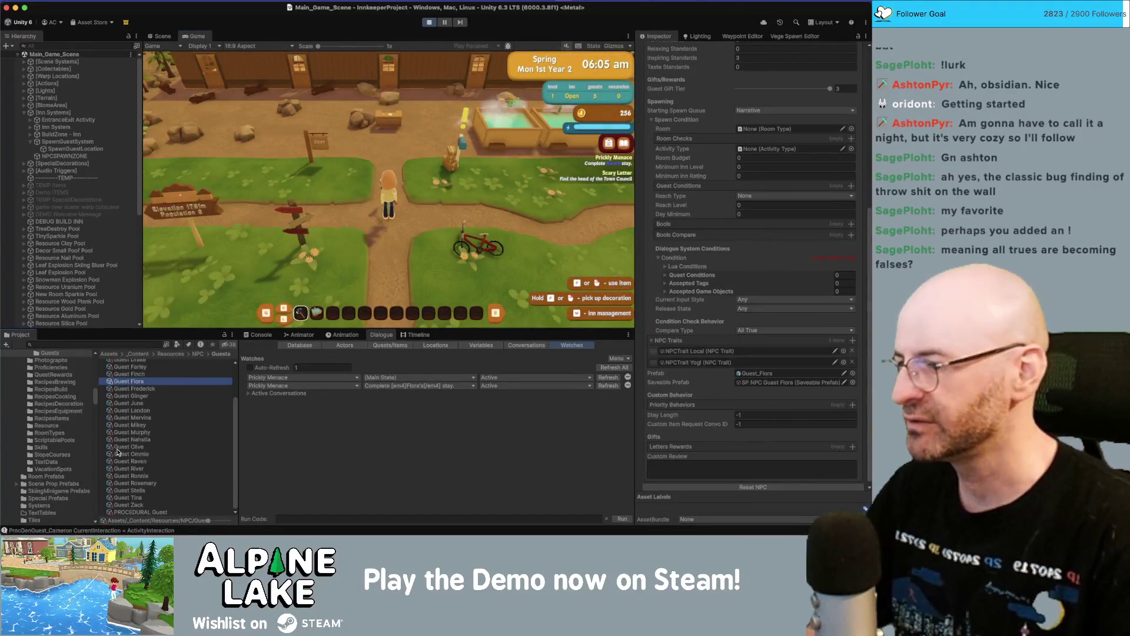
left_click(144, 491)
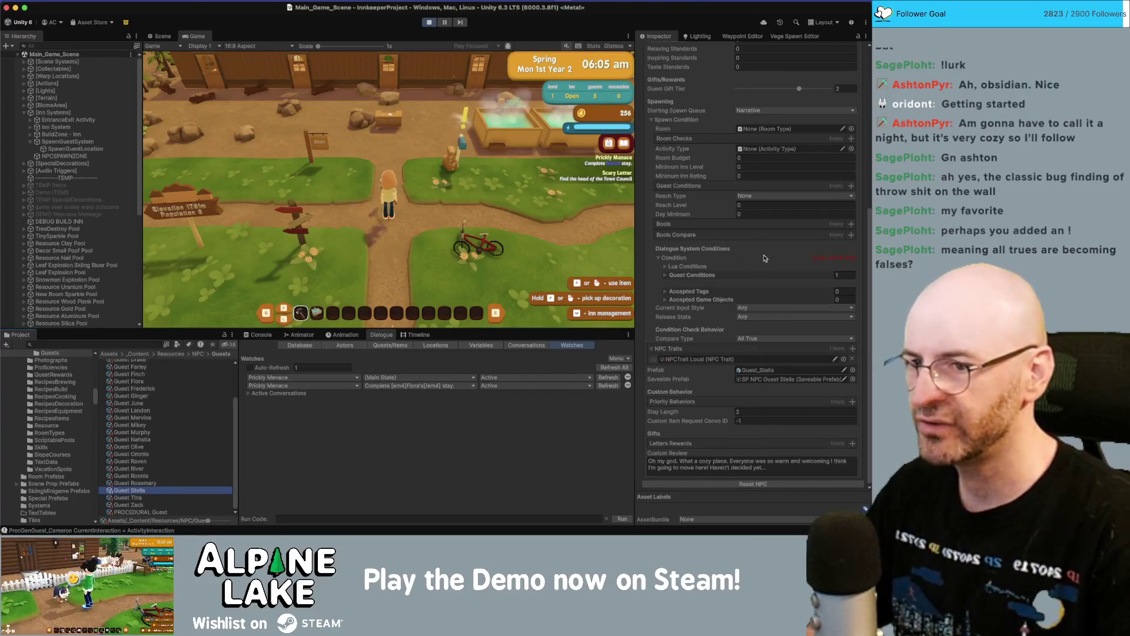
left_click(301, 370)
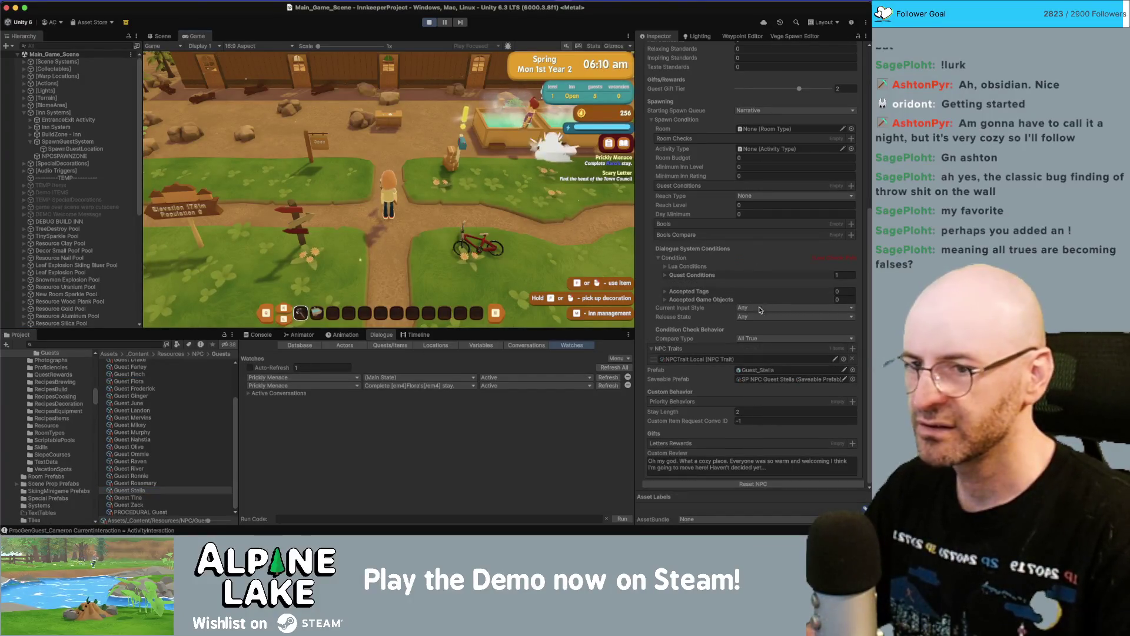
left_click(666, 275)
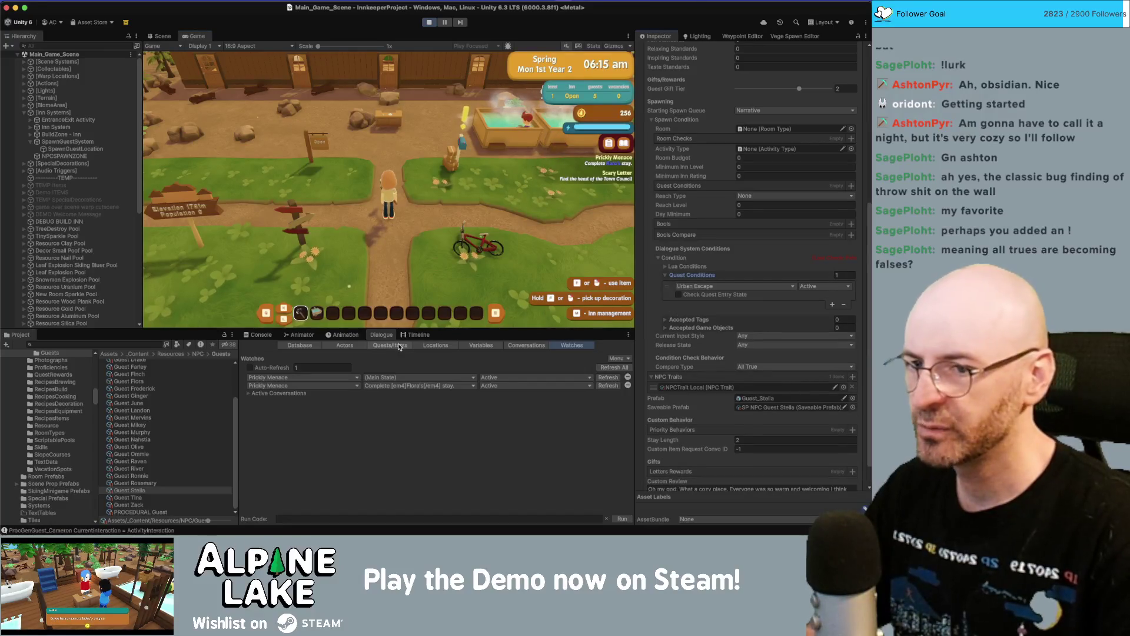
- Set the second watch to the Urban Escape quest with state Active
left_click(325, 388)
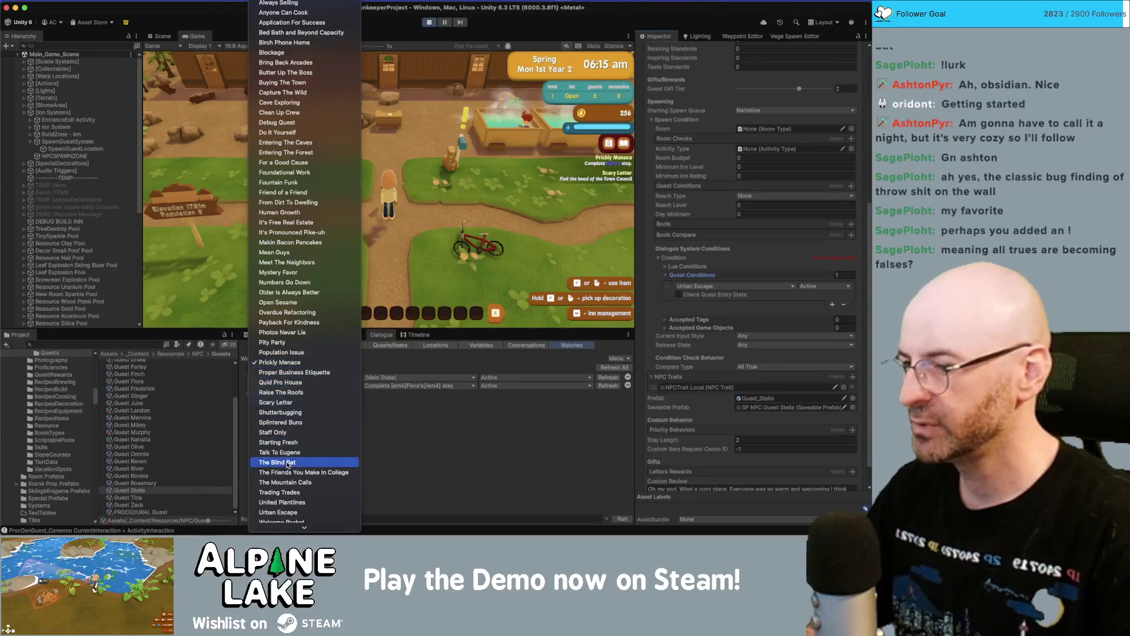
scroll(293, 482, "down", 1)
left_click(293, 495)
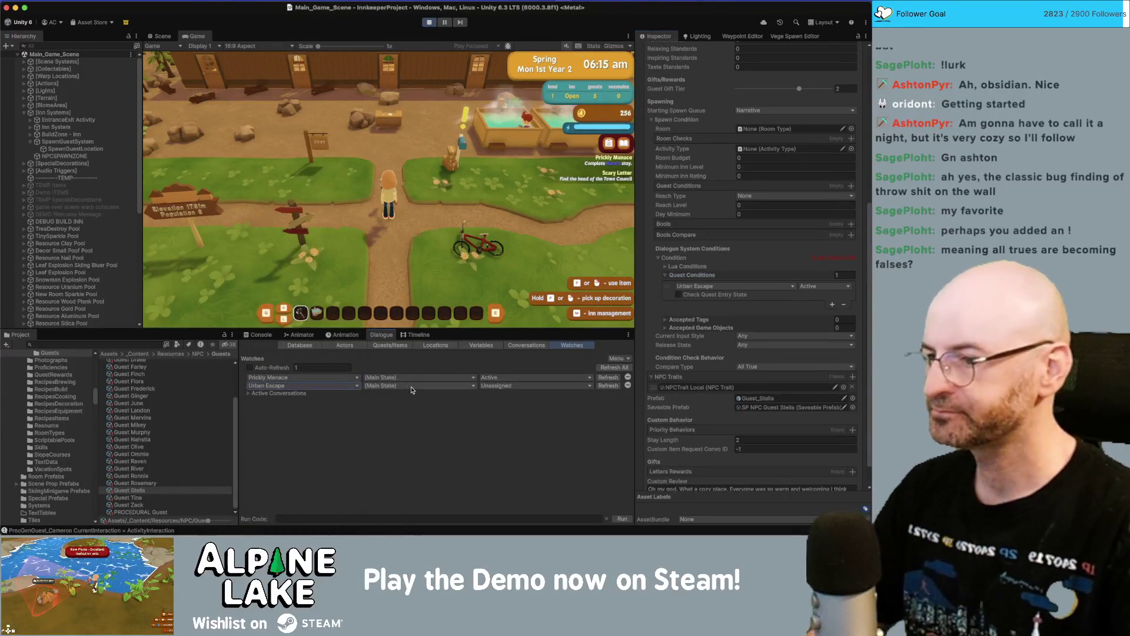
left_click(518, 386)
left_click(512, 409)
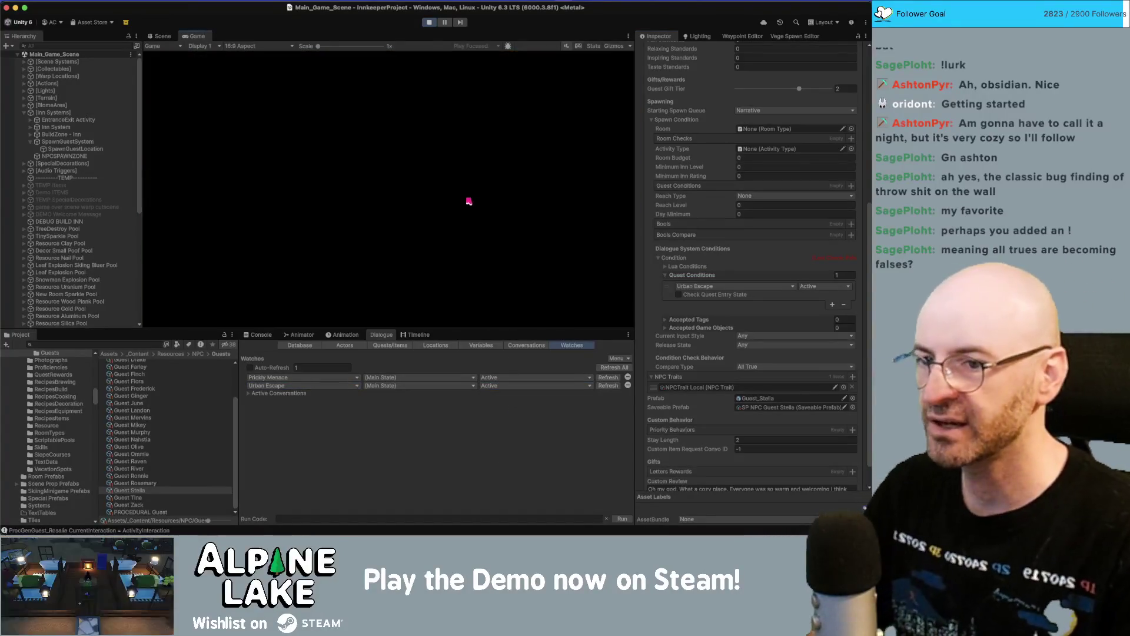
- Advance past the calendar and totals screens, then stop the playtest
left_click(563, 69)
left_click(562, 69)
left_click(563, 70)
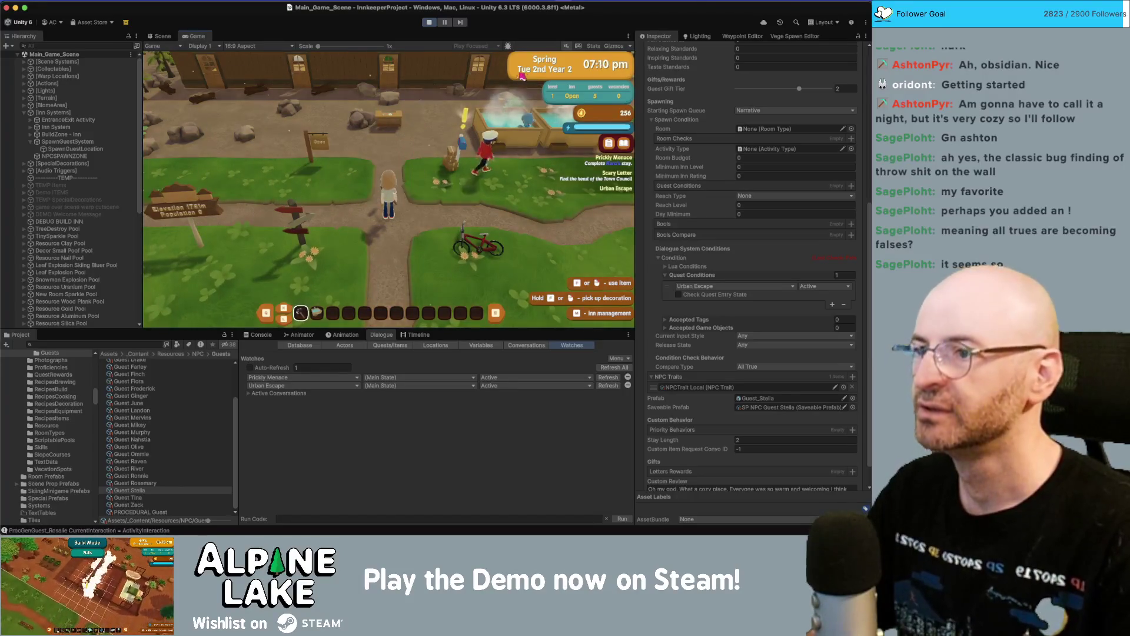
left_click(428, 21)
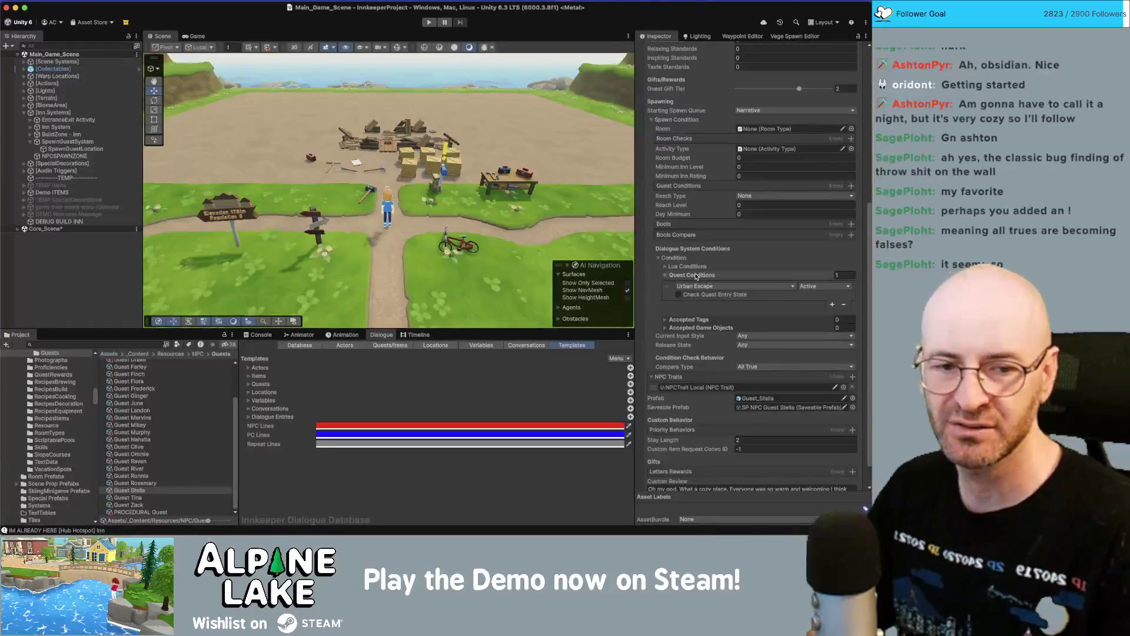
- Select SpawnGuestSystem in the Hierarchy and open SpawnGuestSystem.cs in the code editor
key("super+Tab")
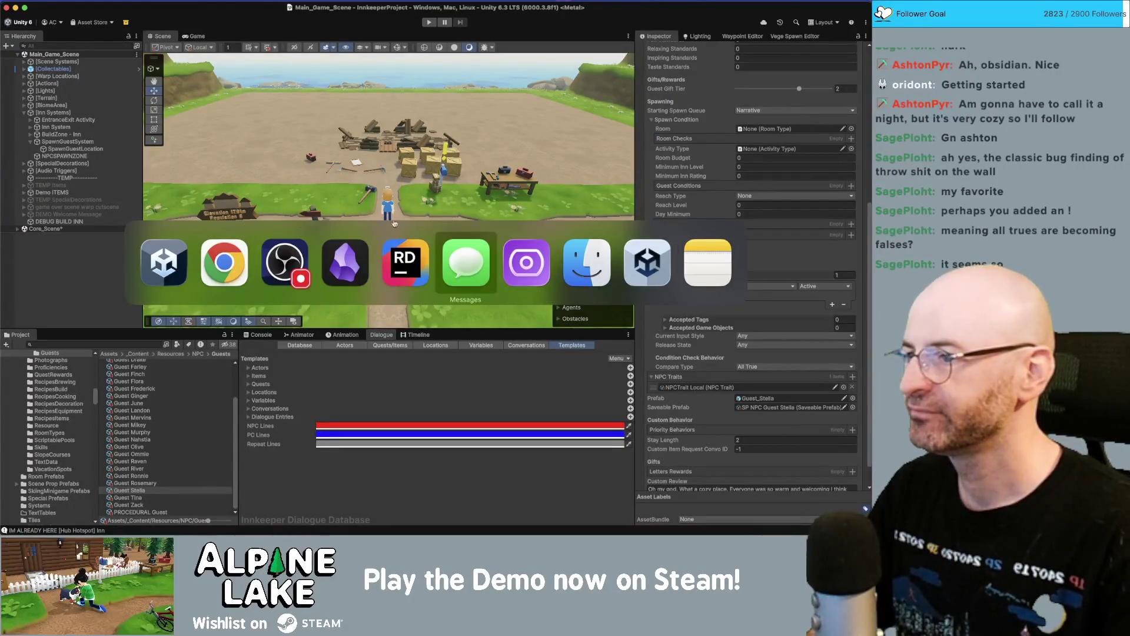
key("super+Tab")
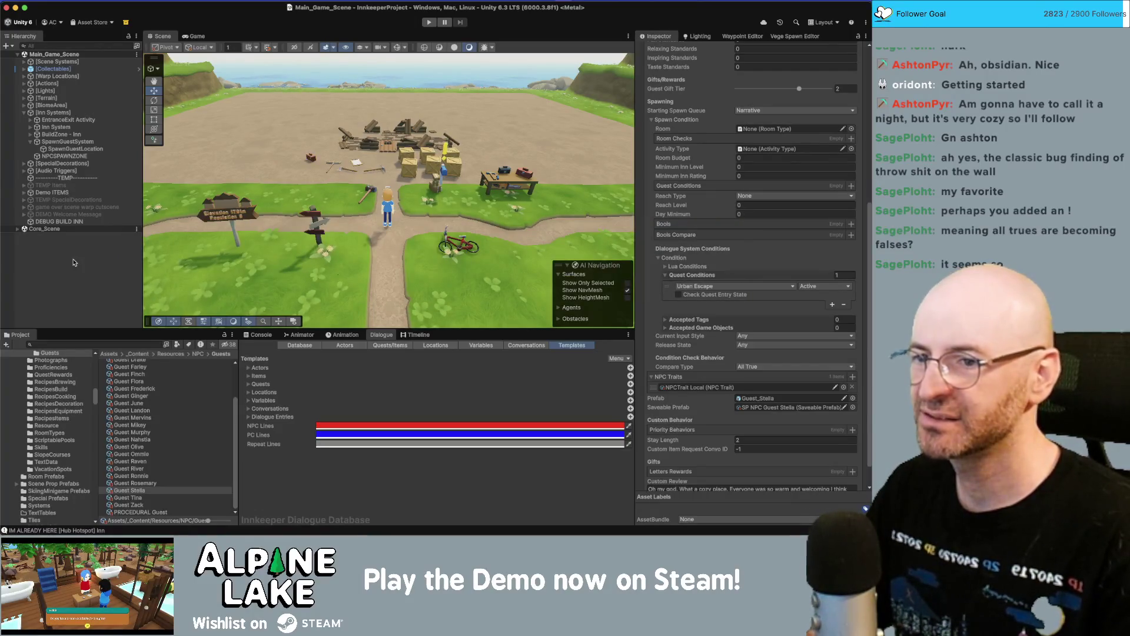
key("super+Tab")
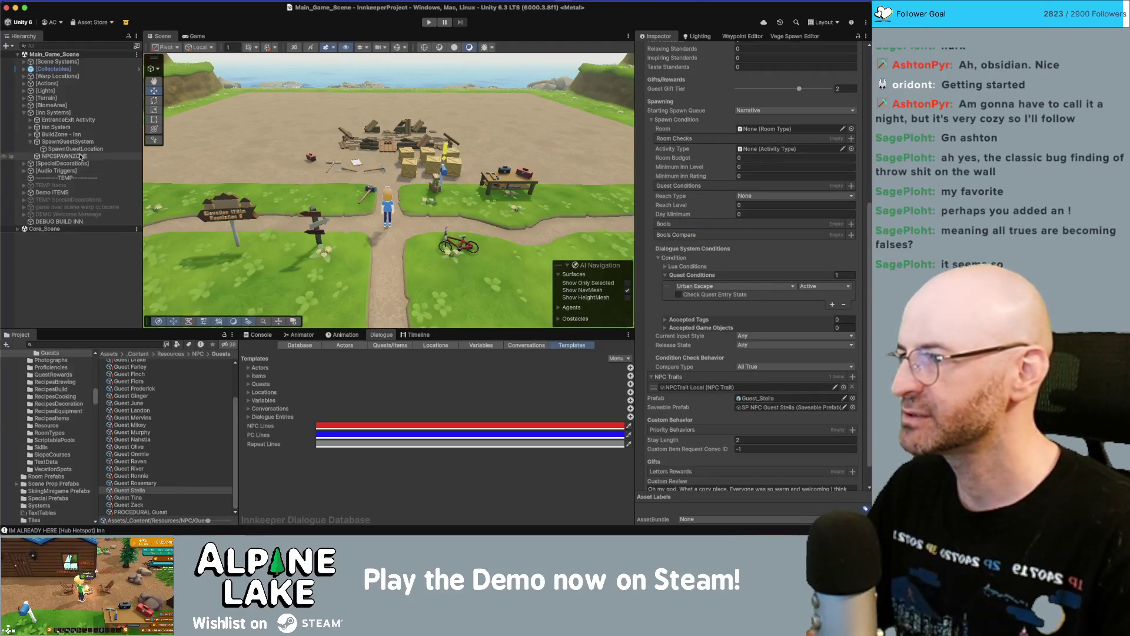
left_click(77, 156)
left_click(82, 143)
left_click(775, 128)
double_click(775, 128)
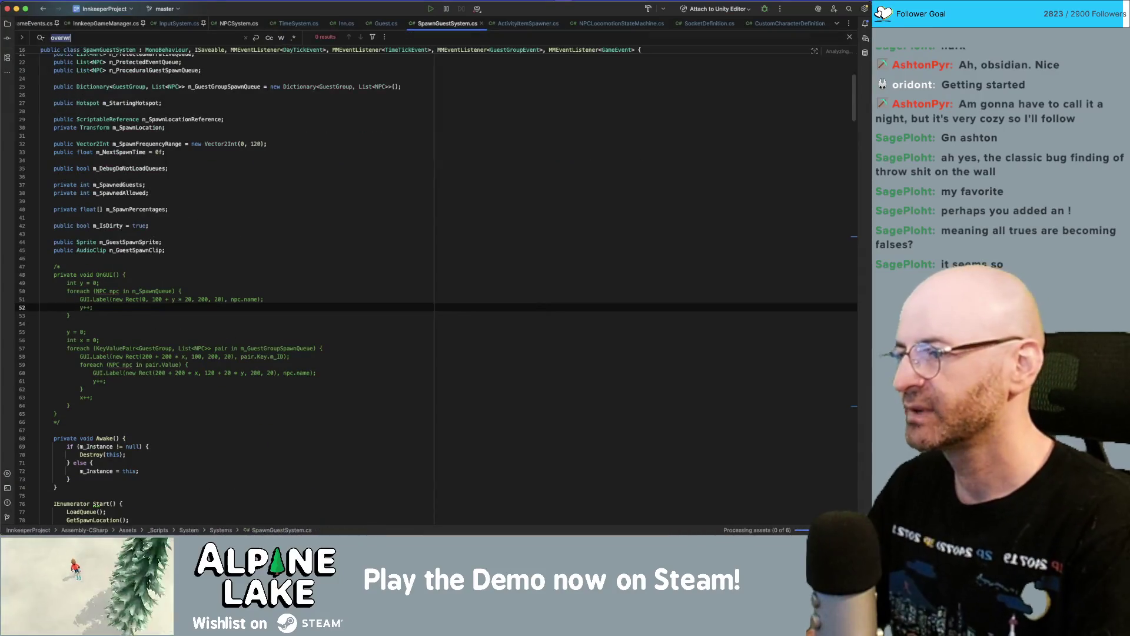
type("na")
key("super+a")
type("narrative")
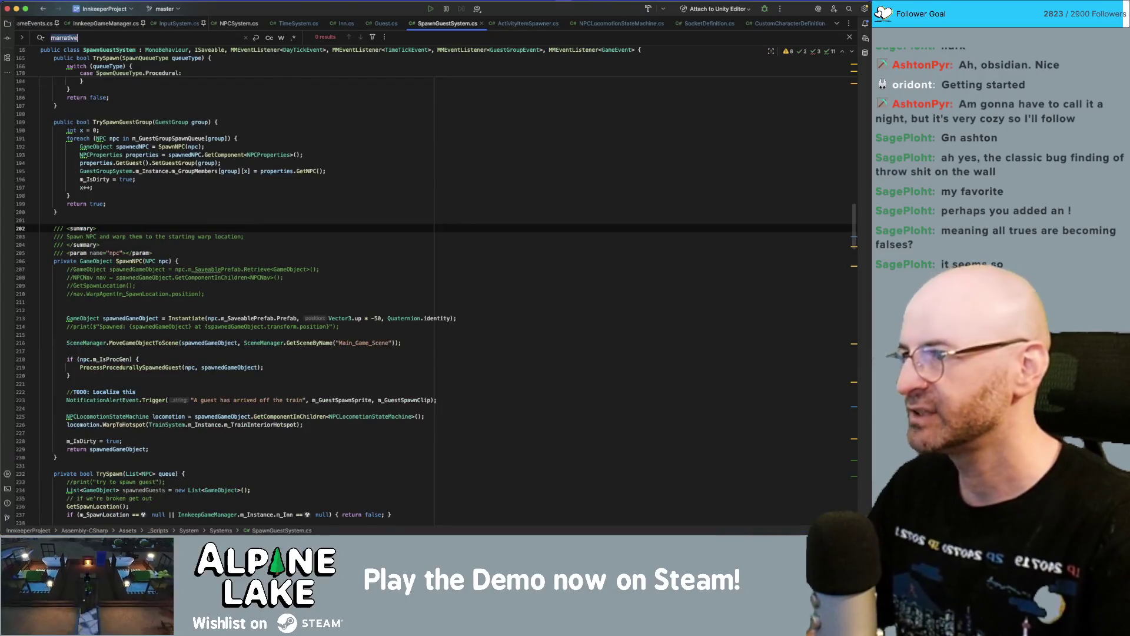
key("BackSpace")
scroll(486, 317, "down", 20)
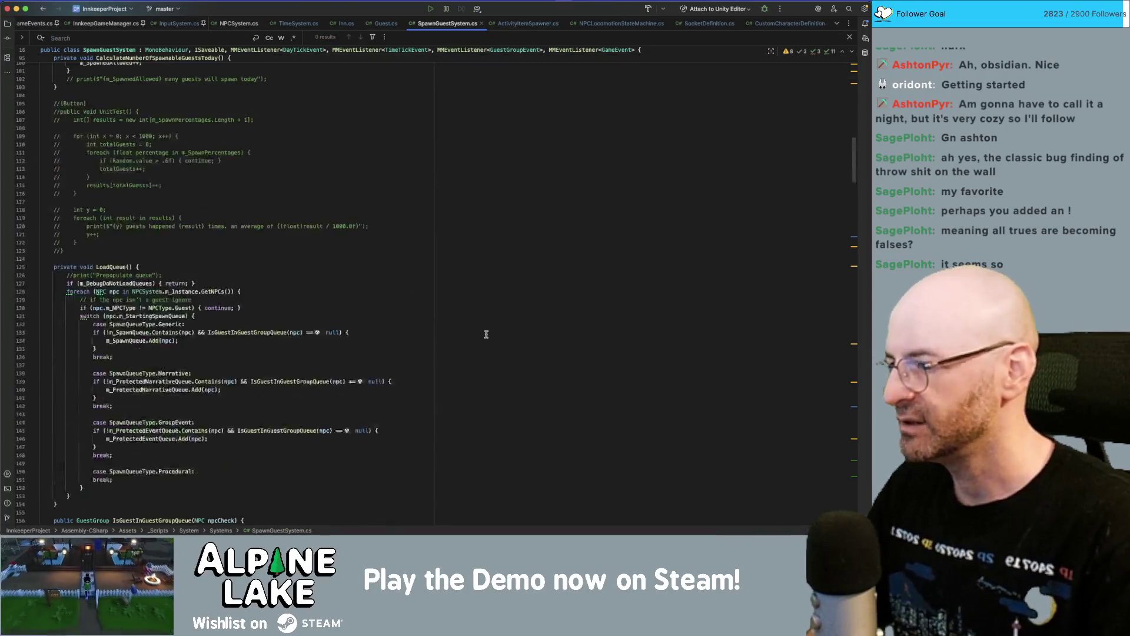
scroll(486, 316, "down", 20)
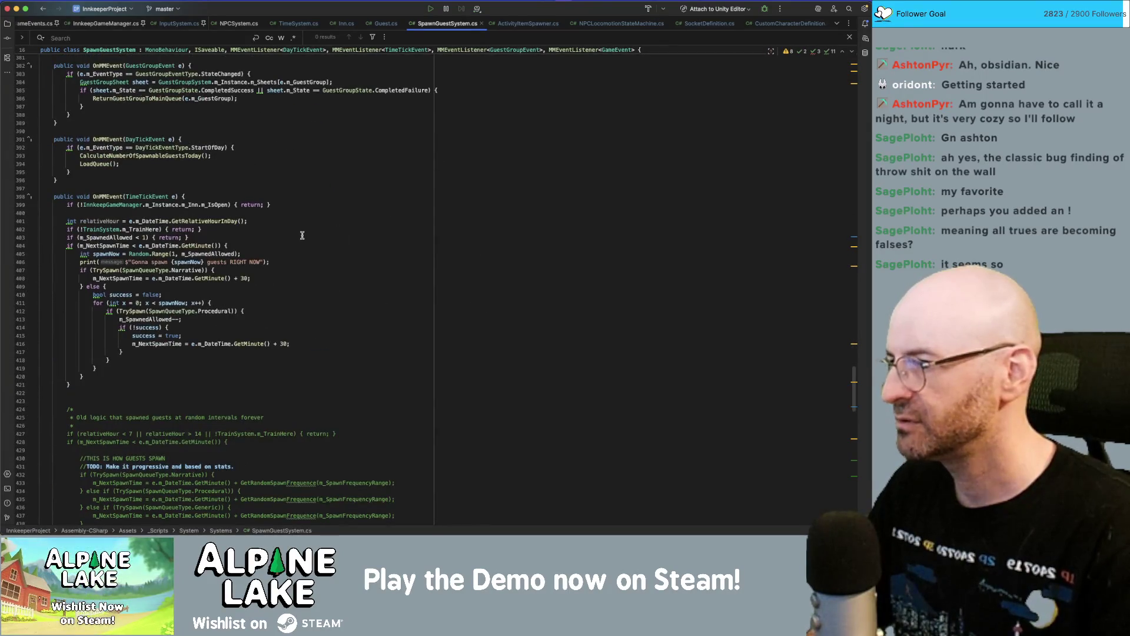
left_click(151, 270)
left_click(159, 311)
left_click(159, 270)
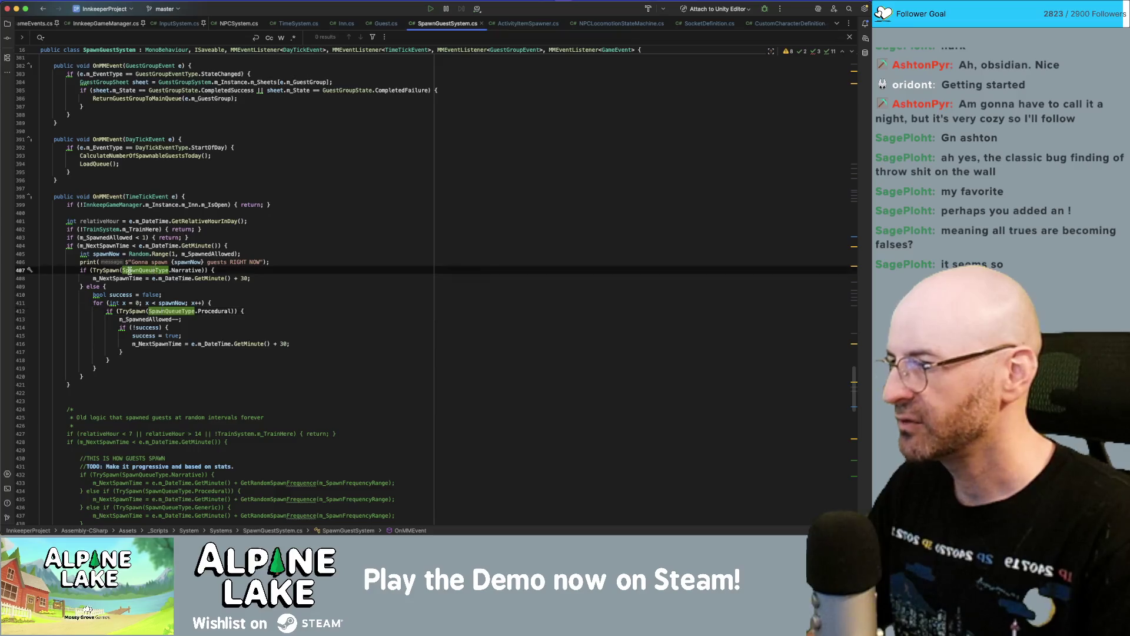
left_click(112, 270)
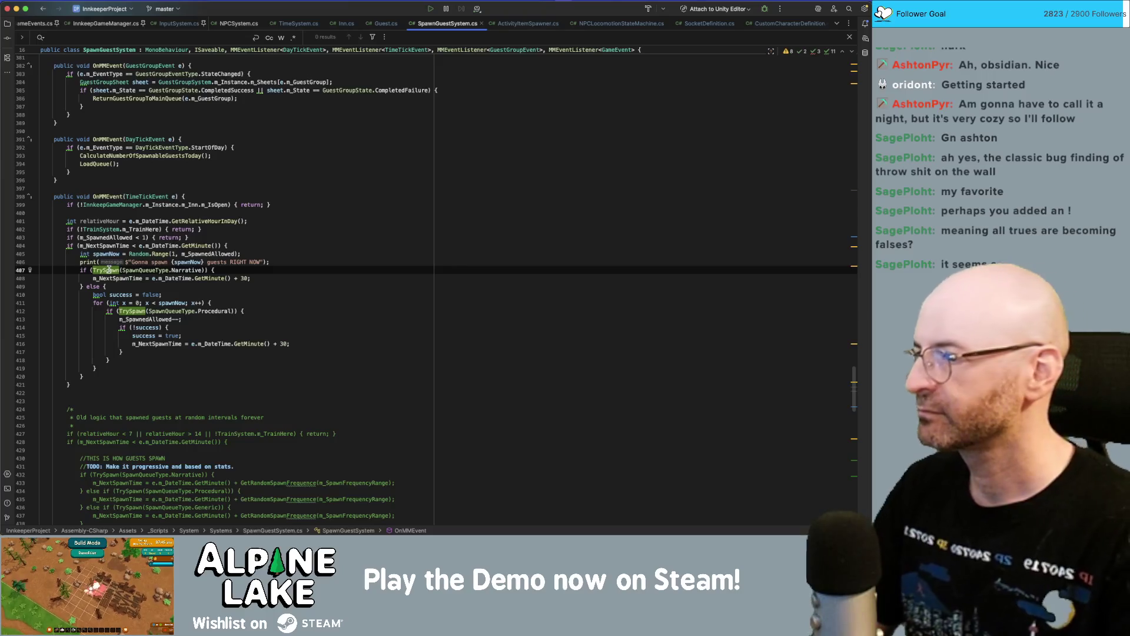
left_click(109, 269, "super")
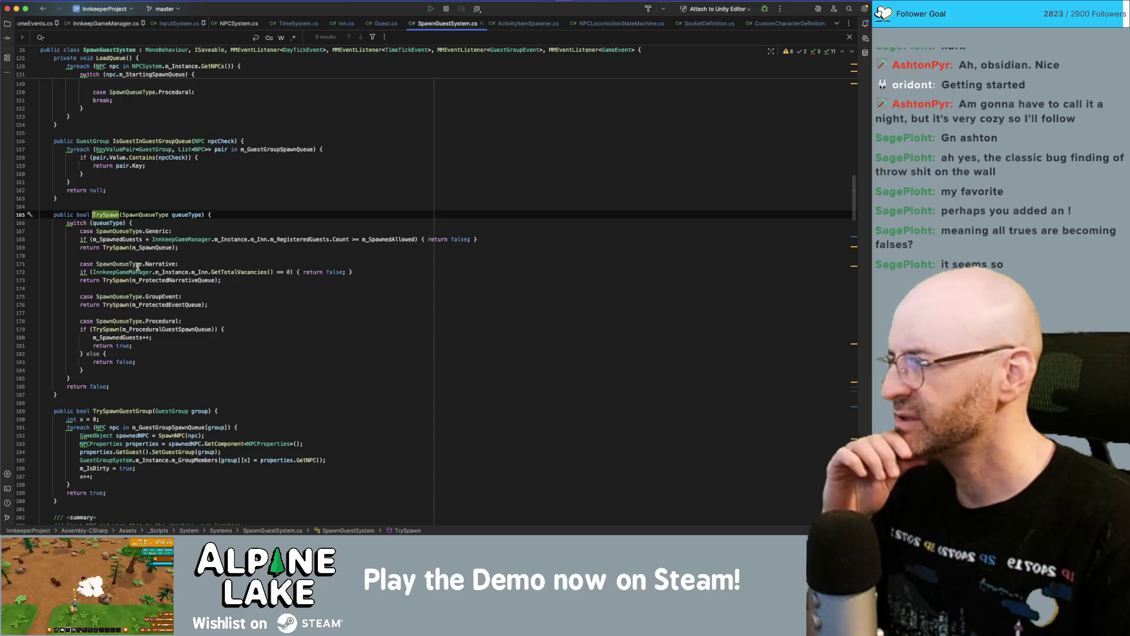
double_click(158, 264)
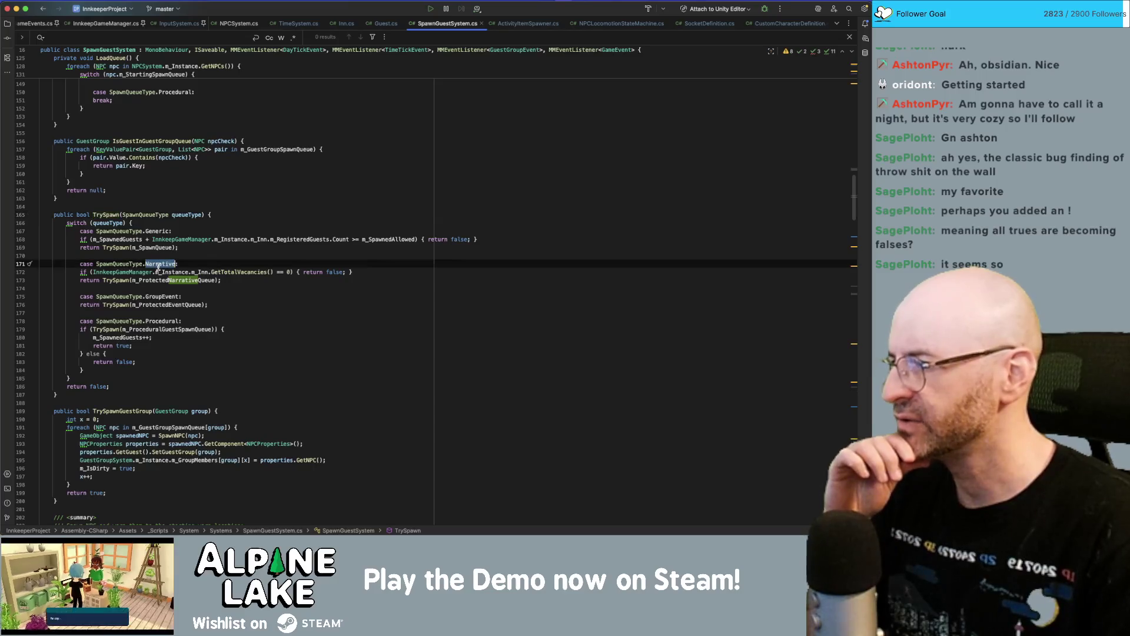
double_click(224, 272)
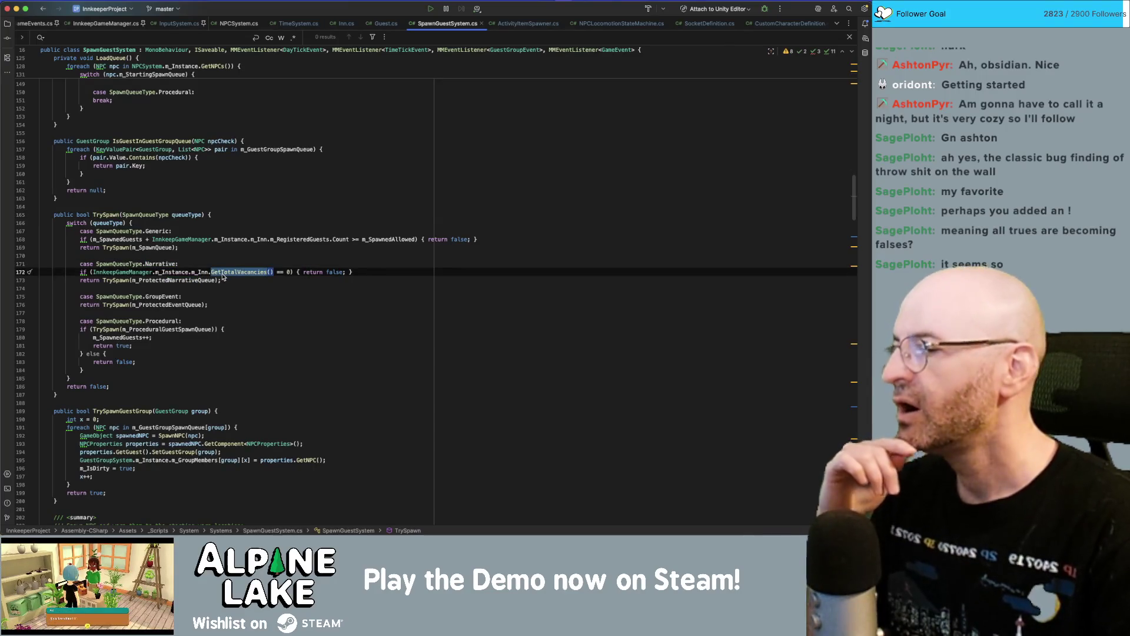
mouse_move(222, 276)
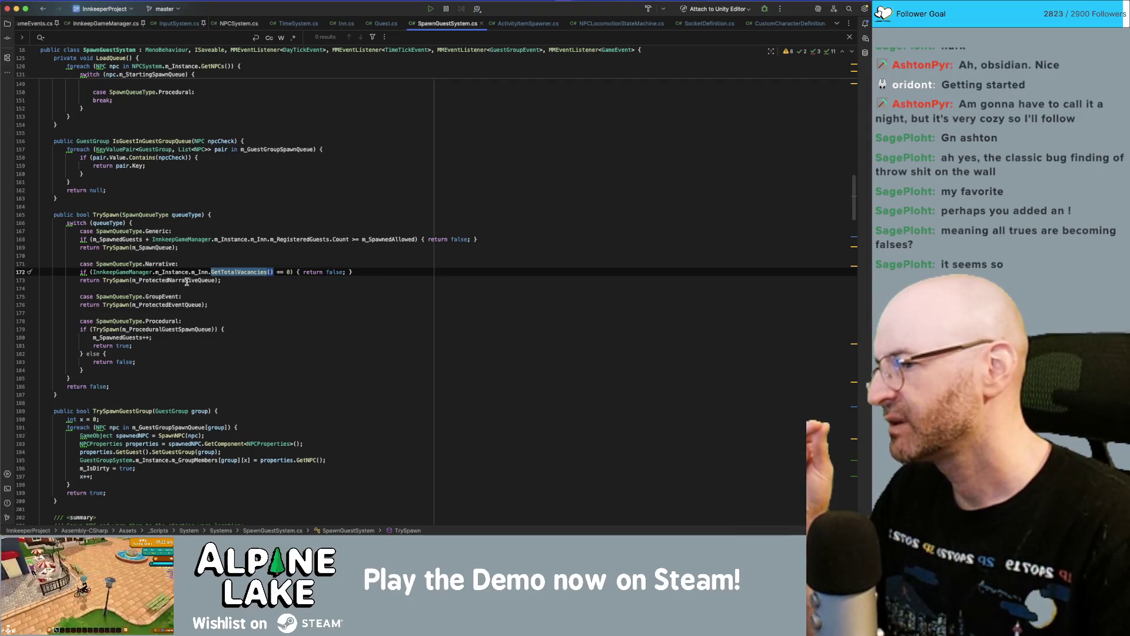
mouse_move(187, 282)
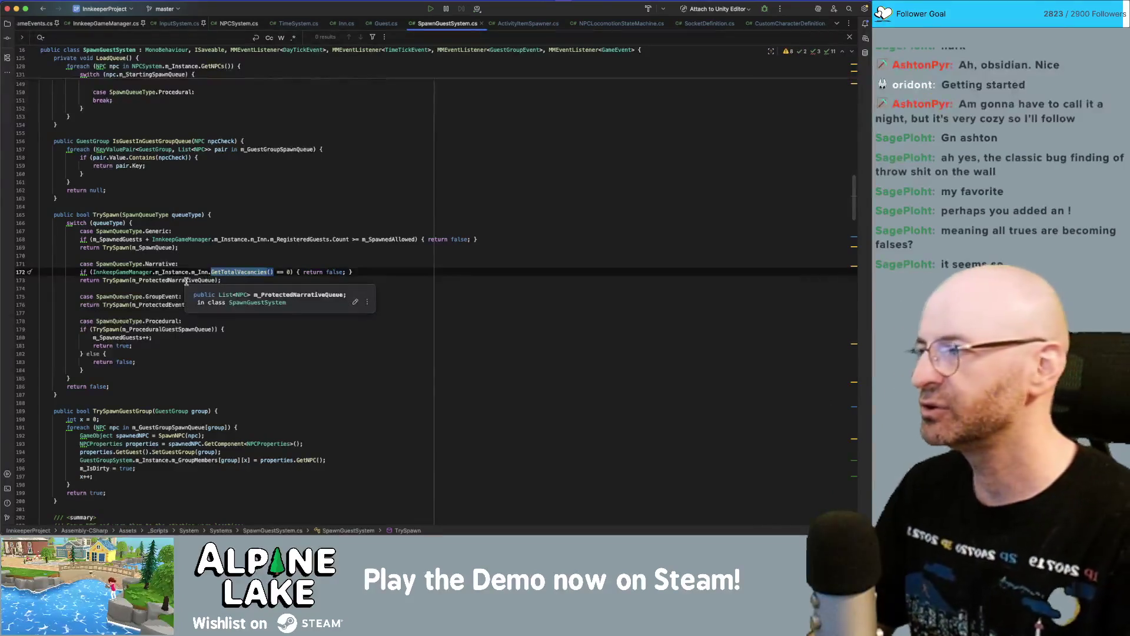
key("super+Tab")
key("super+Tab")
key("super+Tab")
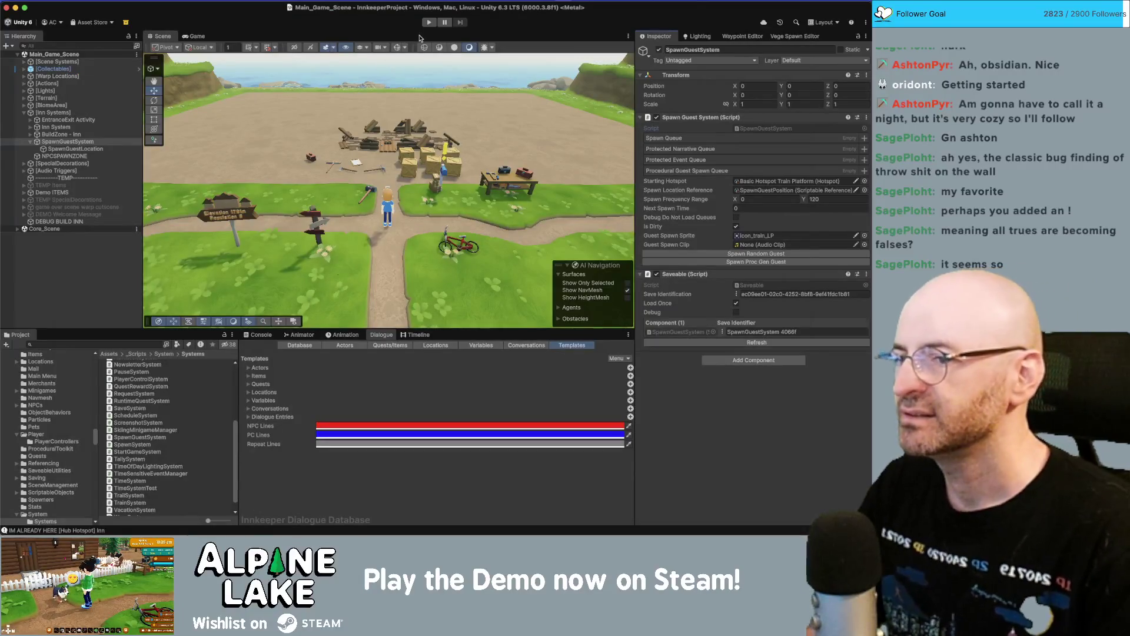
- Start a new playtest and collapse the Spawn Queue, Protected Narrative and Procedural Guest Spawn lists
left_click(428, 23)
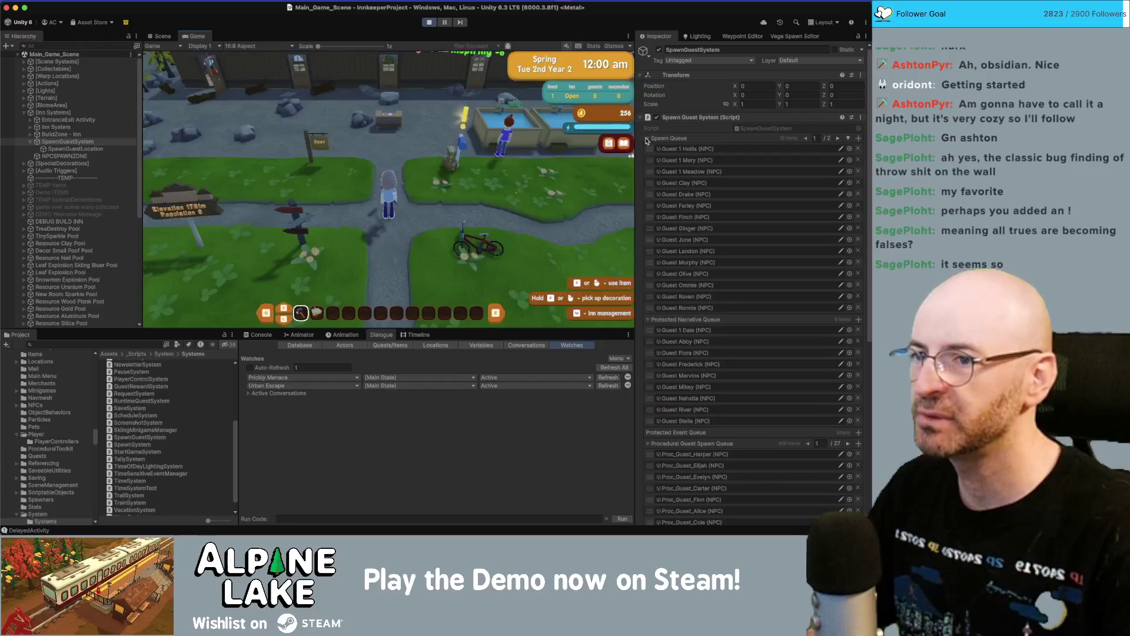
left_click(647, 138)
left_click(648, 149)
left_click(647, 171)
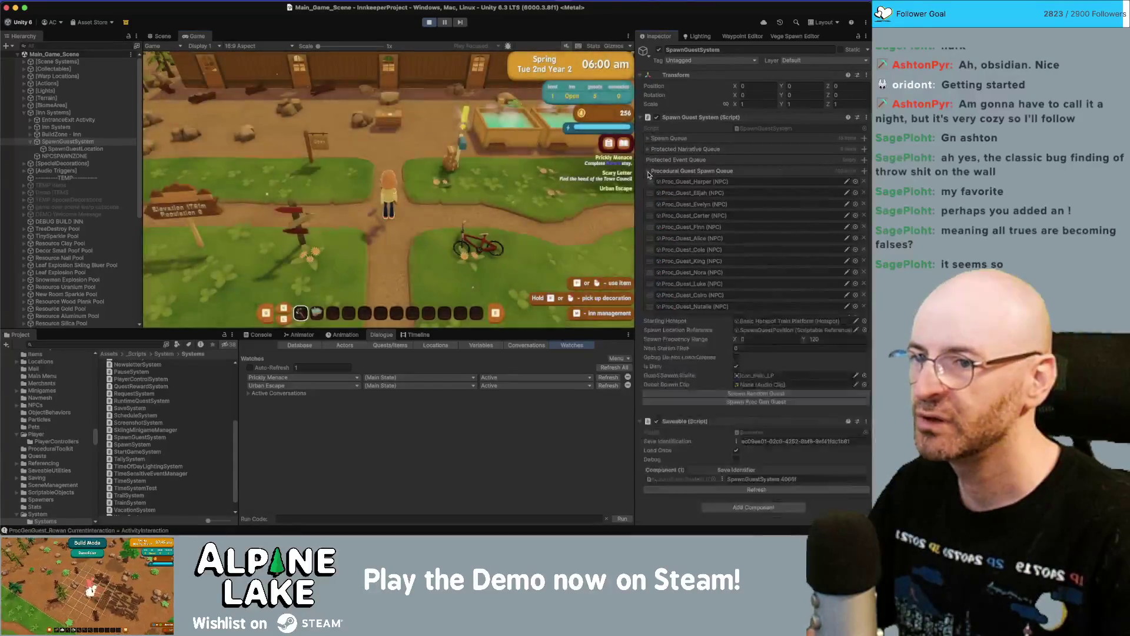
key("w")
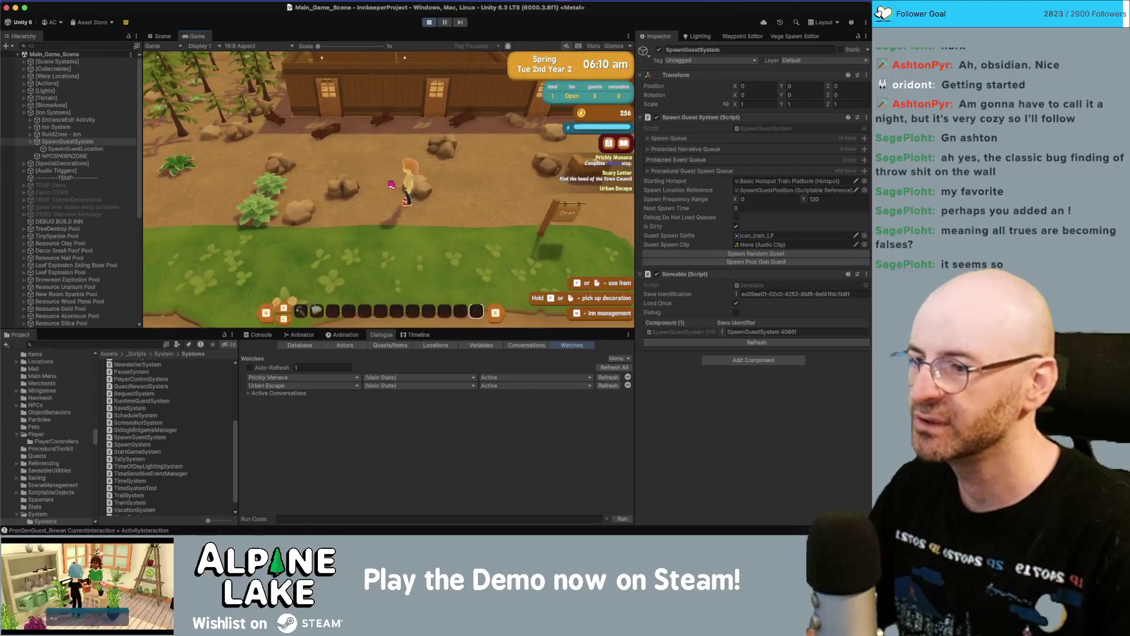
key("a")
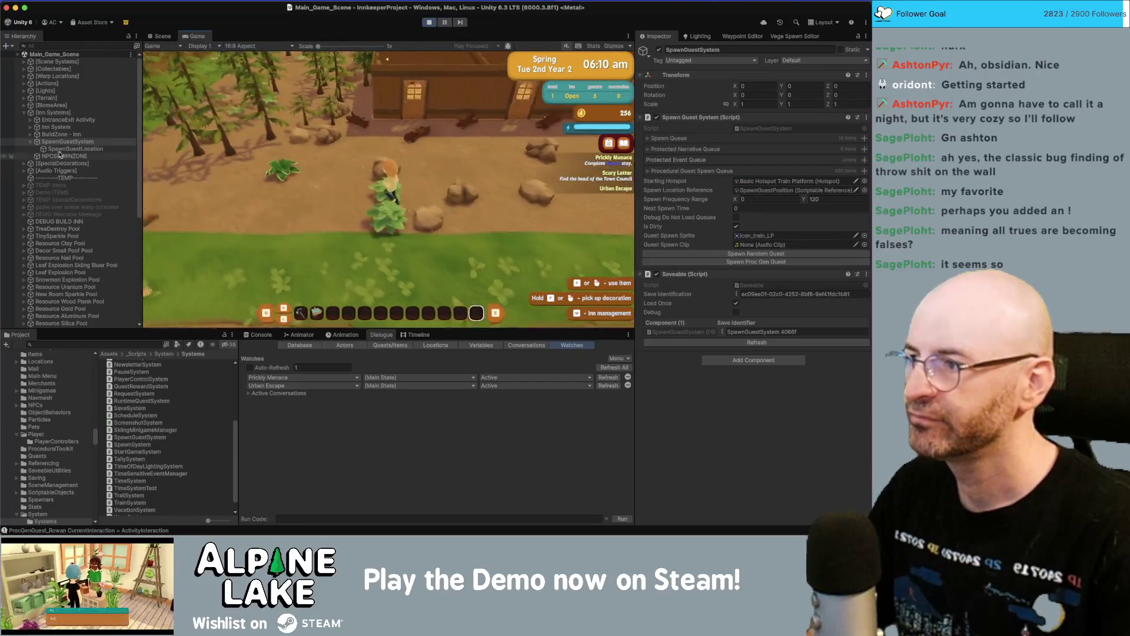
- Expand Core_Scene > [Managers] in the Hierarchy and select GameManager to show its debug settings
scroll(74, 312, "down", 10)
left_click(74, 315)
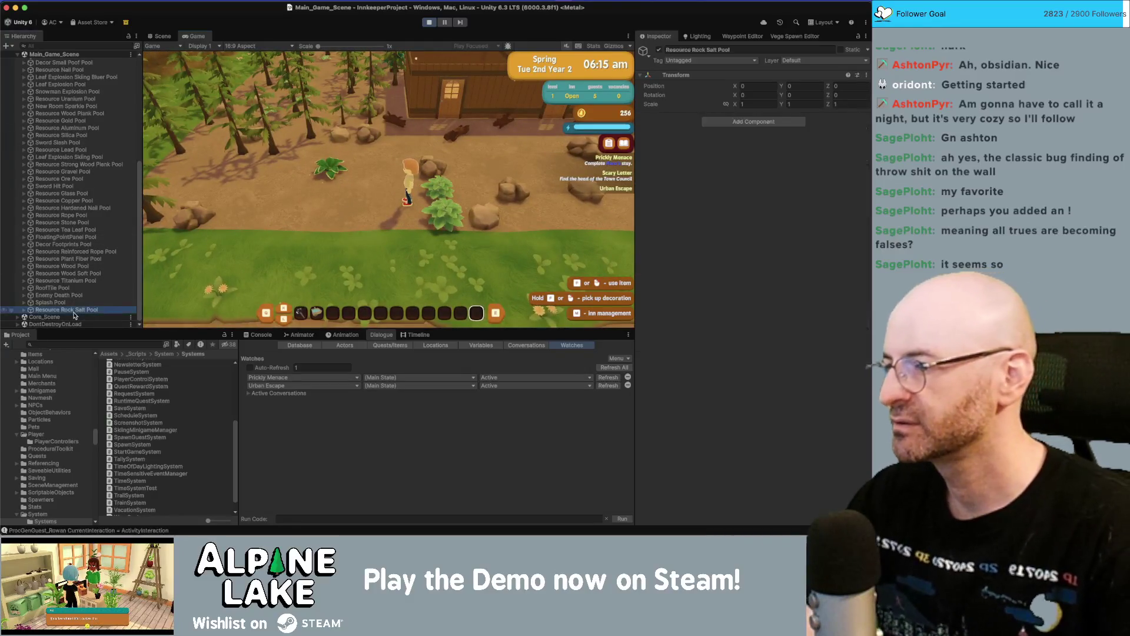
key("Right")
key("Down")
key("Down")
key("Down")
key("Down")
key("Down")
key("Down")
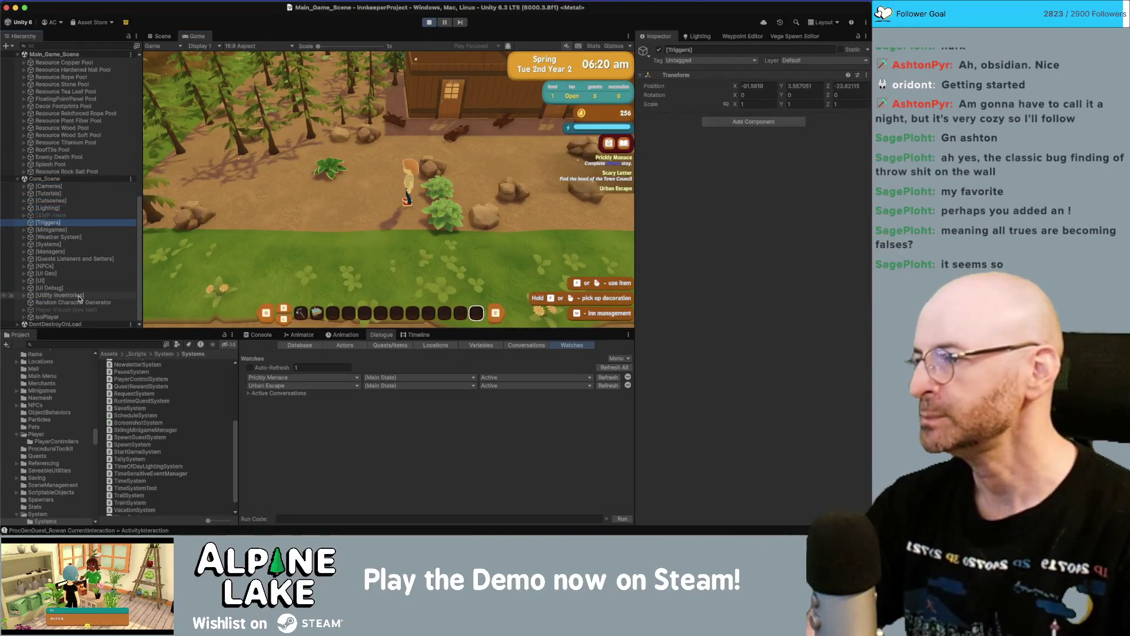
key("Right")
key("Down")
scroll(725, 333, "down", 3)
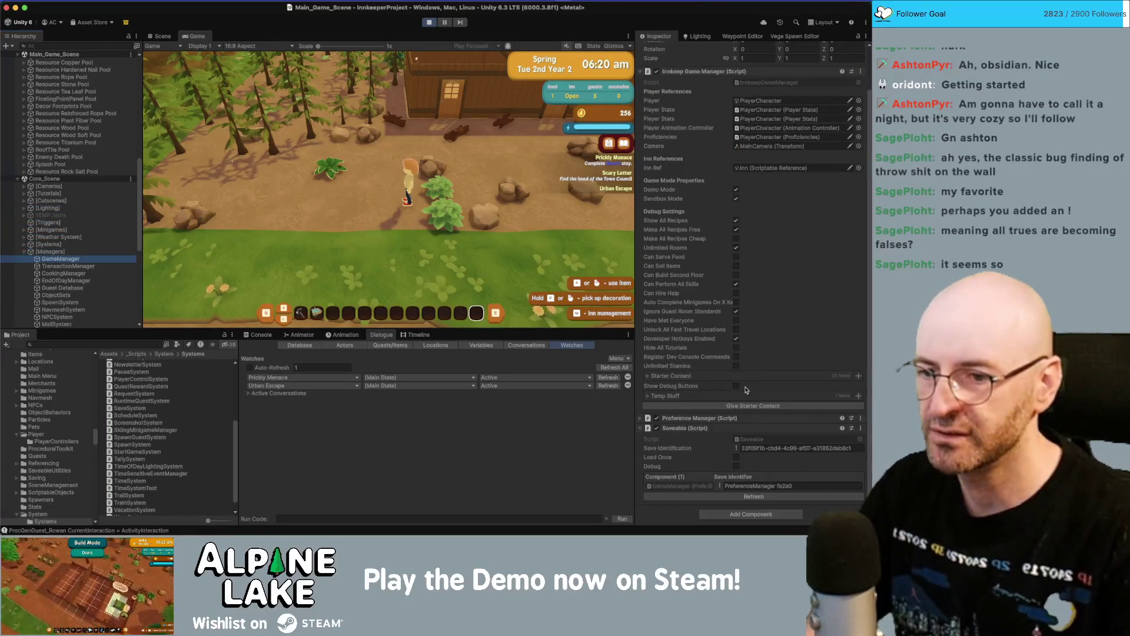
- Give the player the starter content and the Weapon Debug Sword (searched as 'bug'), then equip it
left_click(745, 406)
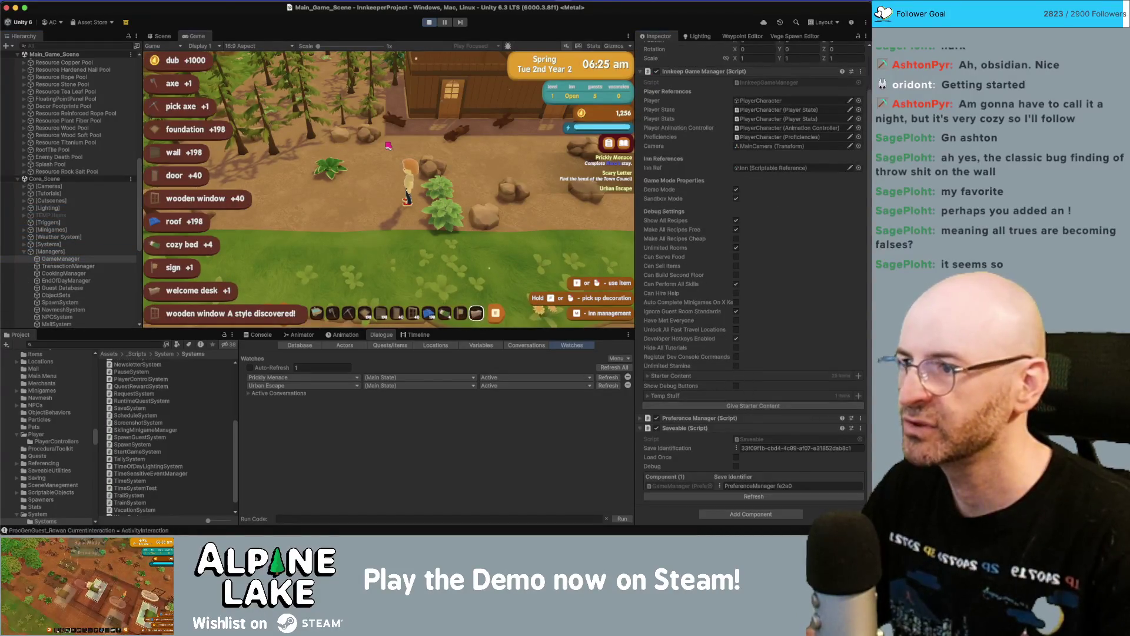
key("w+a")
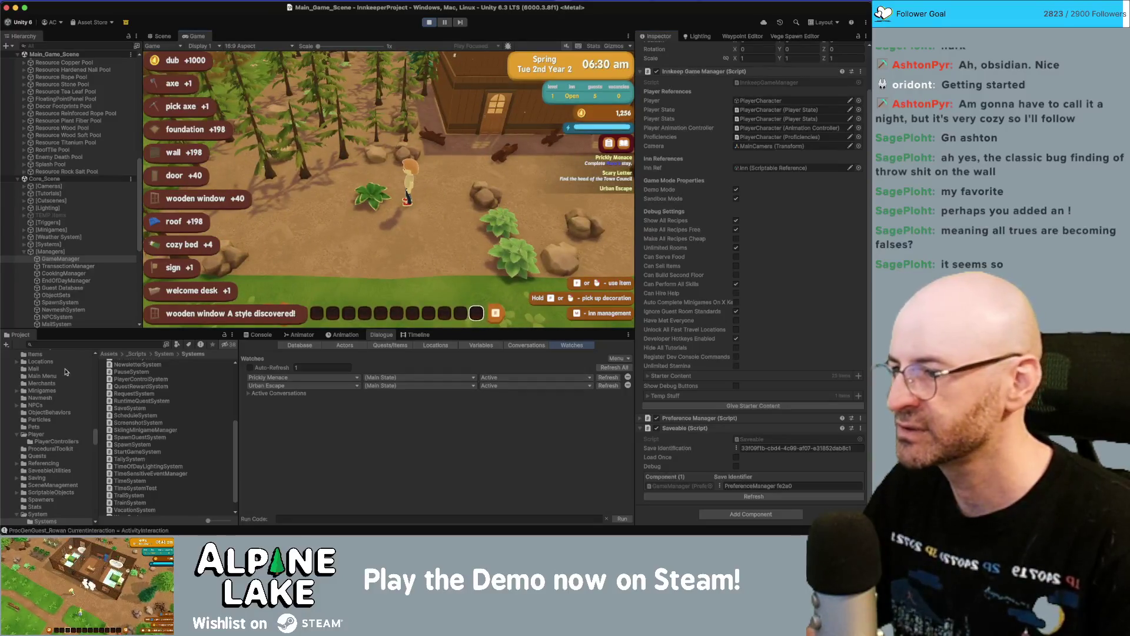
left_click(81, 345)
type("bug")
left_click(139, 371)
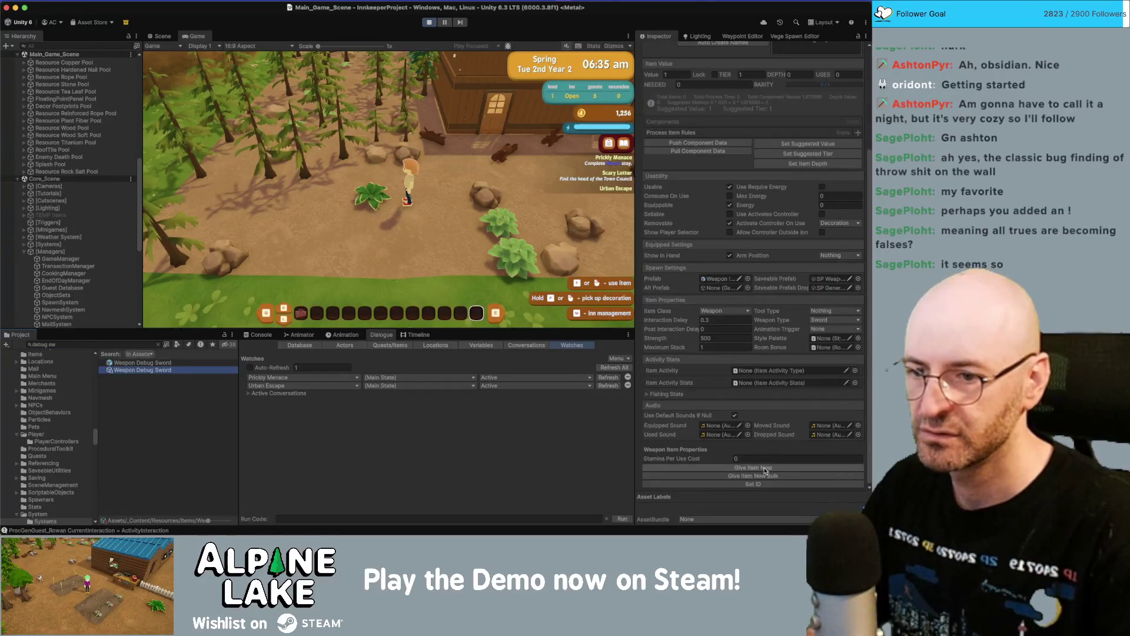
left_click(753, 468)
key("1")
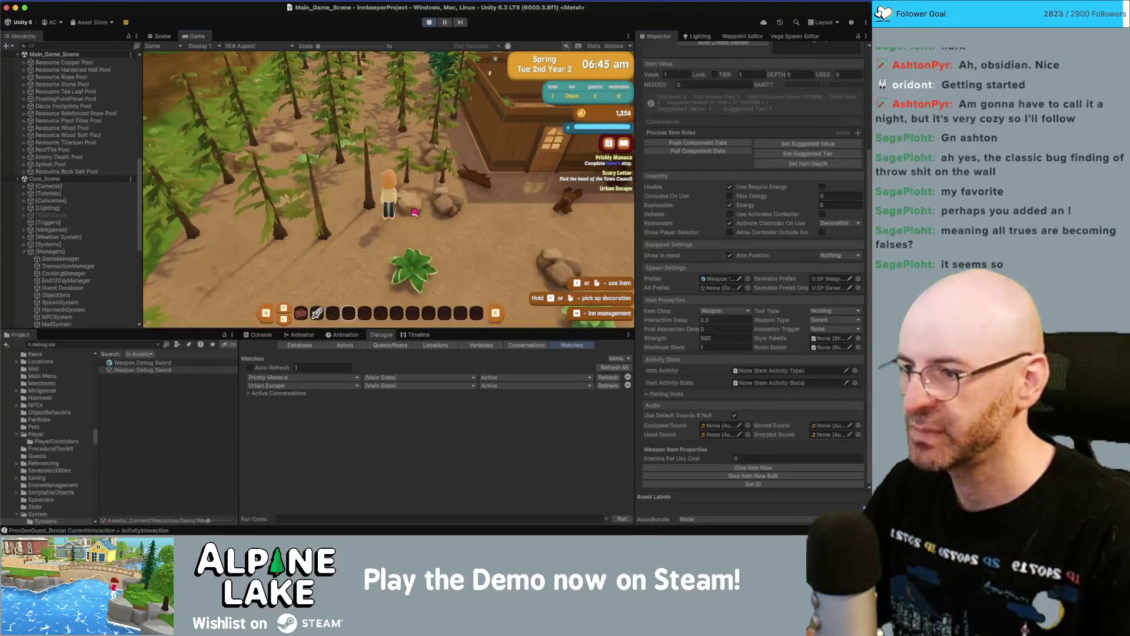
- Chop the rocks and a tree for wood, then walk the character back toward the inn
left_click(414, 212)
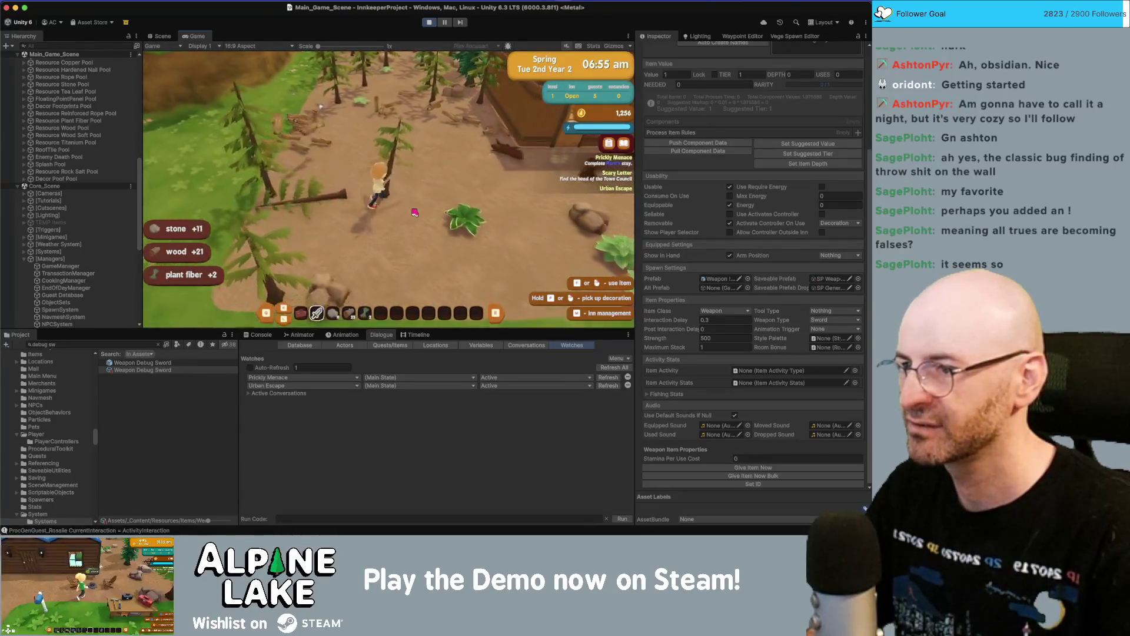
key("a")
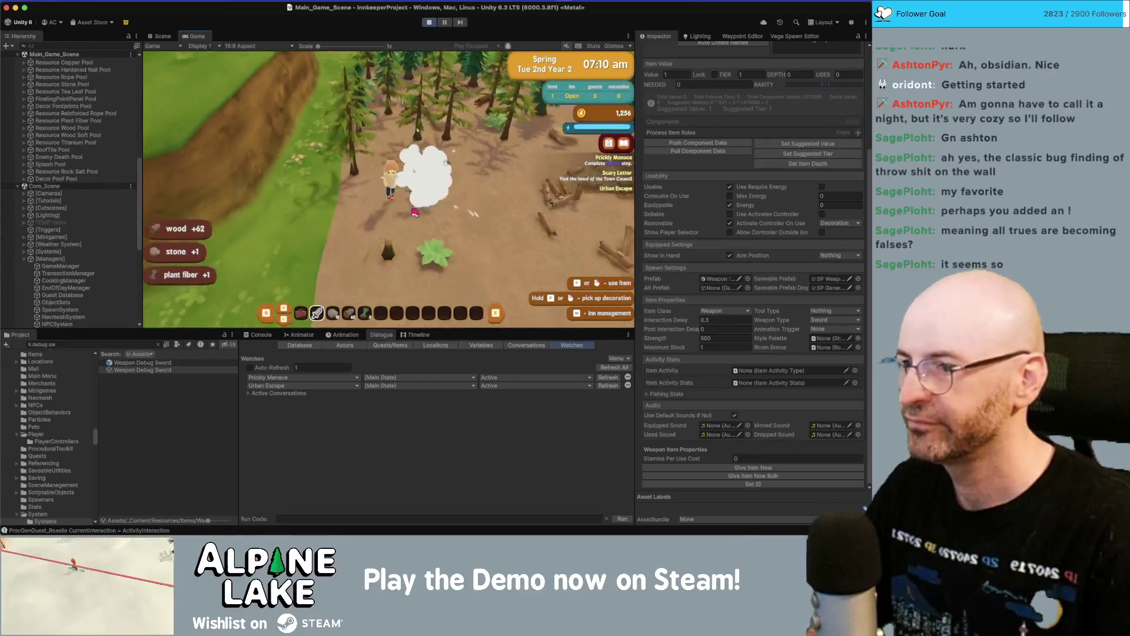
key("w")
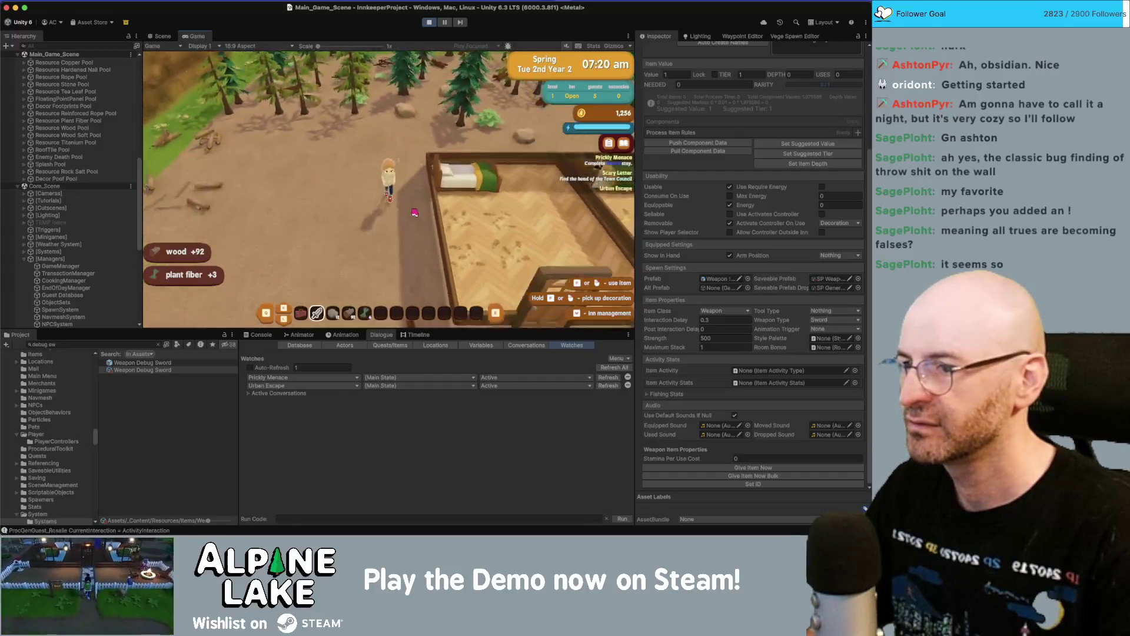
key("a")
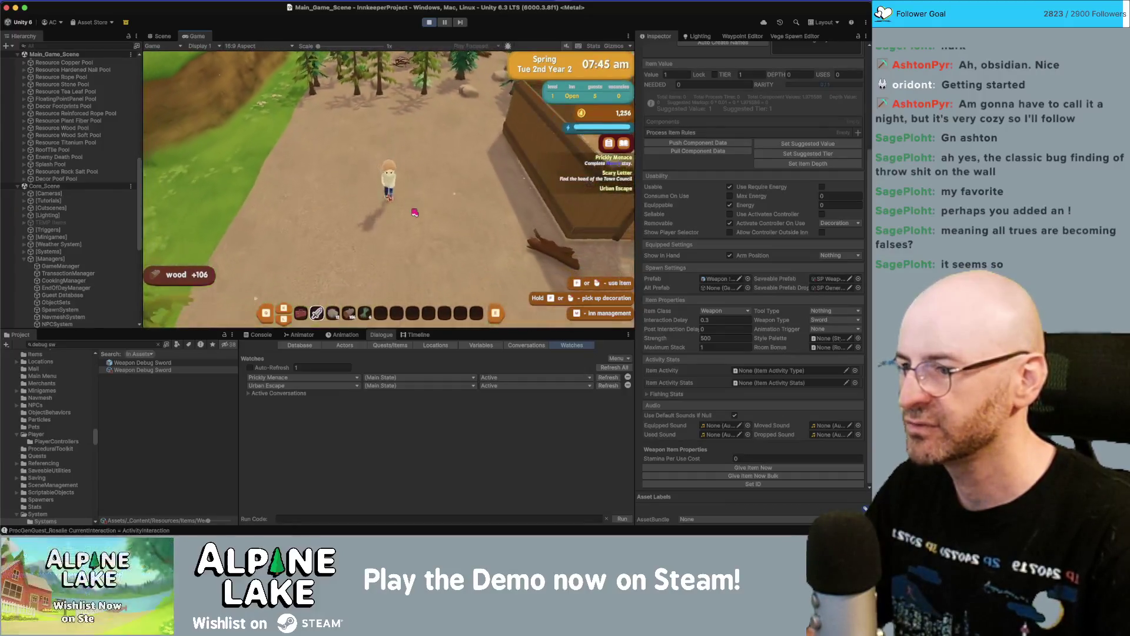
key("s")
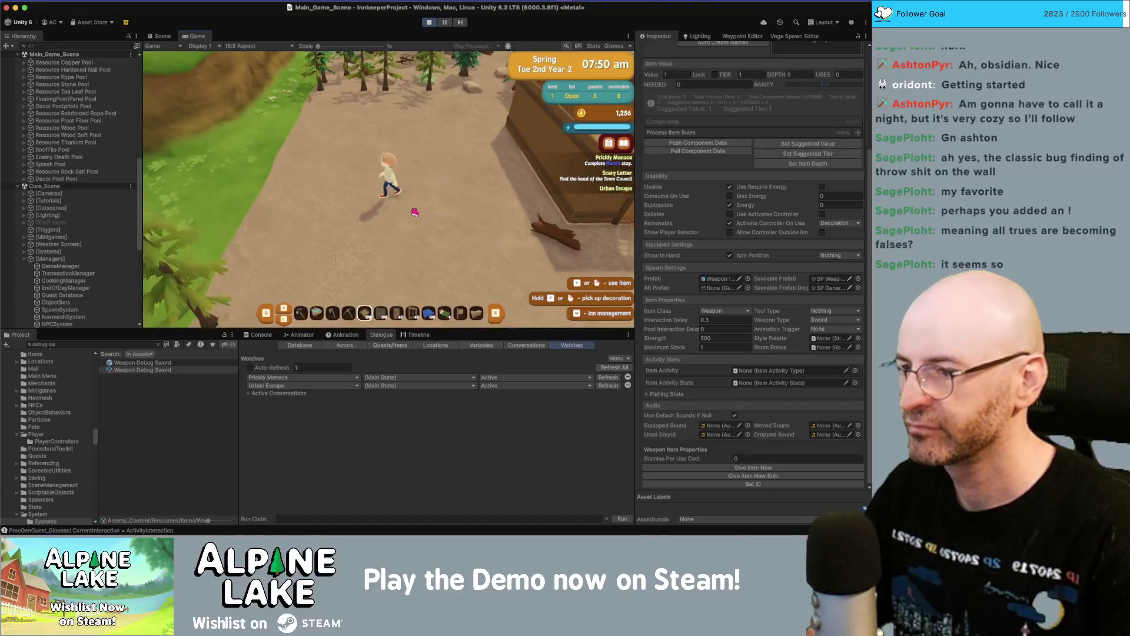
- Lay a rectangle of floor tiles beside the inn and build walls around it
key("b")
left_click(386, 242)
left_click_drag(477, 190, 489, 258)
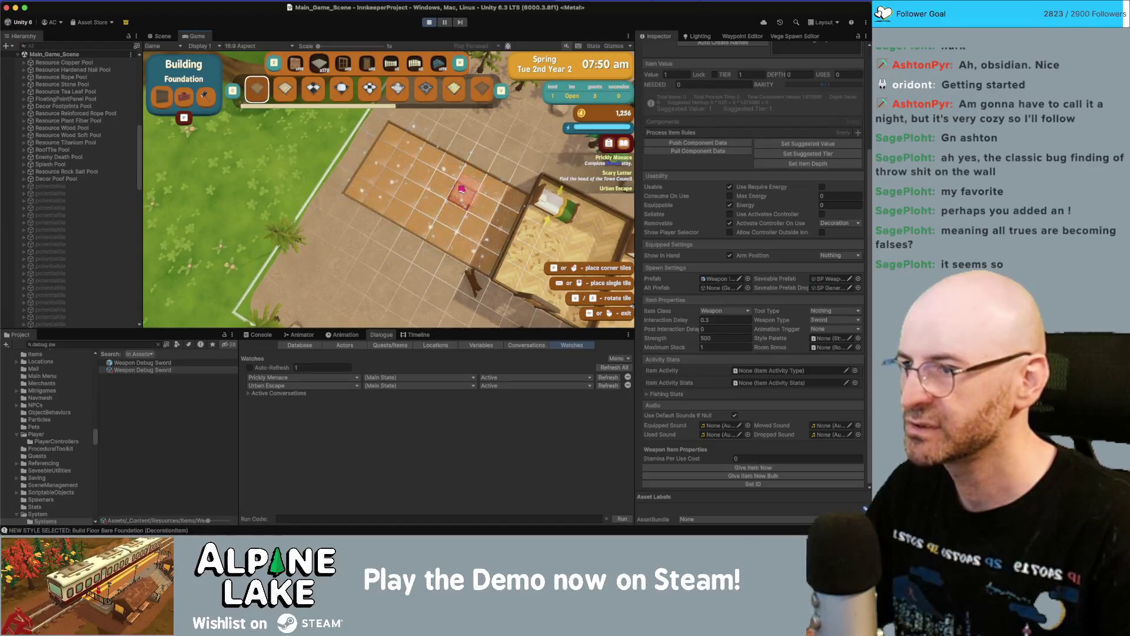
key("Tab")
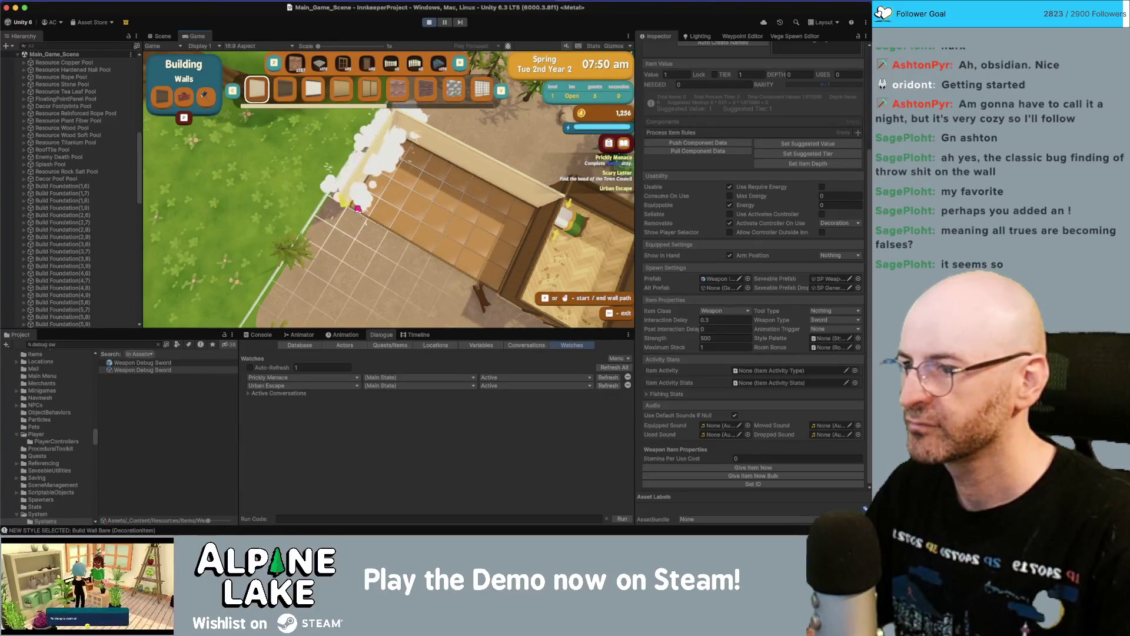
key("Escape")
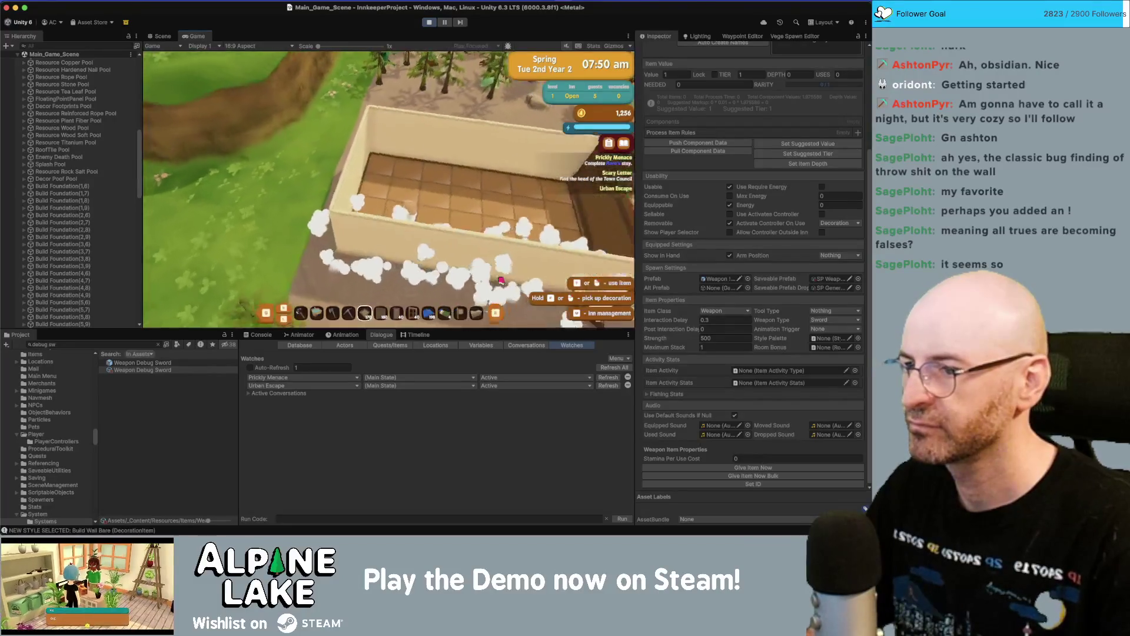
key("b")
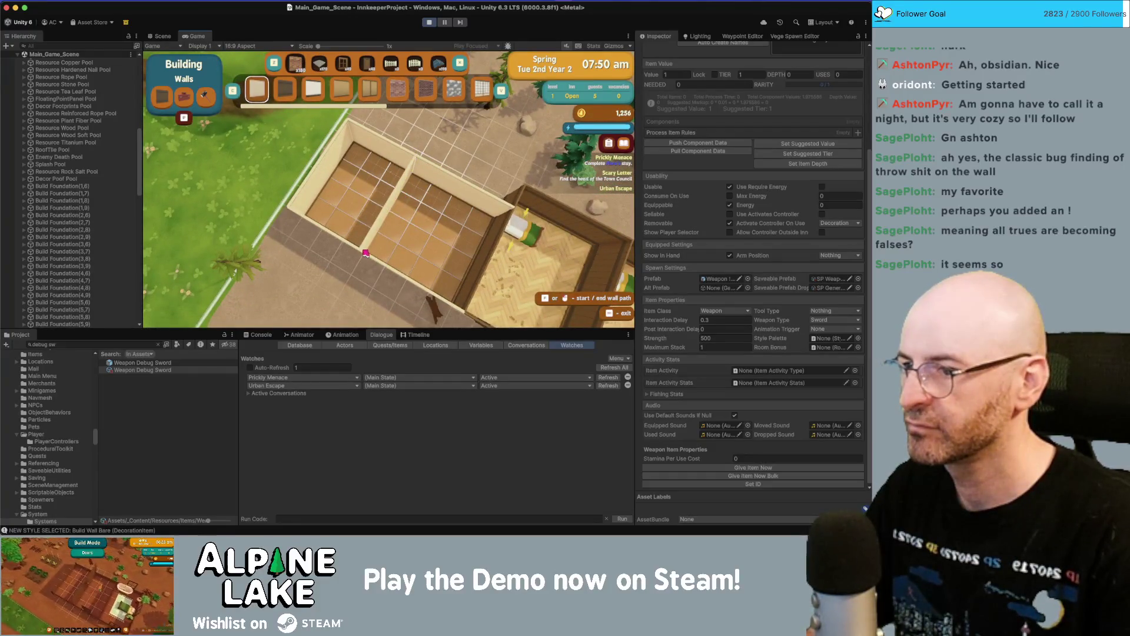
key("Escape")
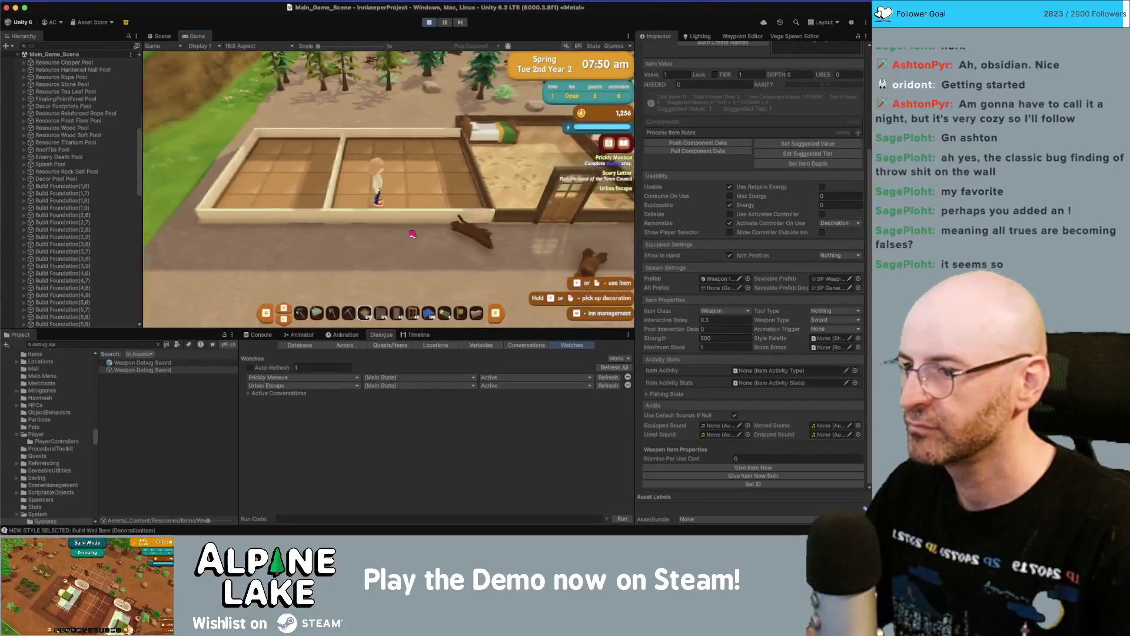
- Add a door, set the new room to Guestroom in Inn Management, and place a cozy bed
key("b")
left_click(385, 215)
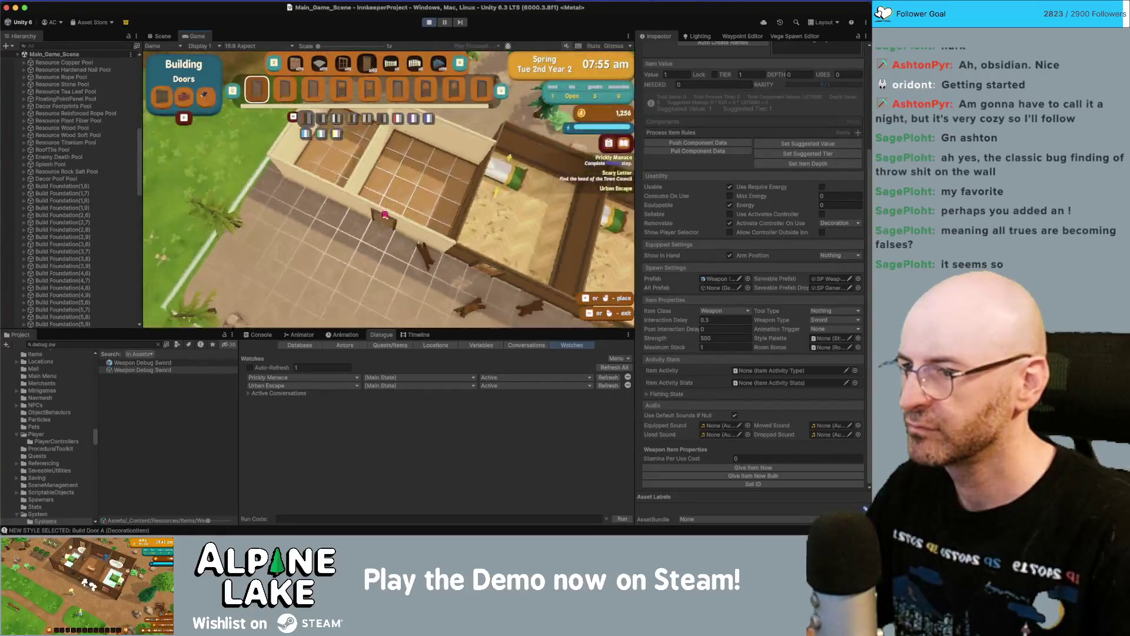
left_click(386, 215)
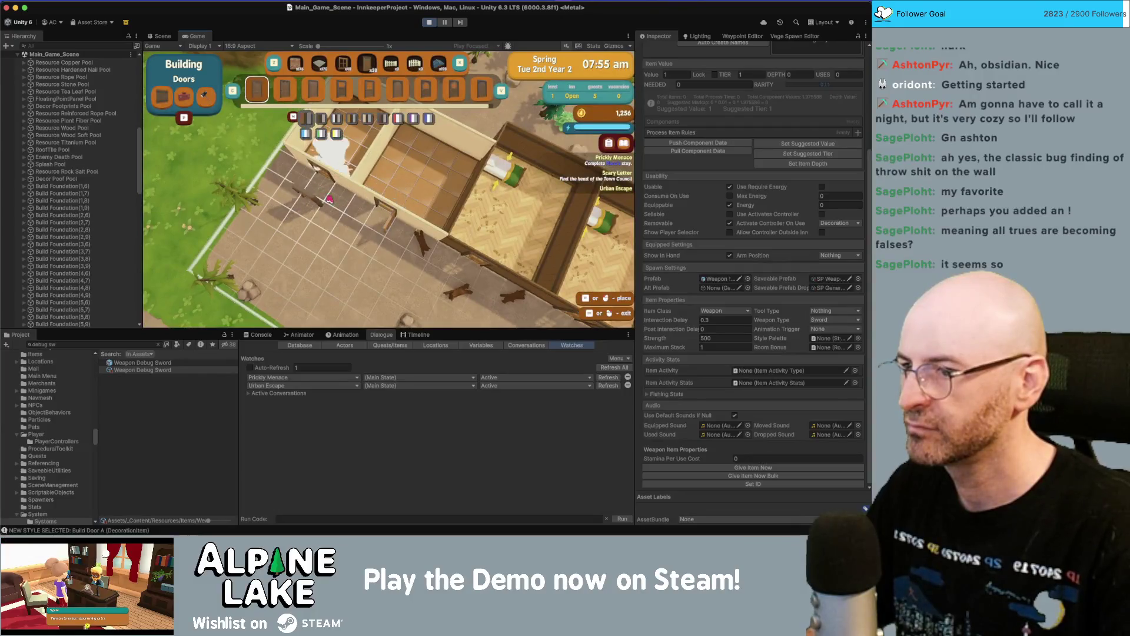
key("Escape")
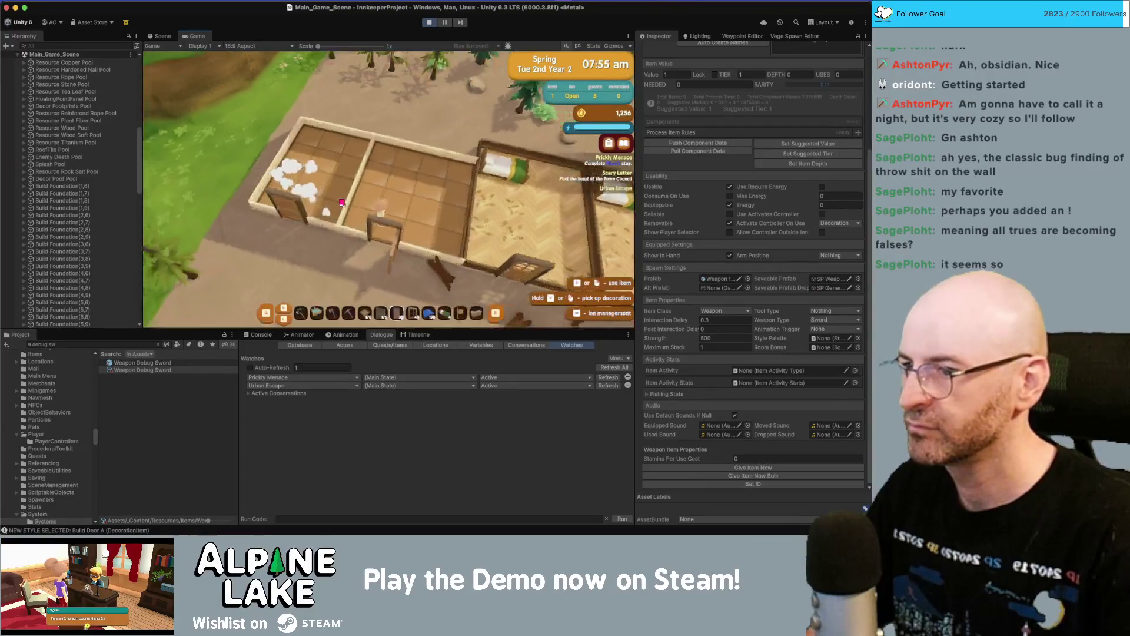
key("i")
left_click(373, 186)
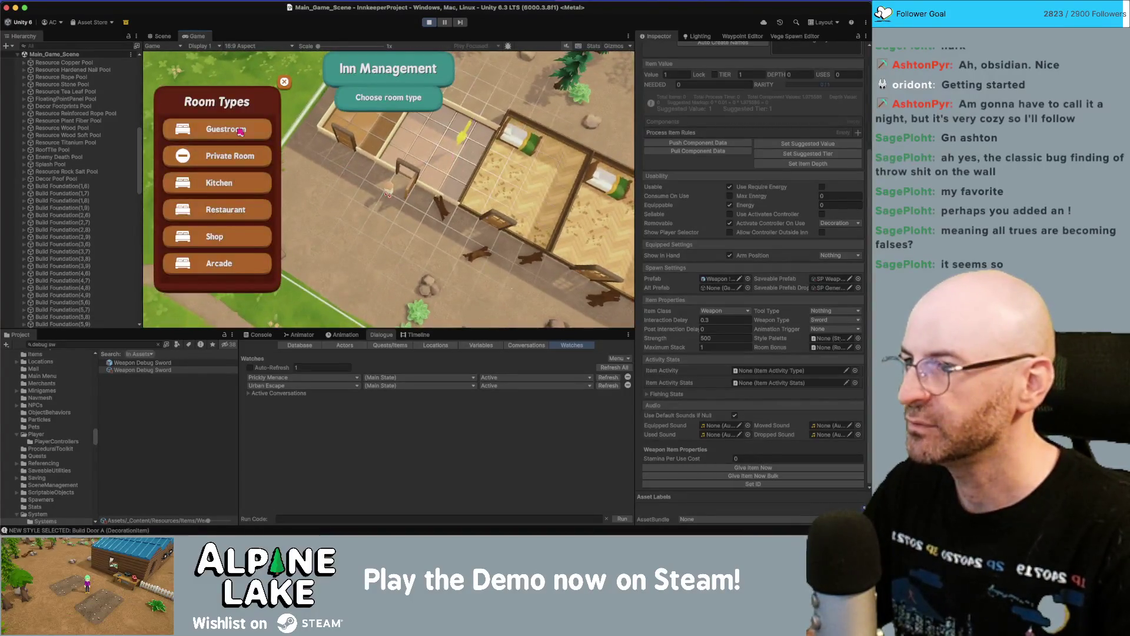
left_click(240, 130)
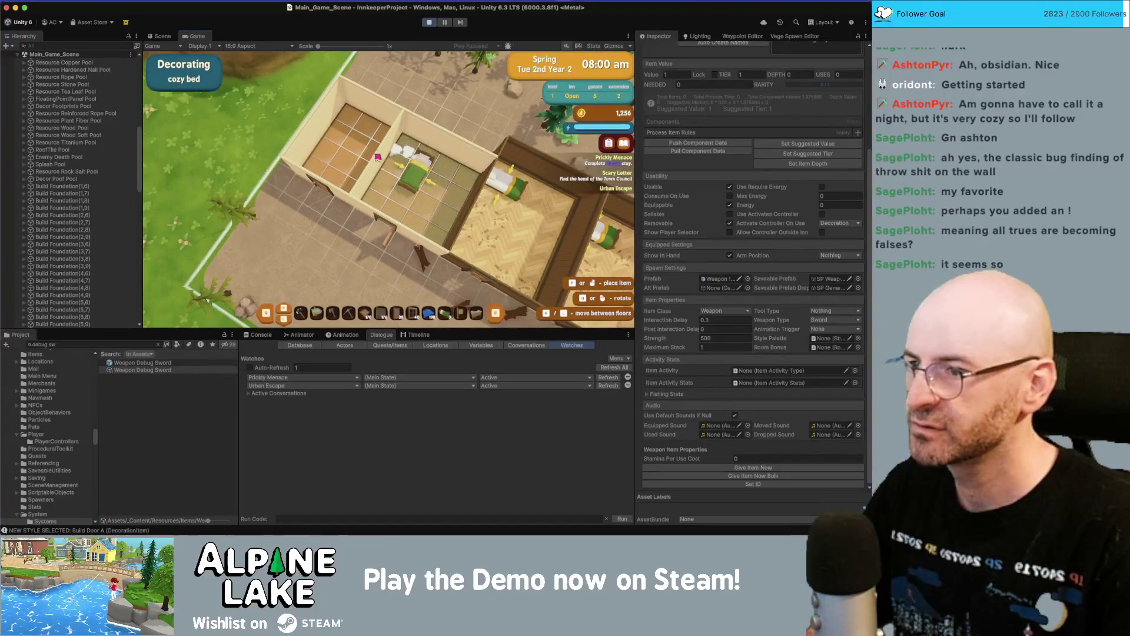
left_click(363, 156)
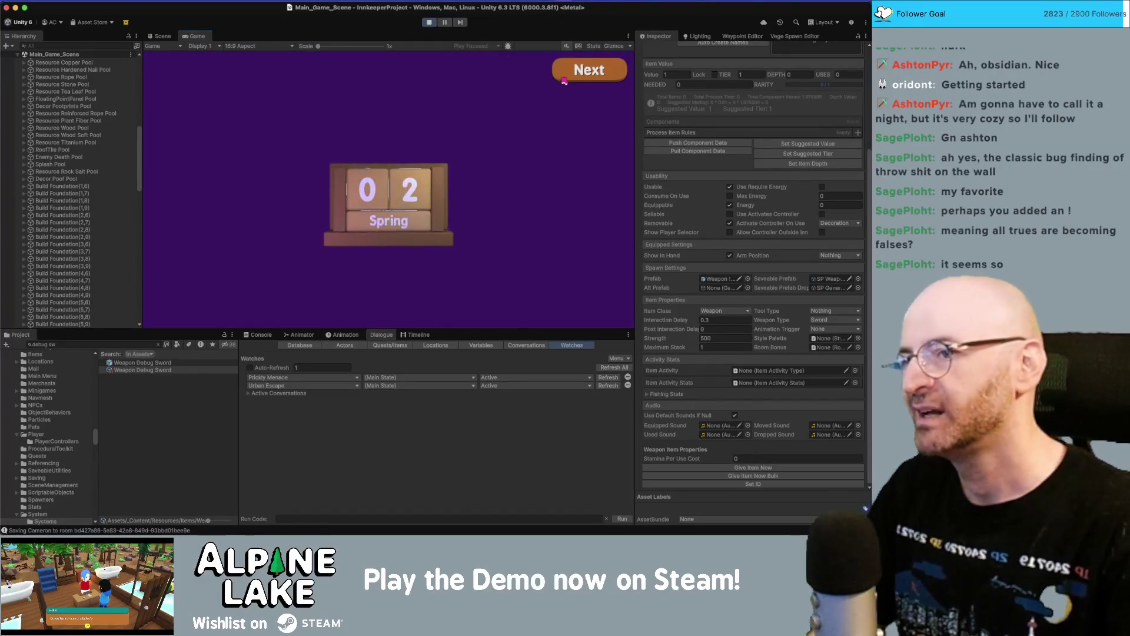
- Advance through the day calendar, guest summary and totals to Wednesday the 3rd, then focus the Project search
left_click(567, 77)
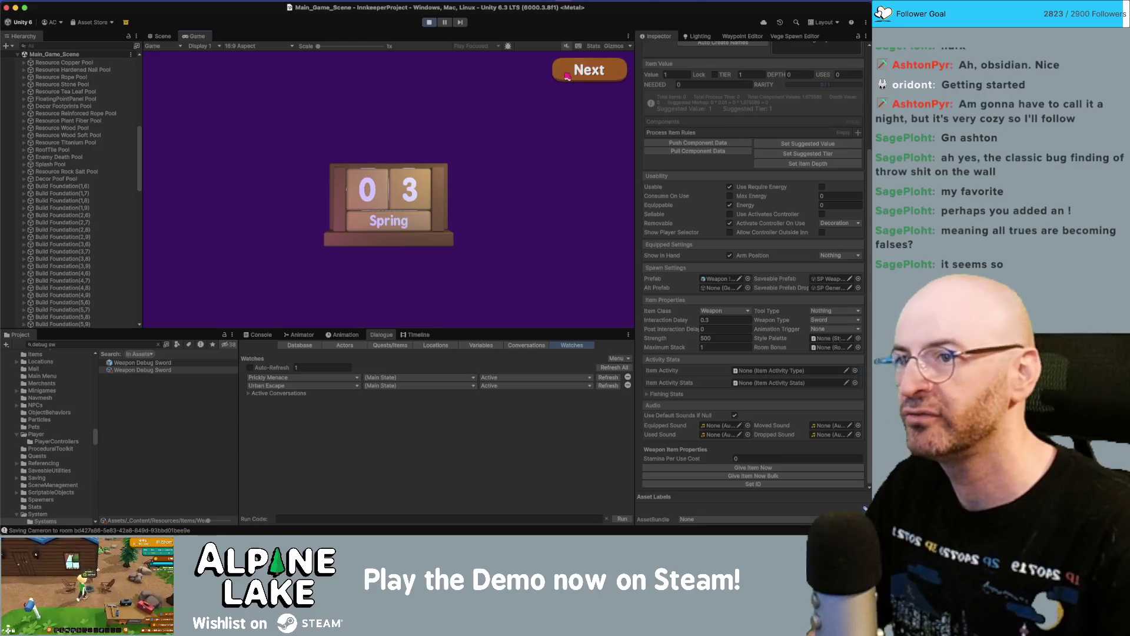
left_click(567, 77)
left_click(569, 77)
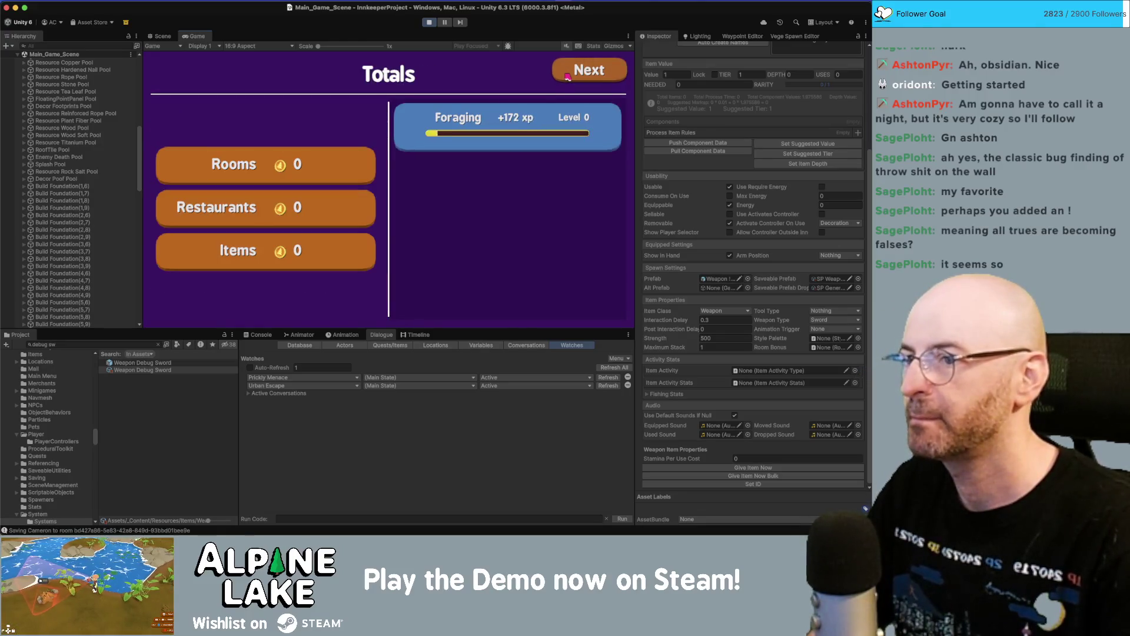
left_click(570, 76)
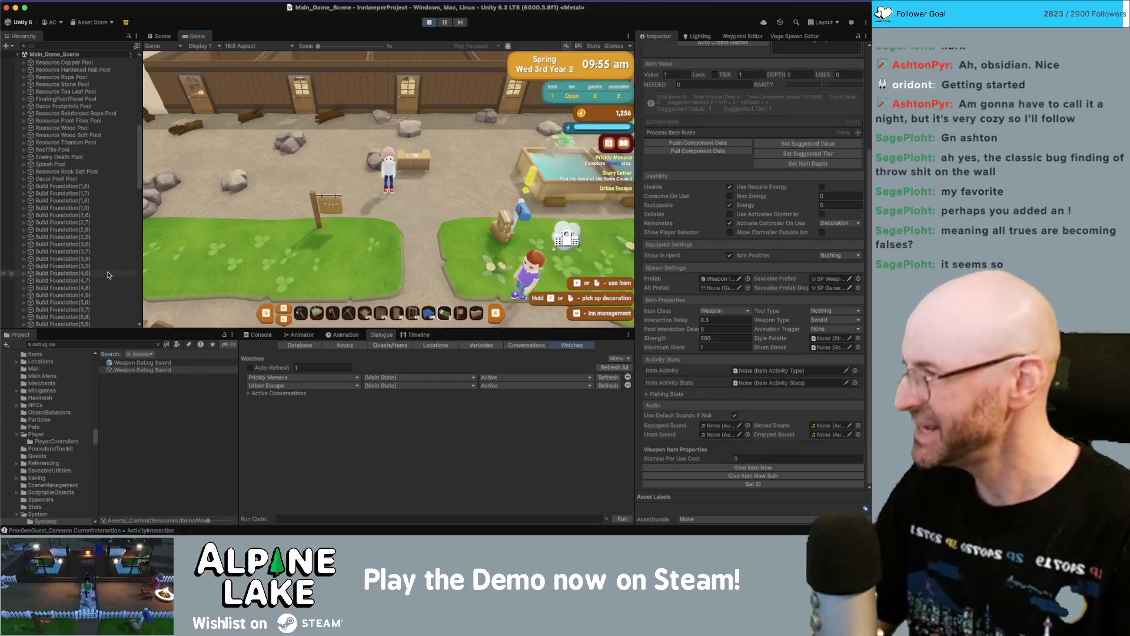
left_click(89, 344)
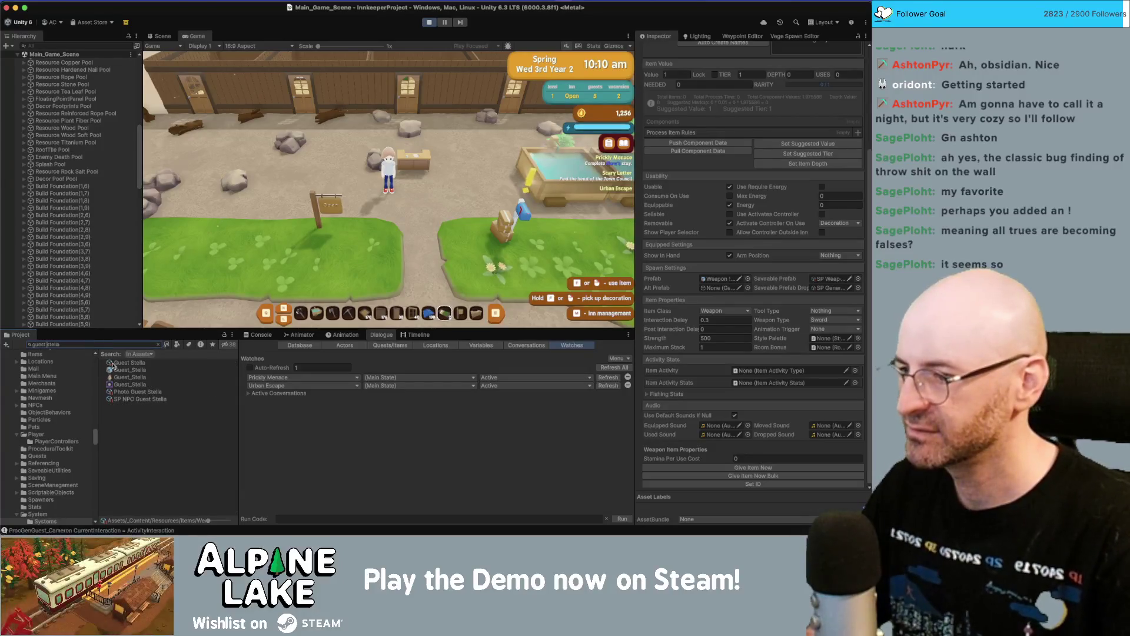
- On Guest Stella, set the Urban Escape dialogue watch to 'Give Stella a room.' with state Active
left_click(117, 363)
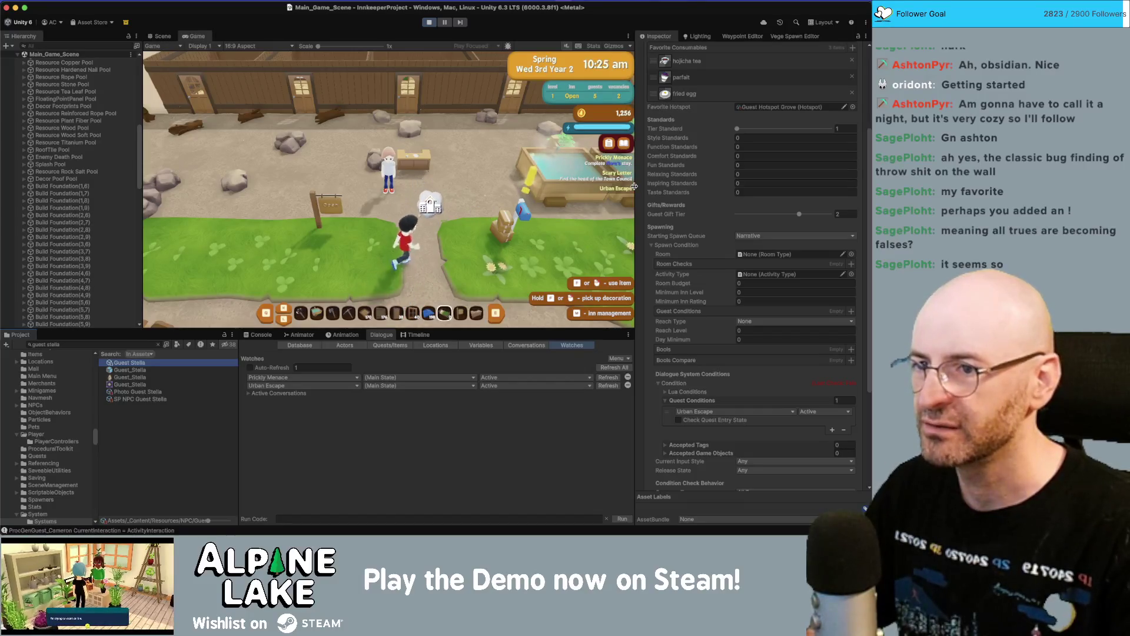
left_click(339, 387)
left_click(388, 407)
left_click(410, 387)
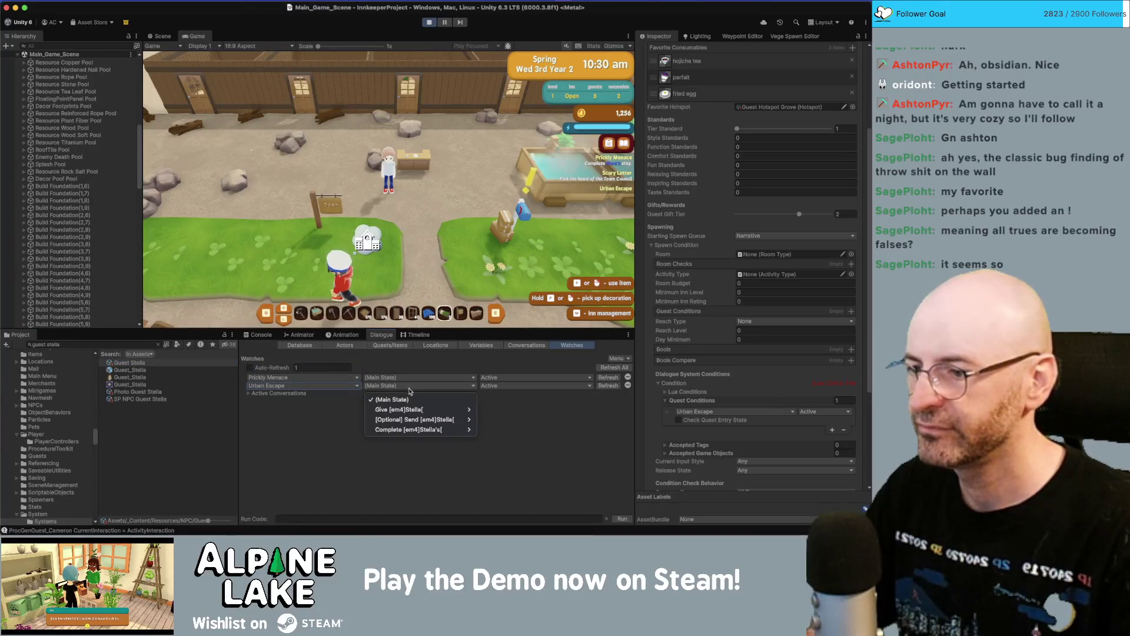
mouse_move(410, 411)
left_click(499, 409)
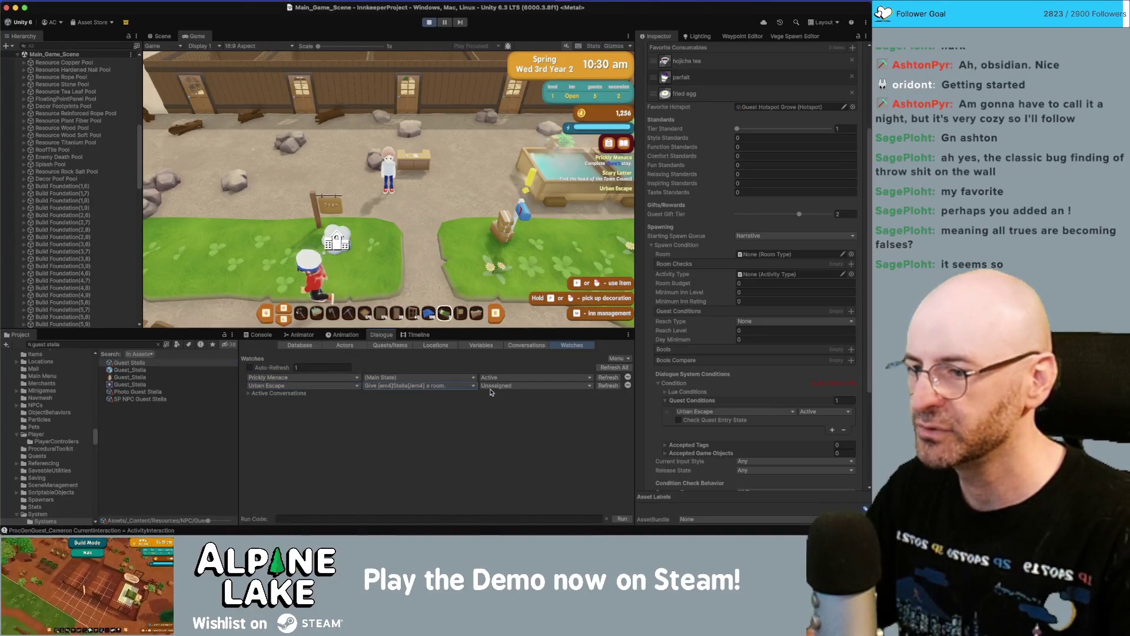
left_click(500, 386)
left_click(499, 409)
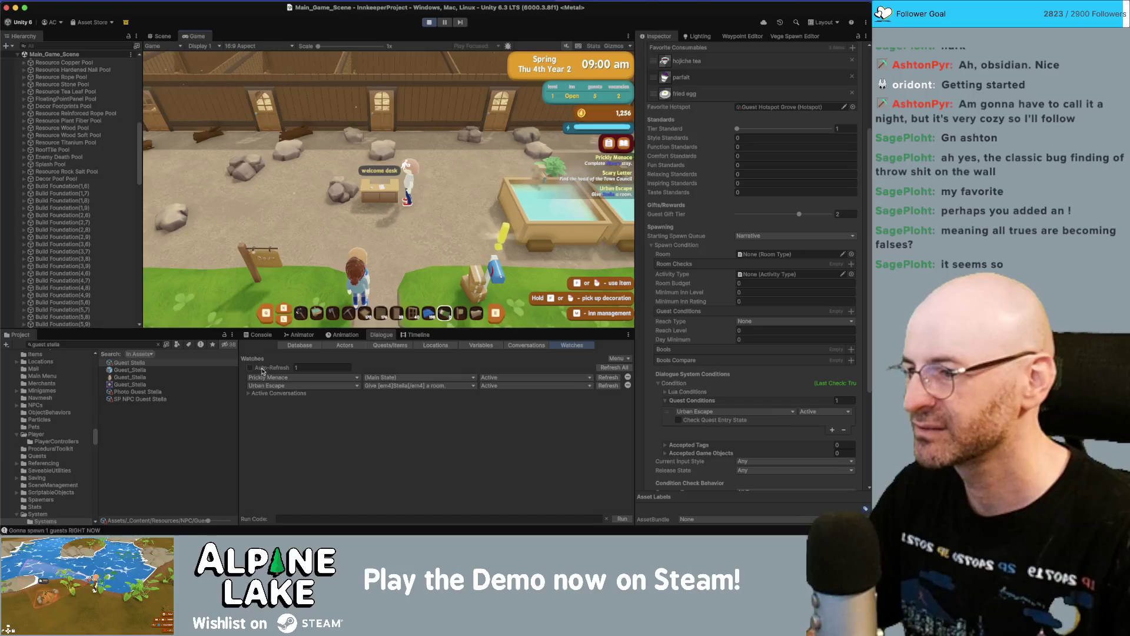
left_click(262, 335)
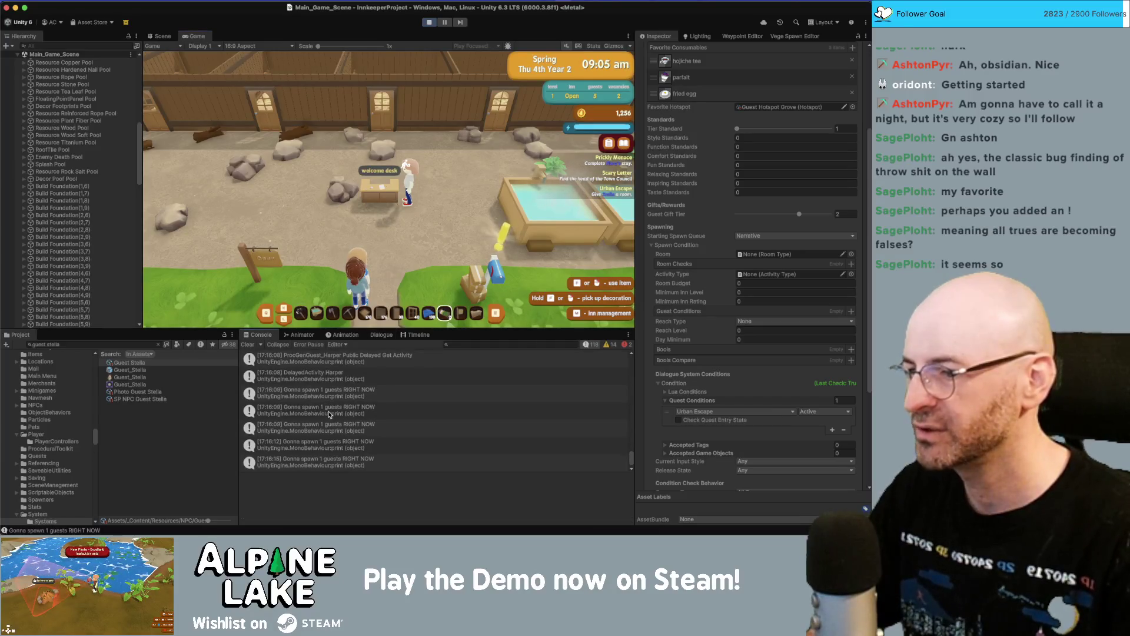
- Walk toward the arriving guest, then follow the NullReferenceException trace into CustomCharacterDefinition.cs
scroll(401, 438, "up", 10)
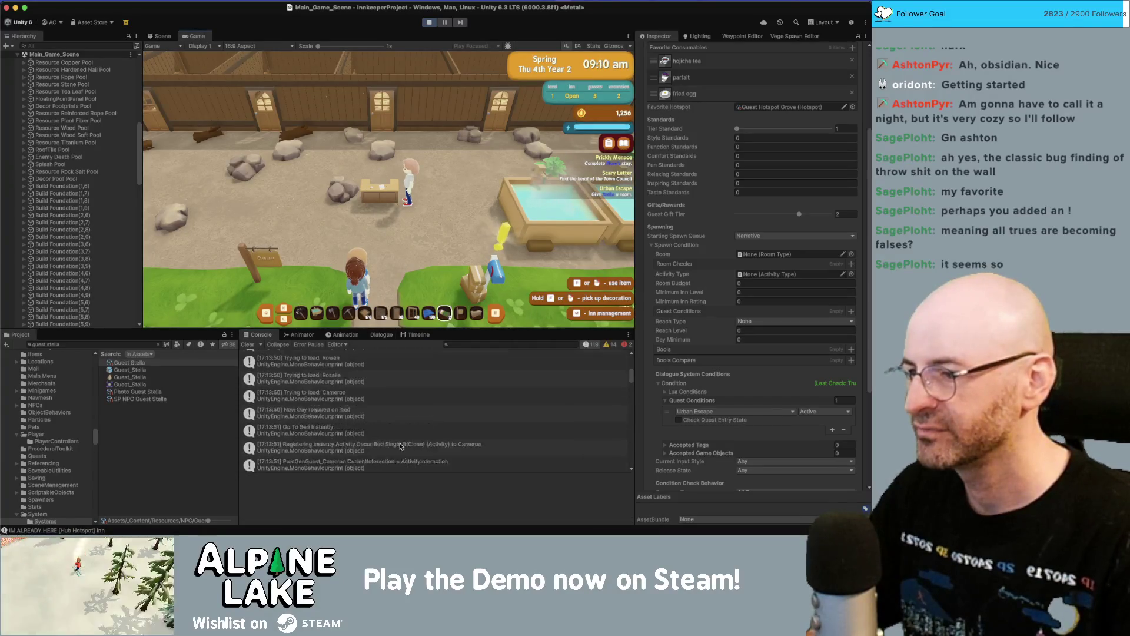
scroll(401, 437, "down", 10)
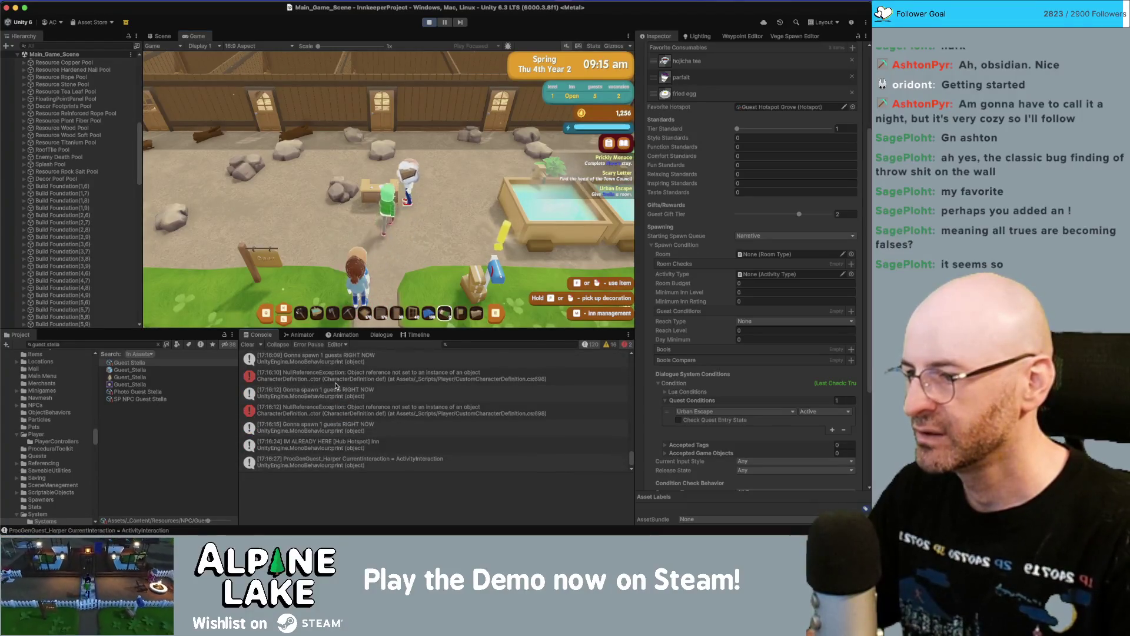
key("d")
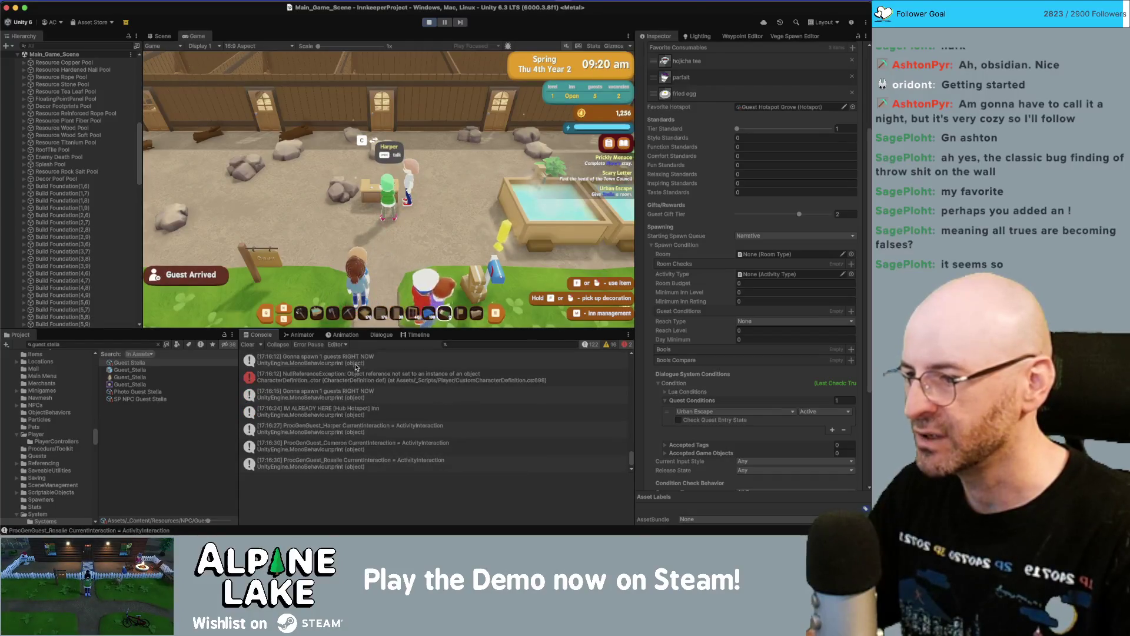
key("w")
key("s")
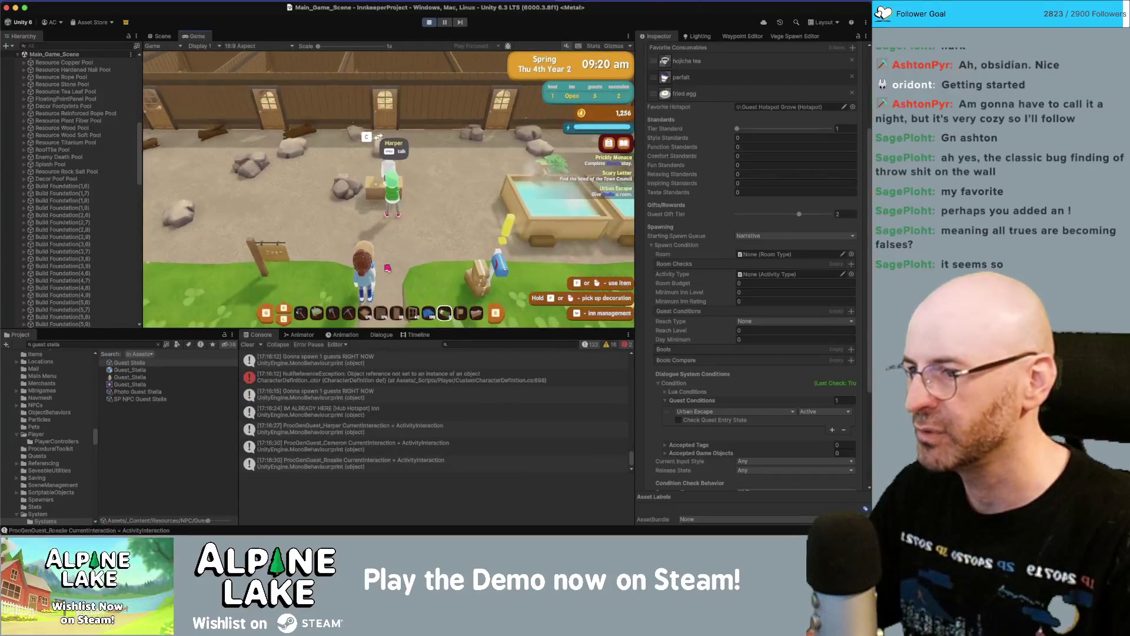
key("a")
left_click(354, 376)
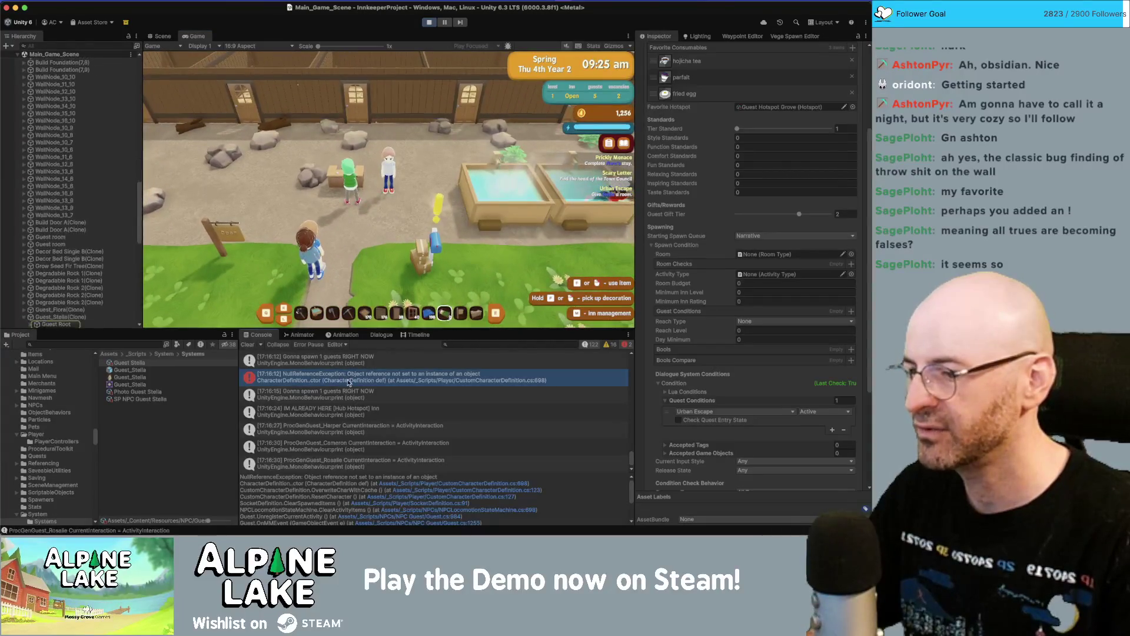
left_click(453, 484)
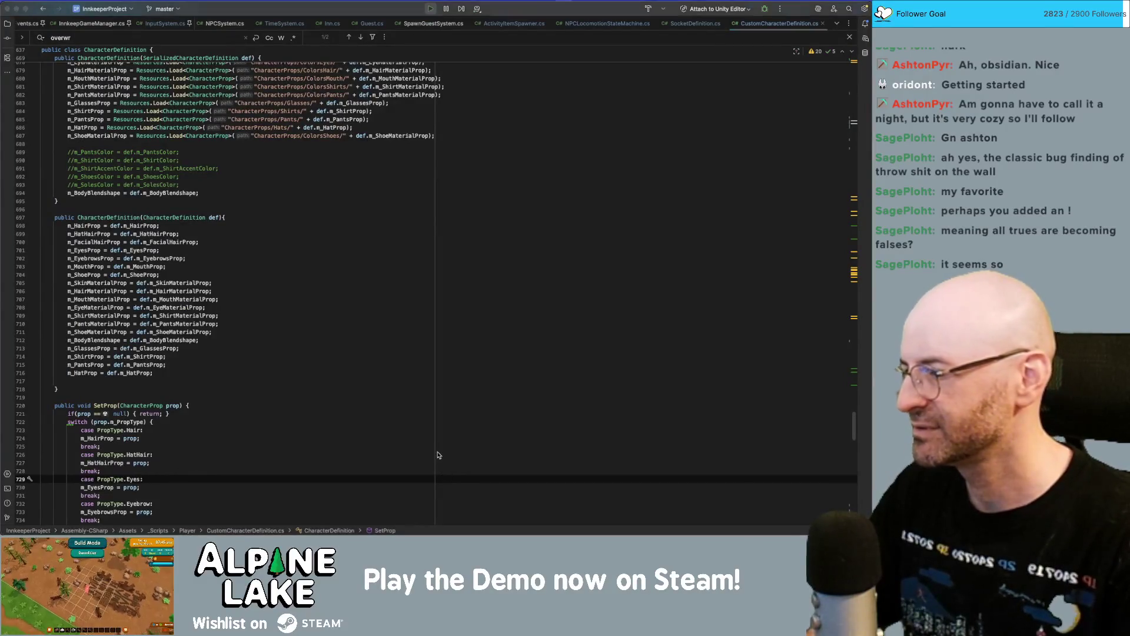
- Follow the error trace to line 127 of CustomCharacterDefinition.cs, highlighting CharacterDefinition constructor uses
key("super+Tab")
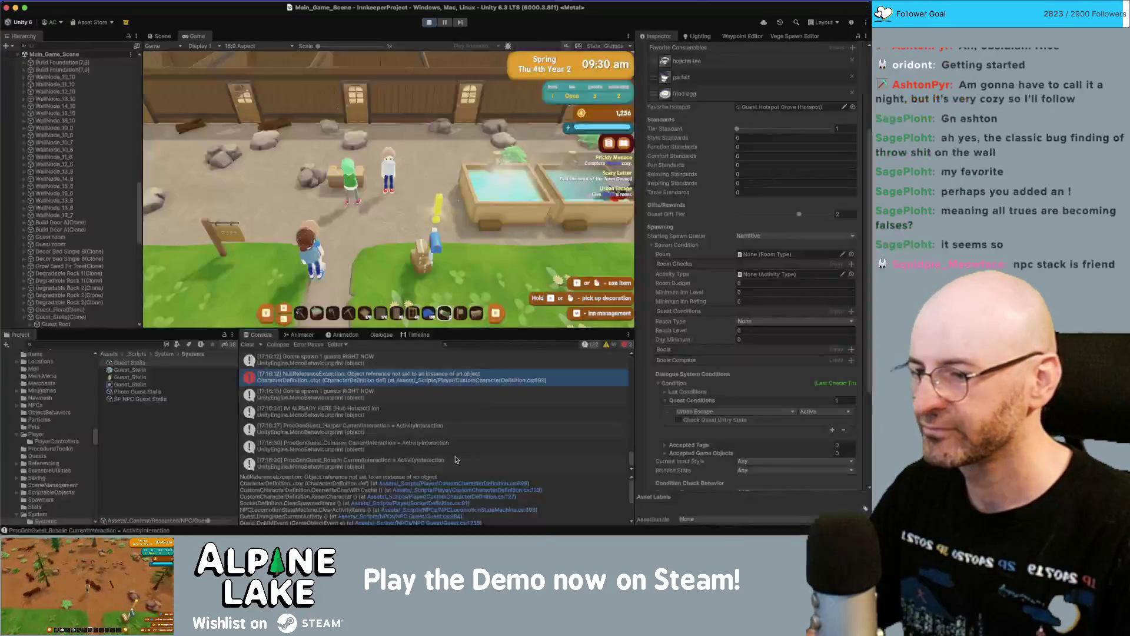
left_click(461, 483)
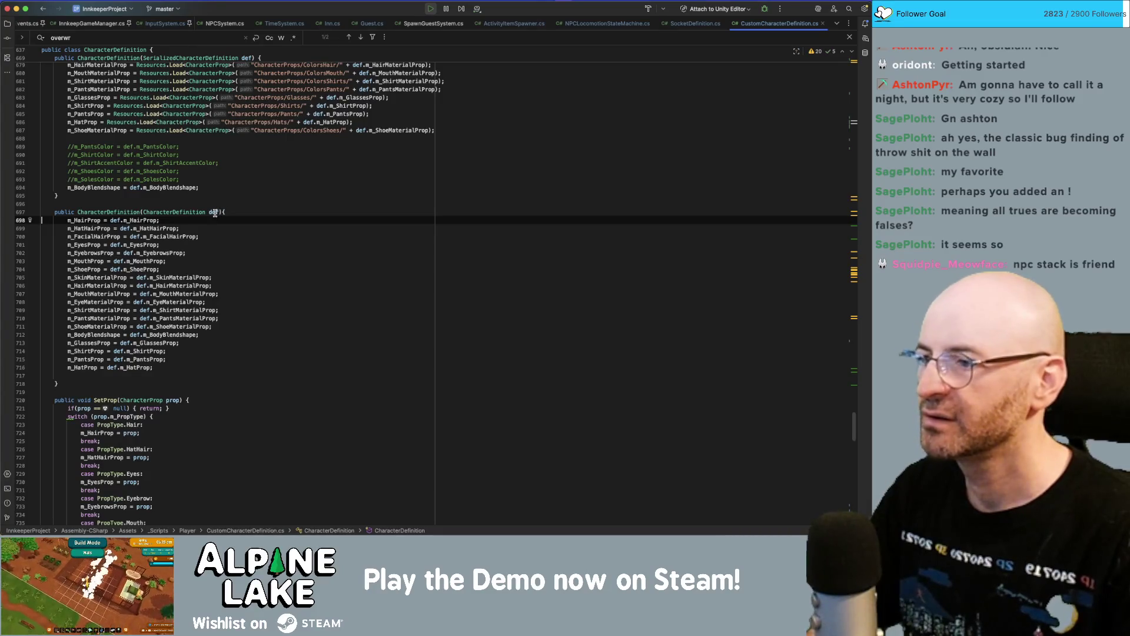
left_click(124, 212)
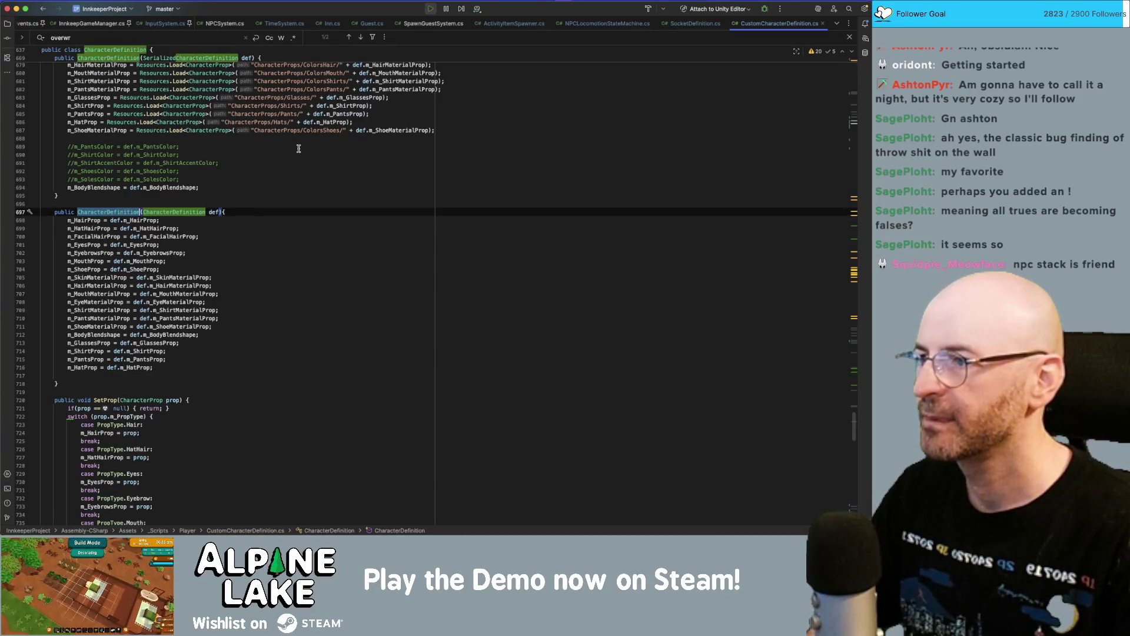
scroll(264, 181, "up", 5)
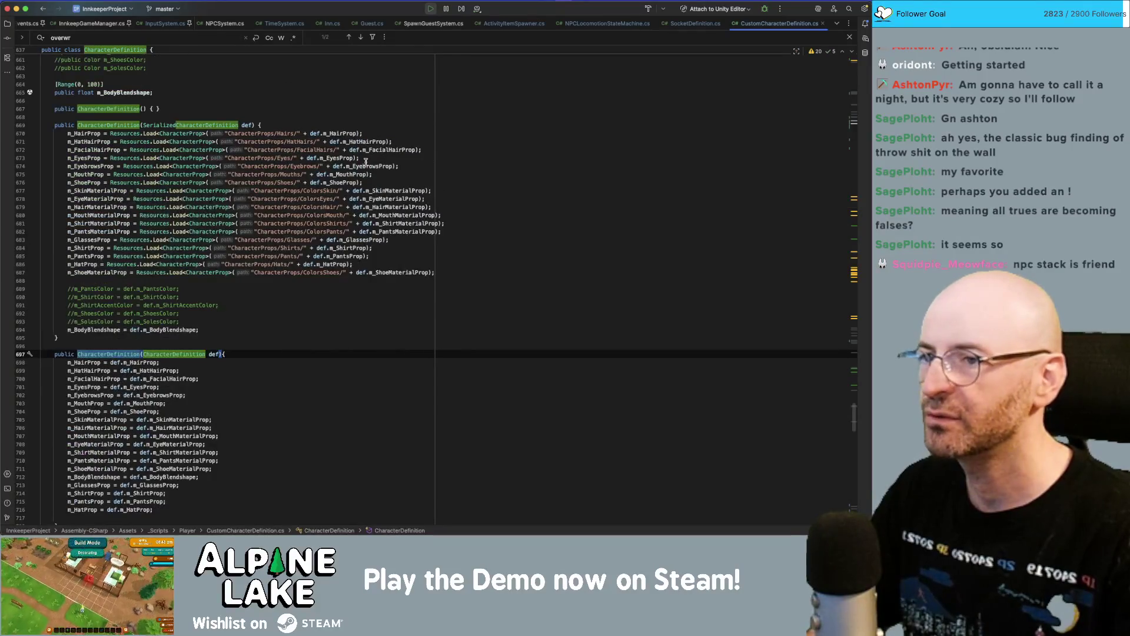
key("super+Tab")
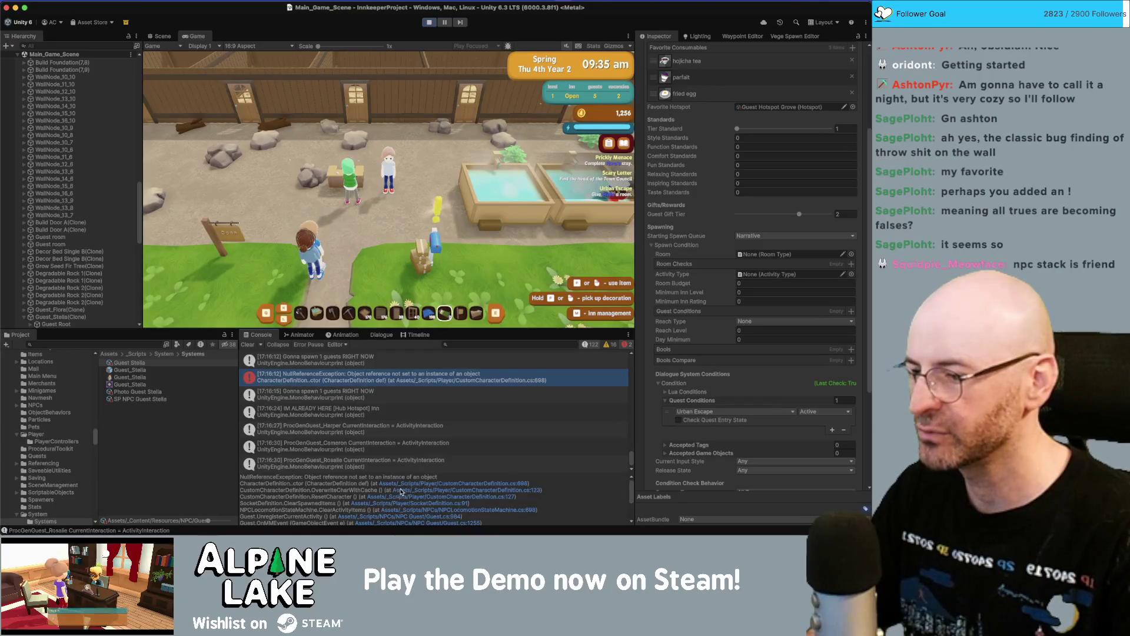
left_click(391, 497)
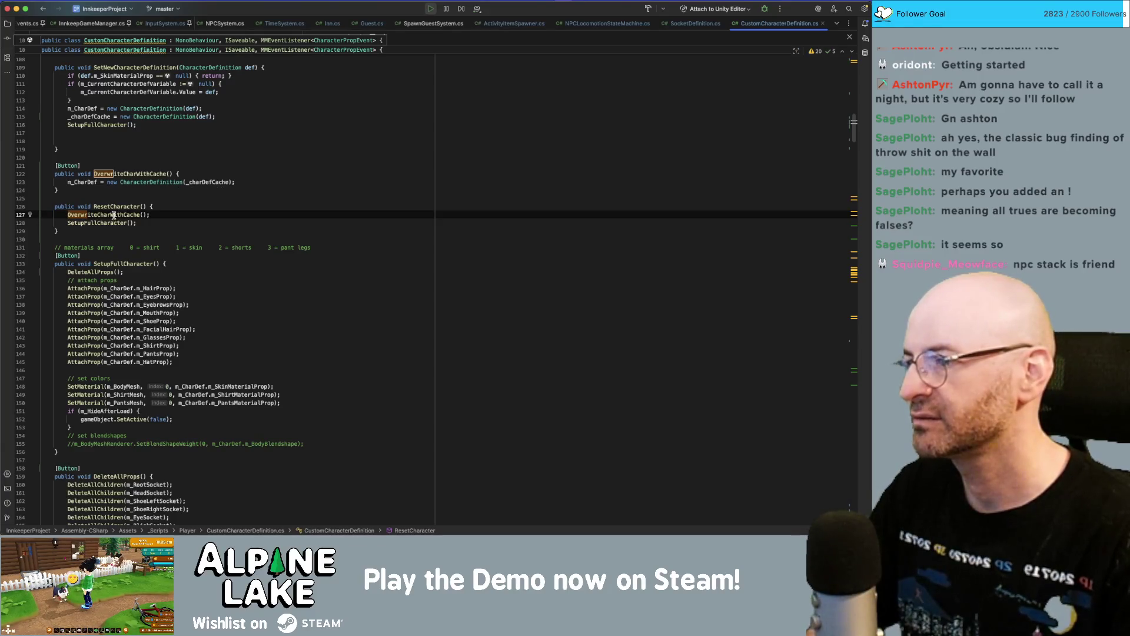
- Add a private CacheCharacterDefinition() method above OverwriteCharWithCache that sets _charDefCache = m_CharDef
double_click(146, 173)
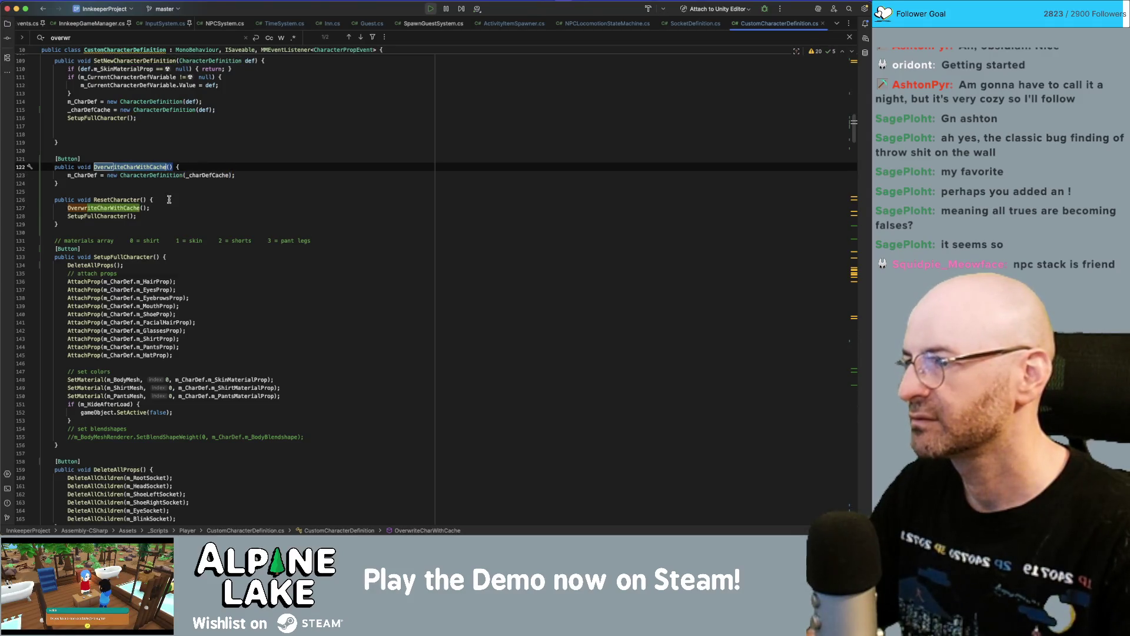
left_click(178, 152)
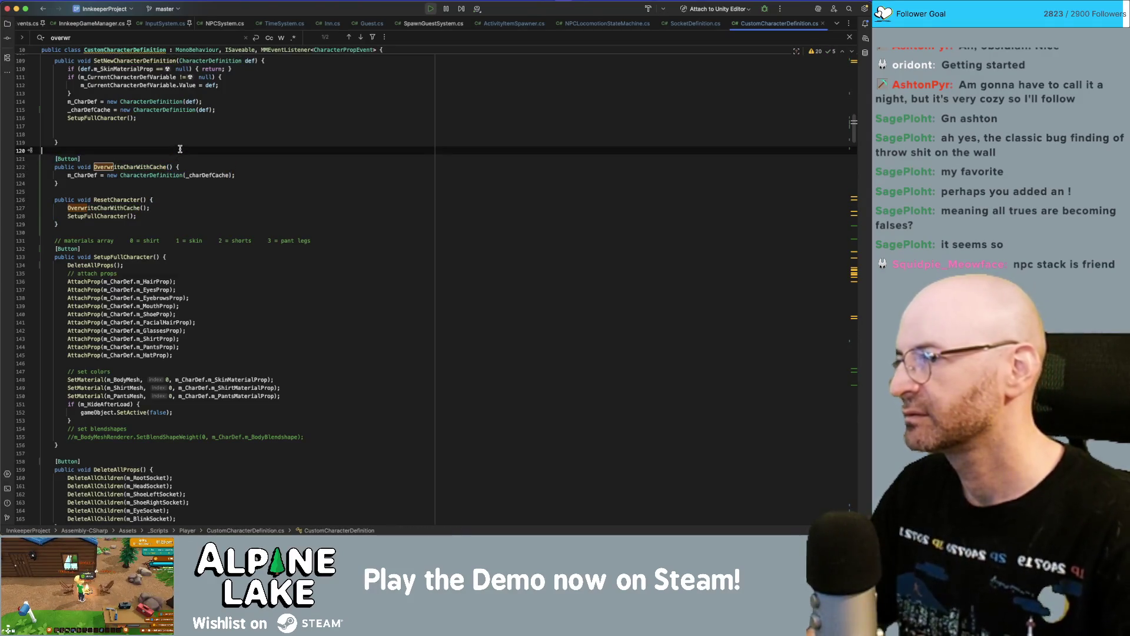
key("Return")
key("Return")
type("private void Cache")
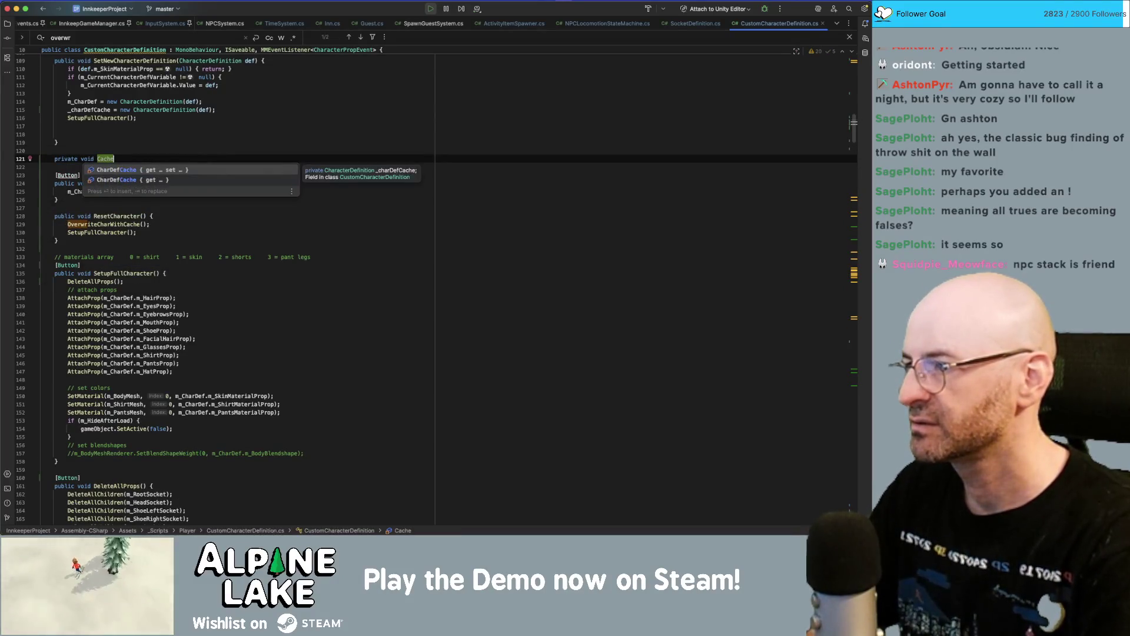
type("Charact")
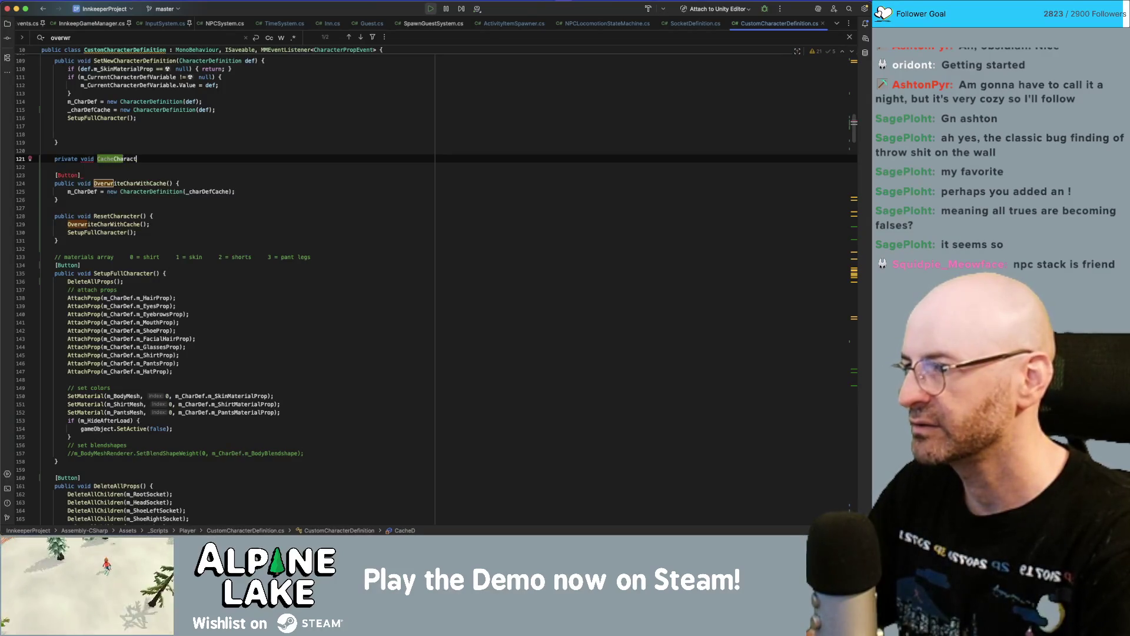
type("erDefinition(")
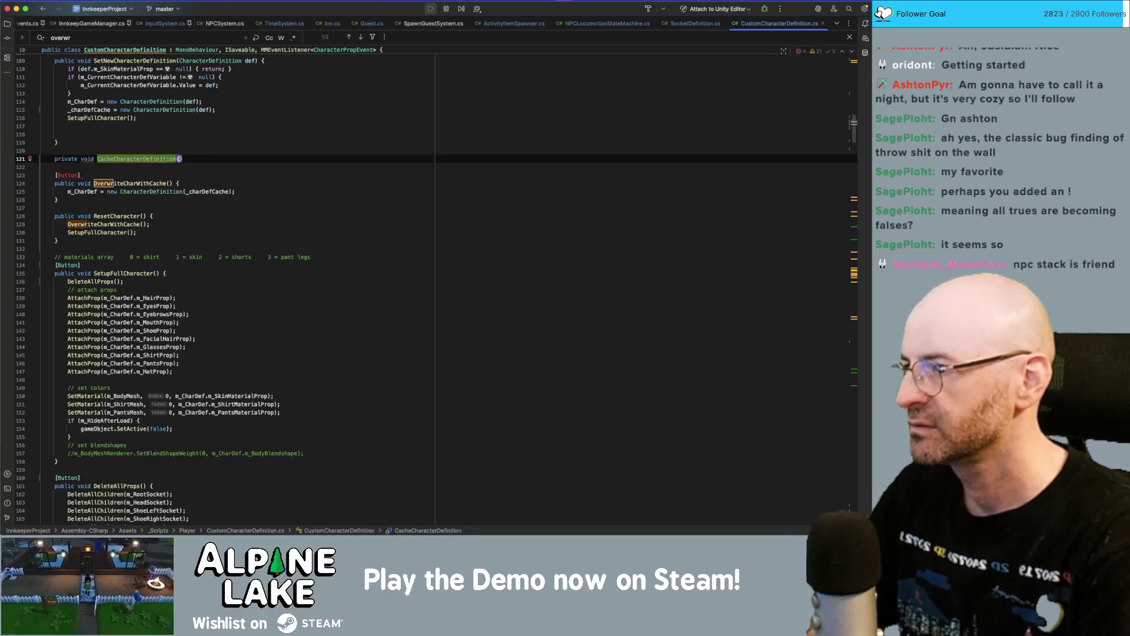
key("BackSpace")
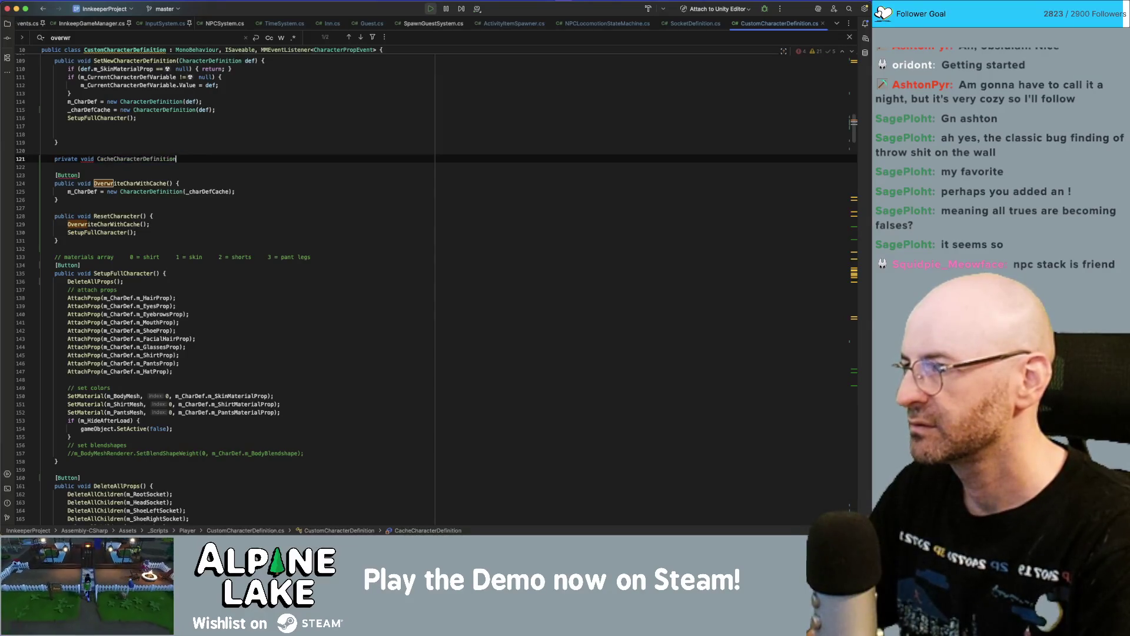
type("() {")
key("Return")
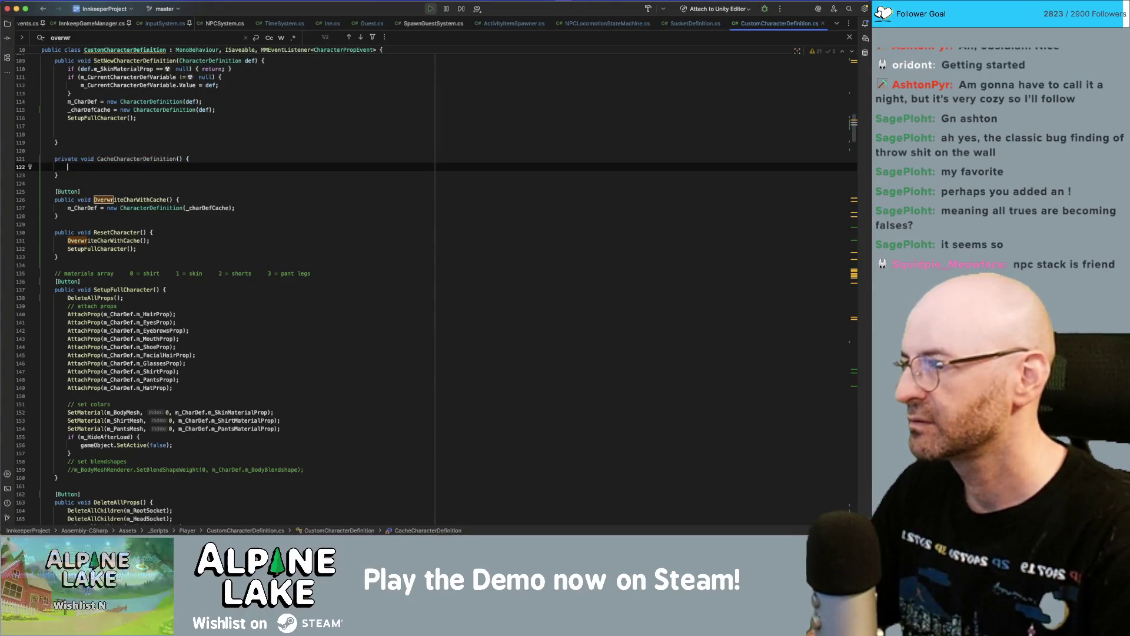
key("BackSpace")
type("_ch")
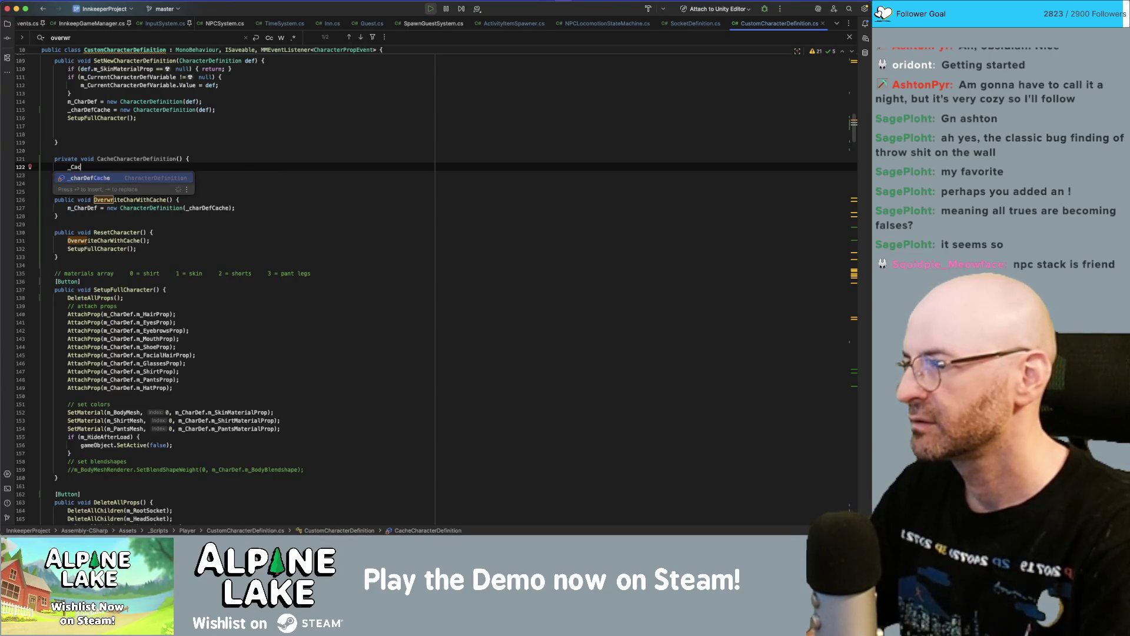
key("Return")
type("= m_CharDef;")
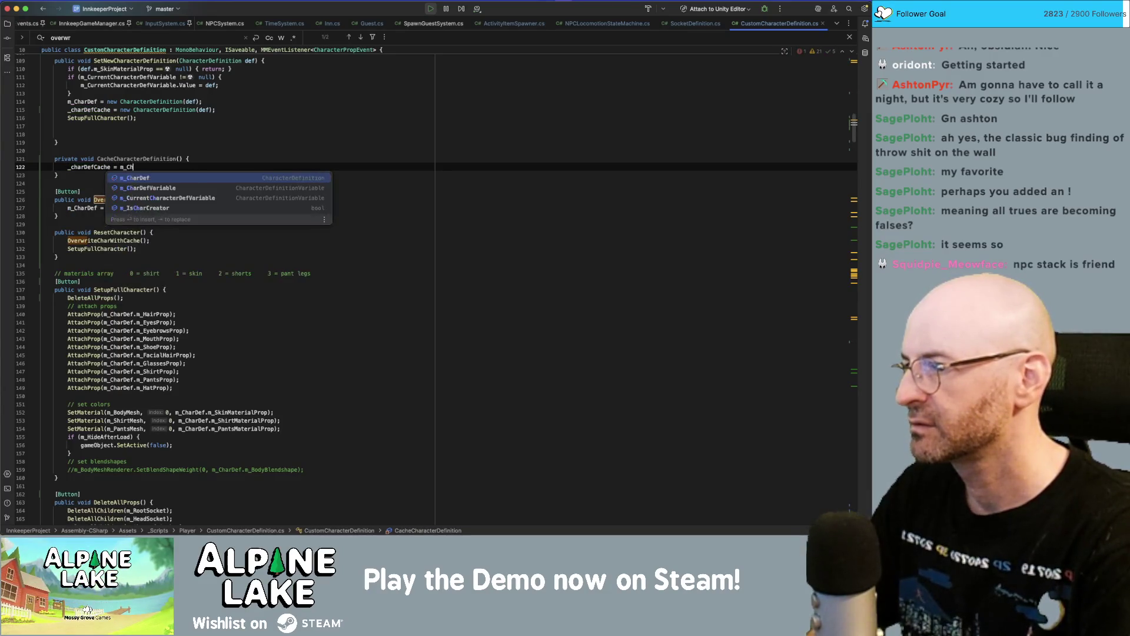
- Change the cache assignment to _charDefCache = new CharacterDefinition(m_CharDef)
double_click(136, 159)
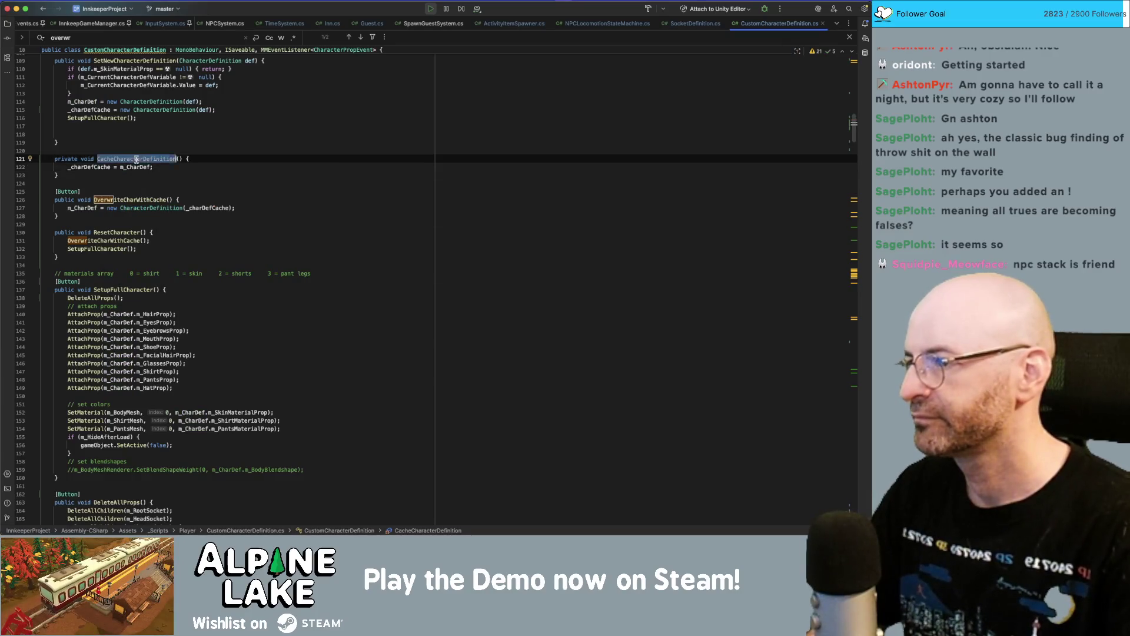
left_click(191, 170)
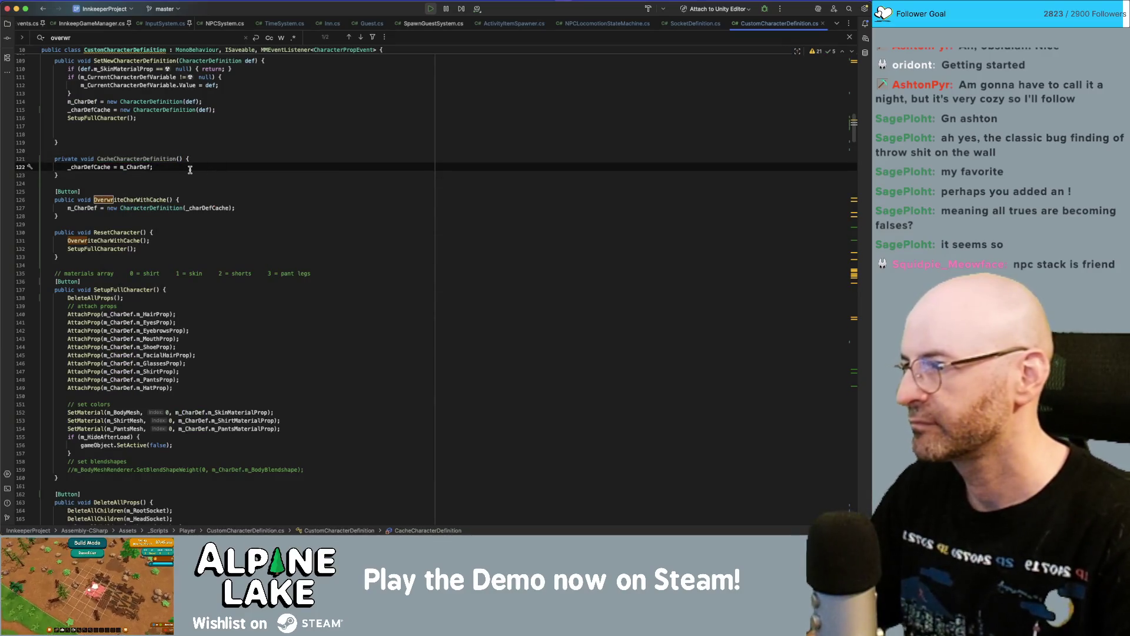
key("super+shift+Left")
left_click(120, 167)
type("new C")
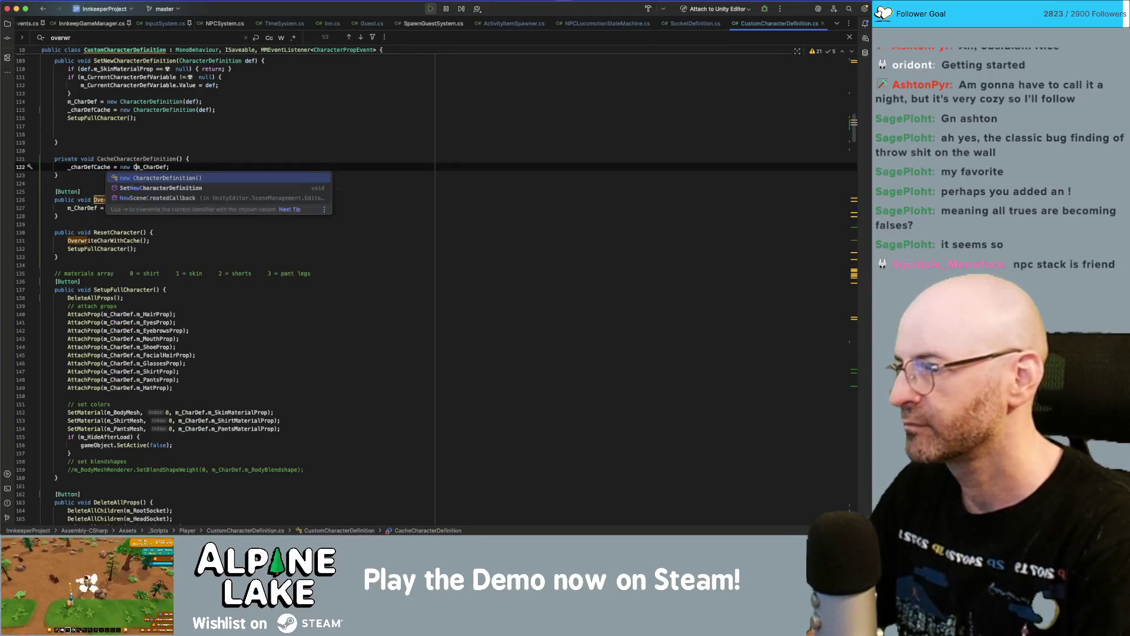
key("Return")
key("alt+Up")
- Replace OnLoad's _charDefCache assignment with a call to CacheCharacterDefinition()
key("super+f")
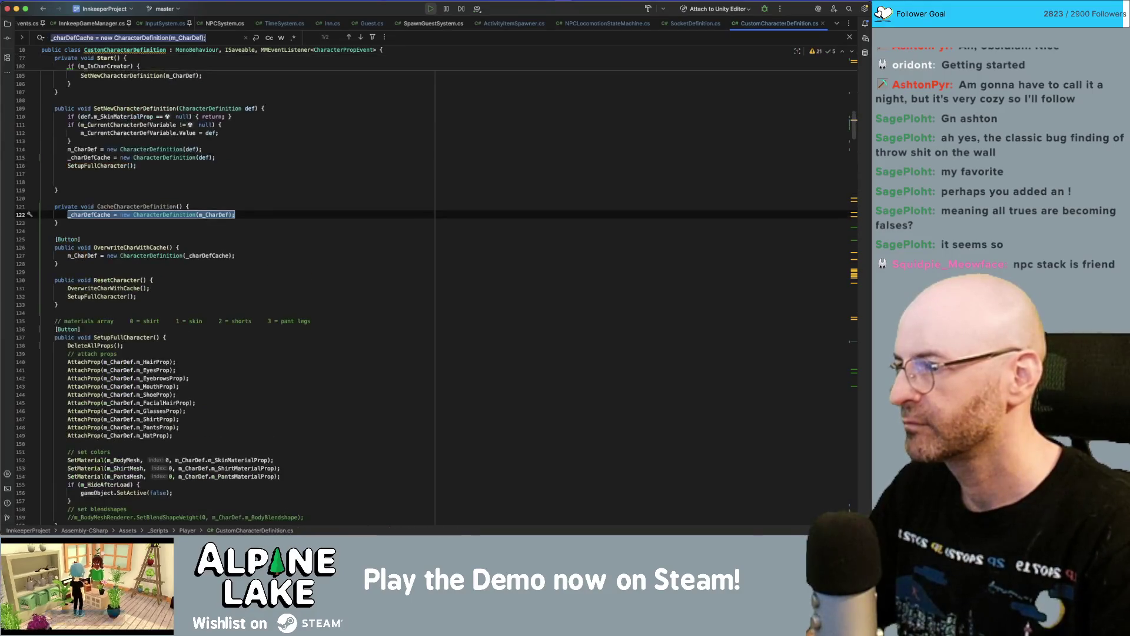
left_click(188, 213)
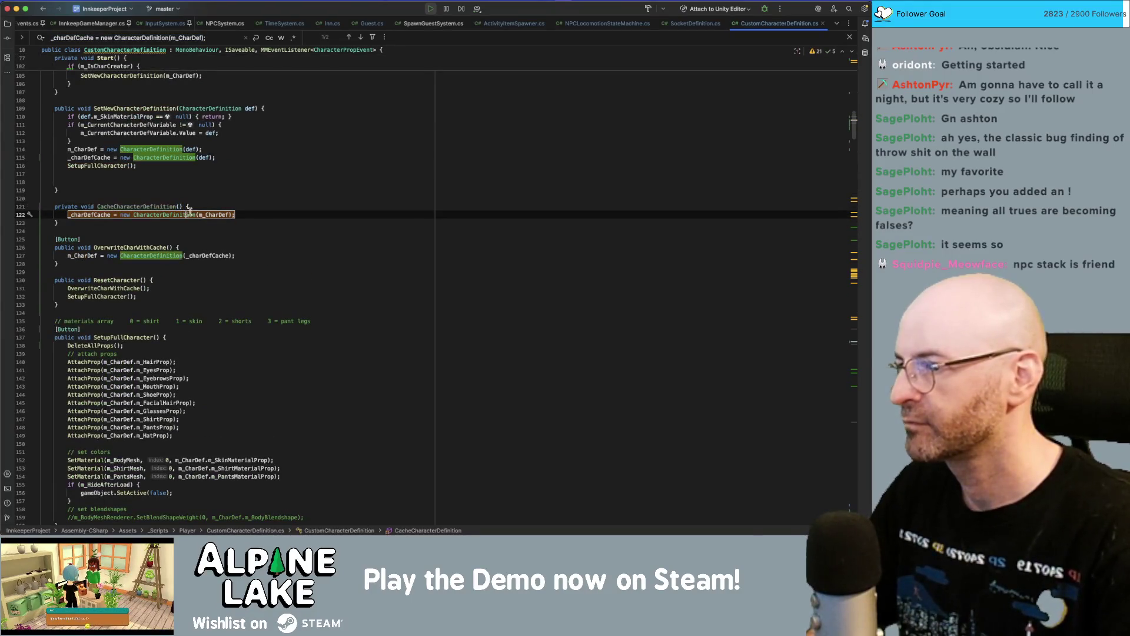
key("super+f")
key("Return")
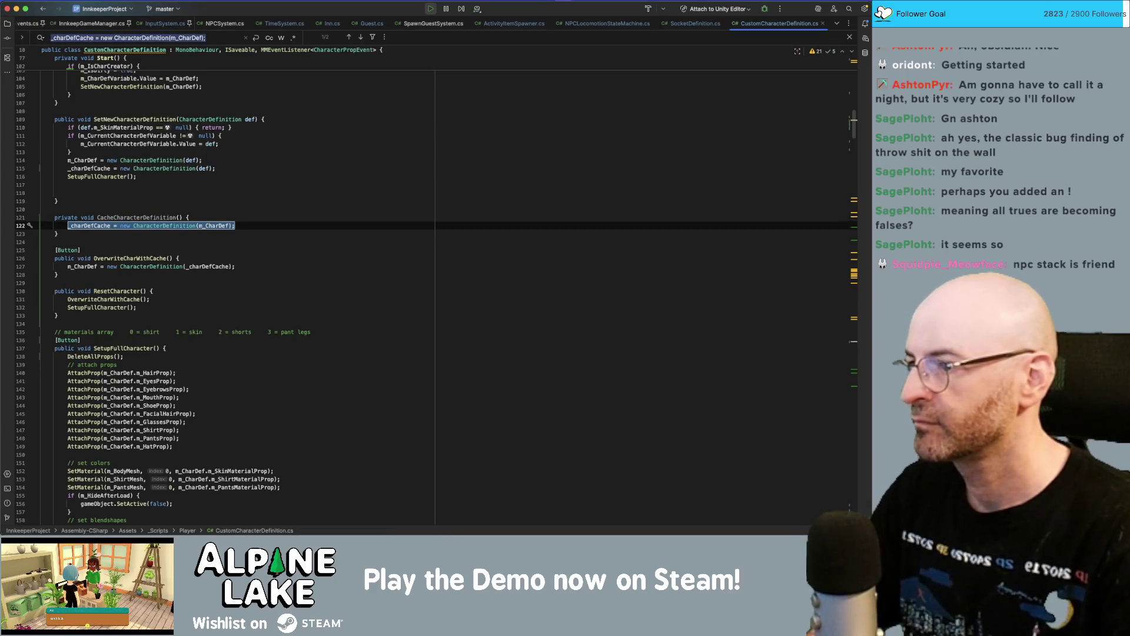
left_click(261, 224)
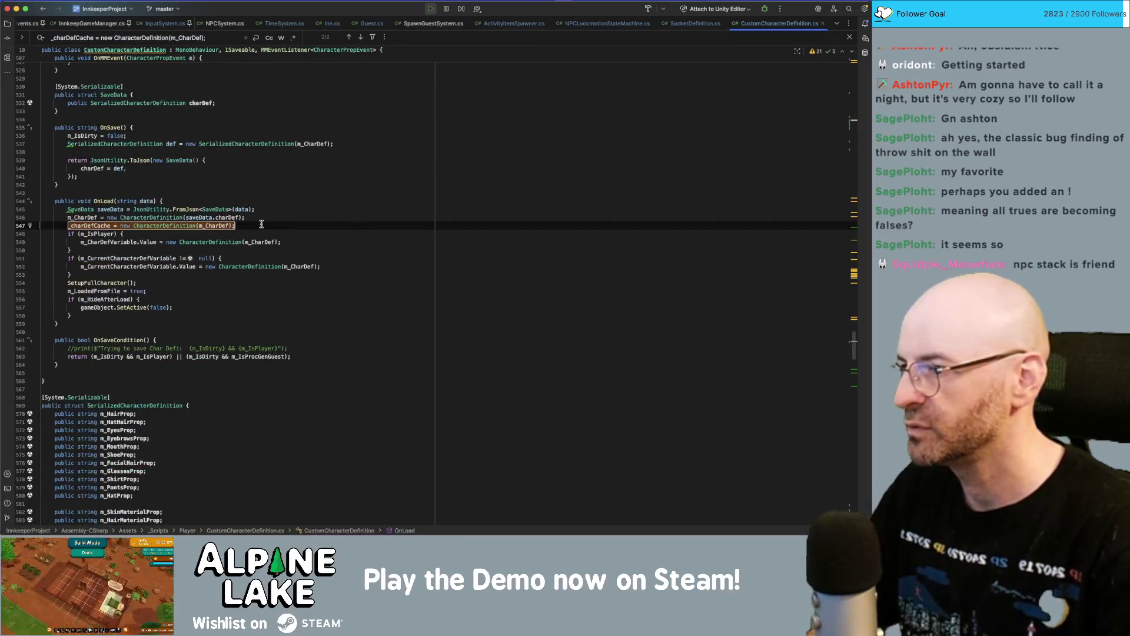
type("CacheCharacterDefinition(")
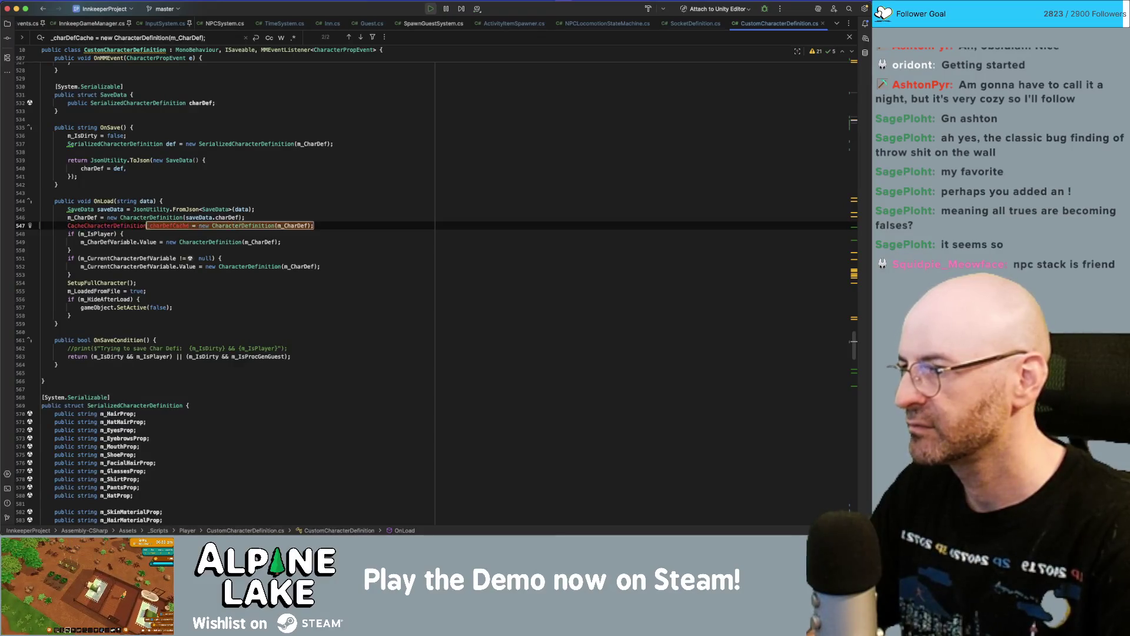
type(");")
key("Return")
key("BackSpace")
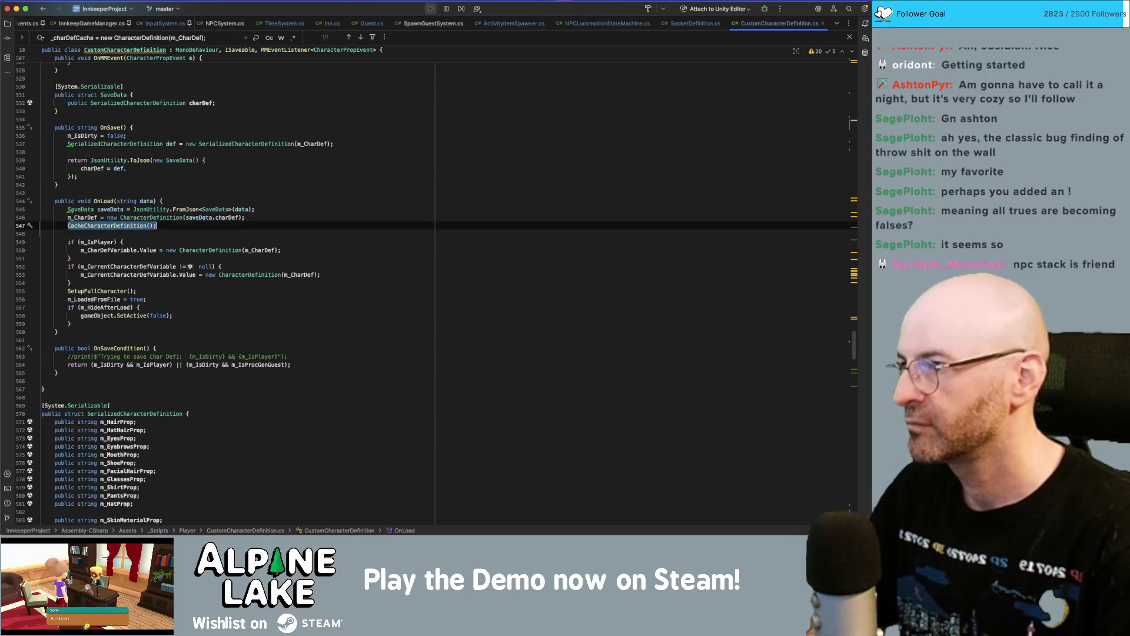
- Add a CacheCharacterDefinition() call at the end of Start()
left_click(361, 37)
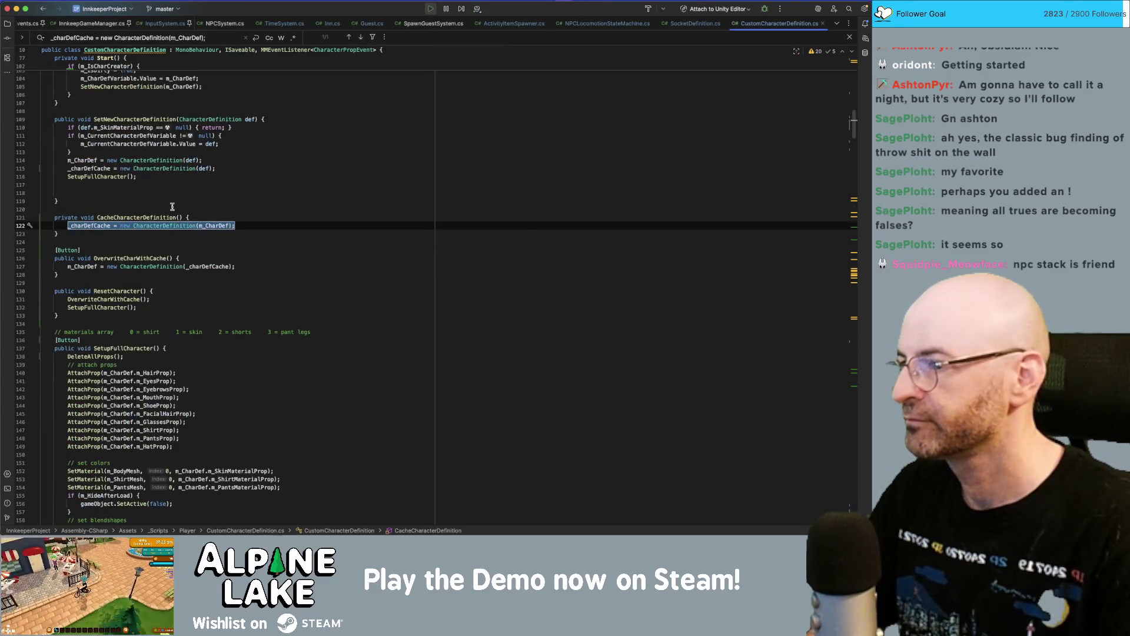
left_click(166, 215)
scroll(229, 249, "up", 10)
scroll(229, 248, "up", 5)
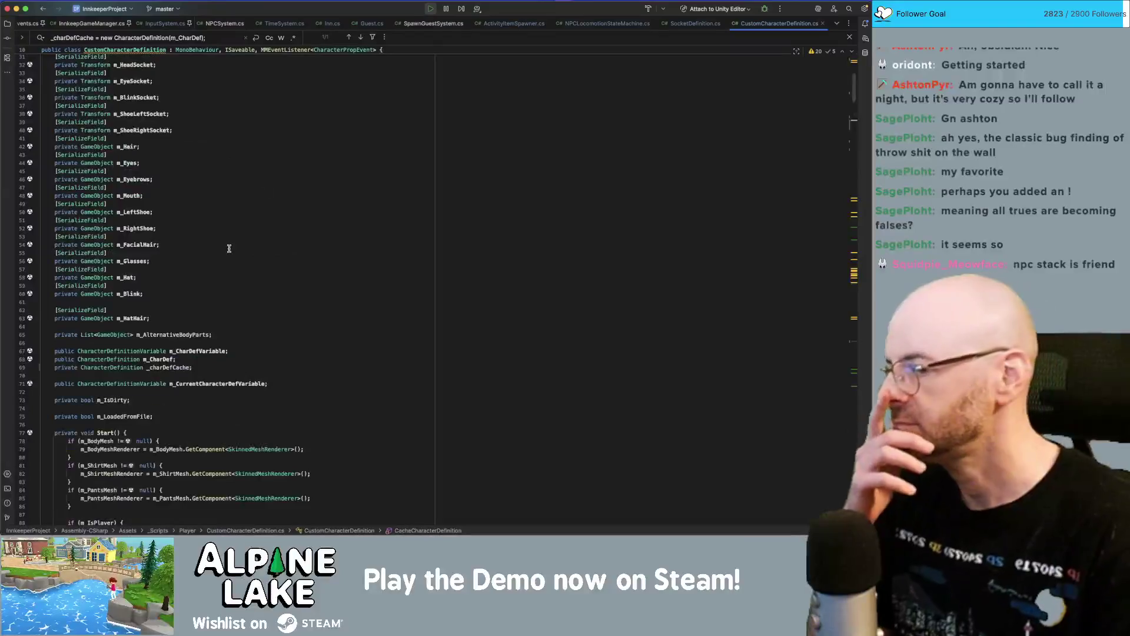
scroll(229, 246, "down", 3)
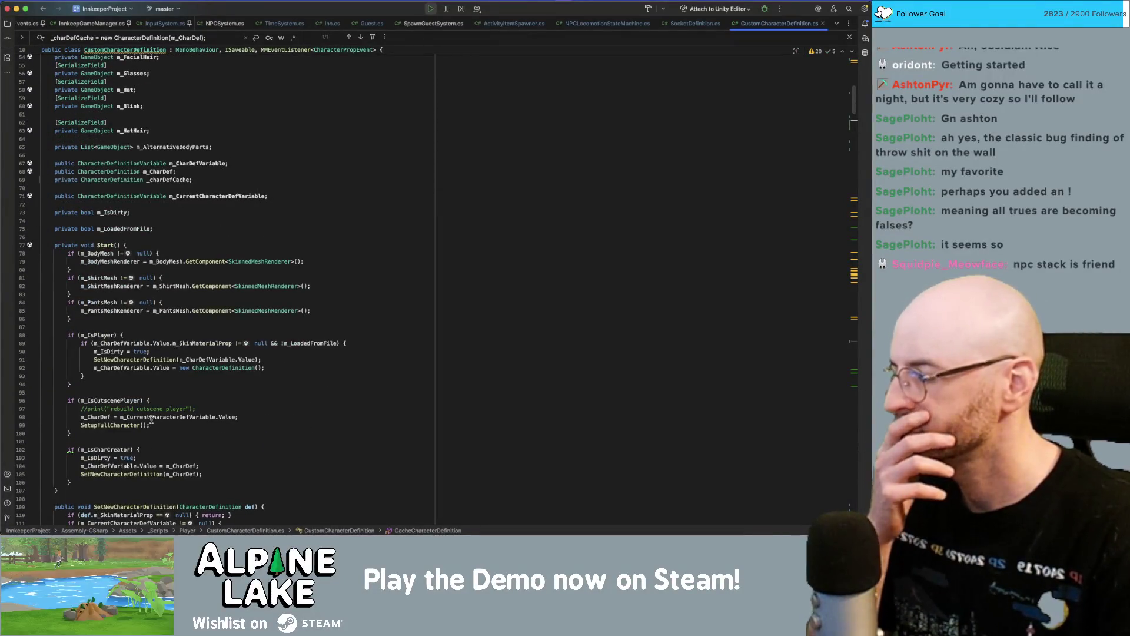
left_click(121, 479)
key("Return")
key("Return")
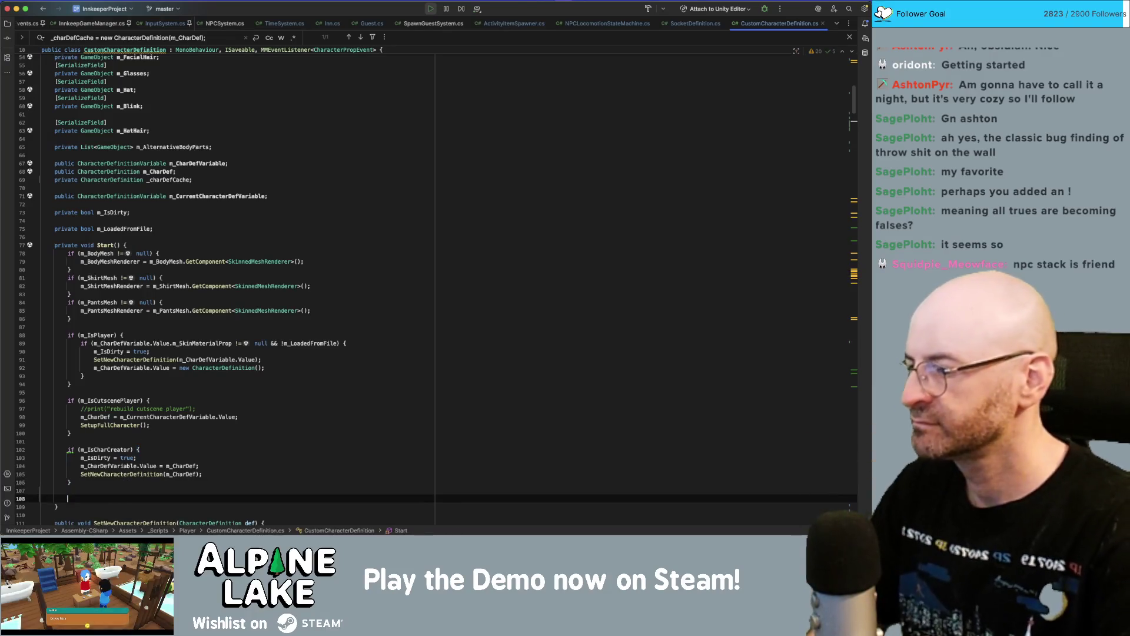
type("CacheCharacterDefinition();")
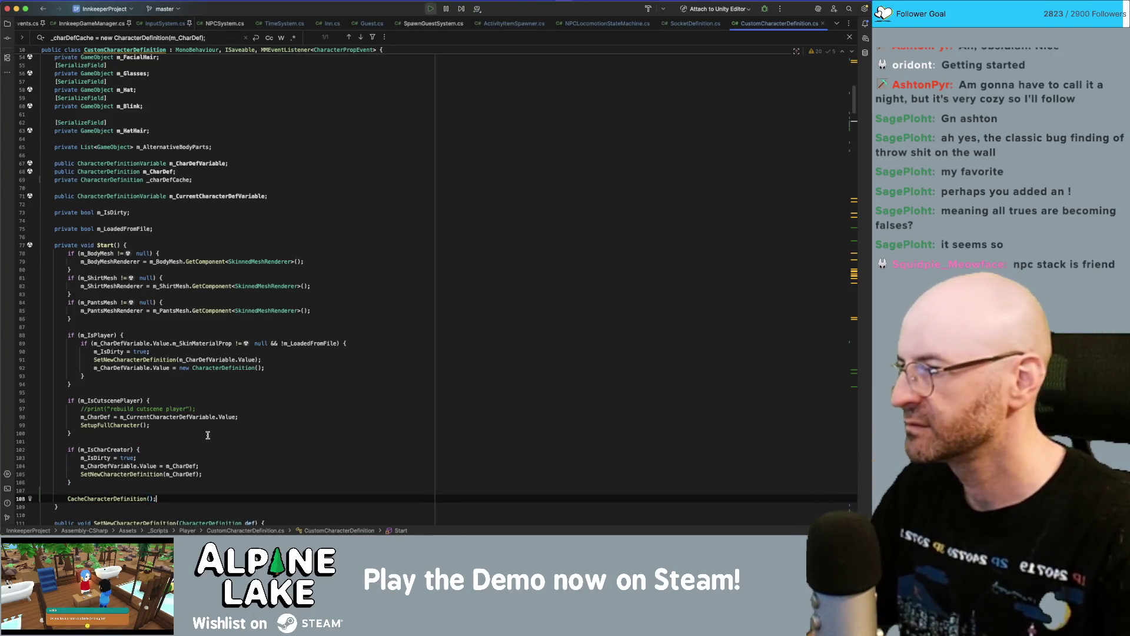
left_click(261, 418)
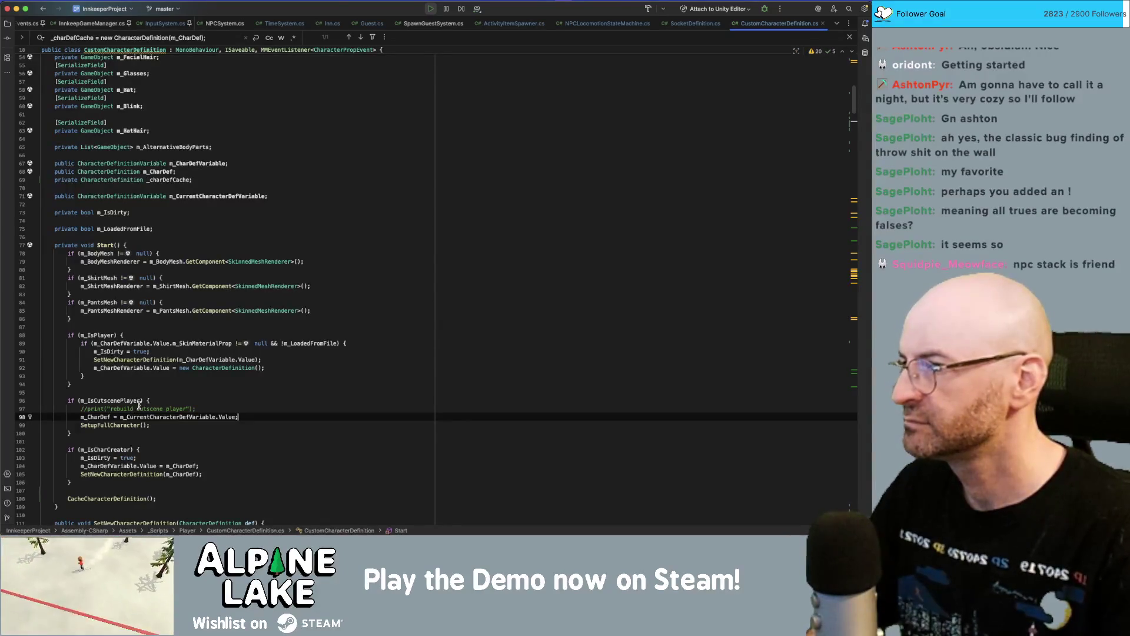
scroll(141, 405, "down", 3)
left_click(174, 402)
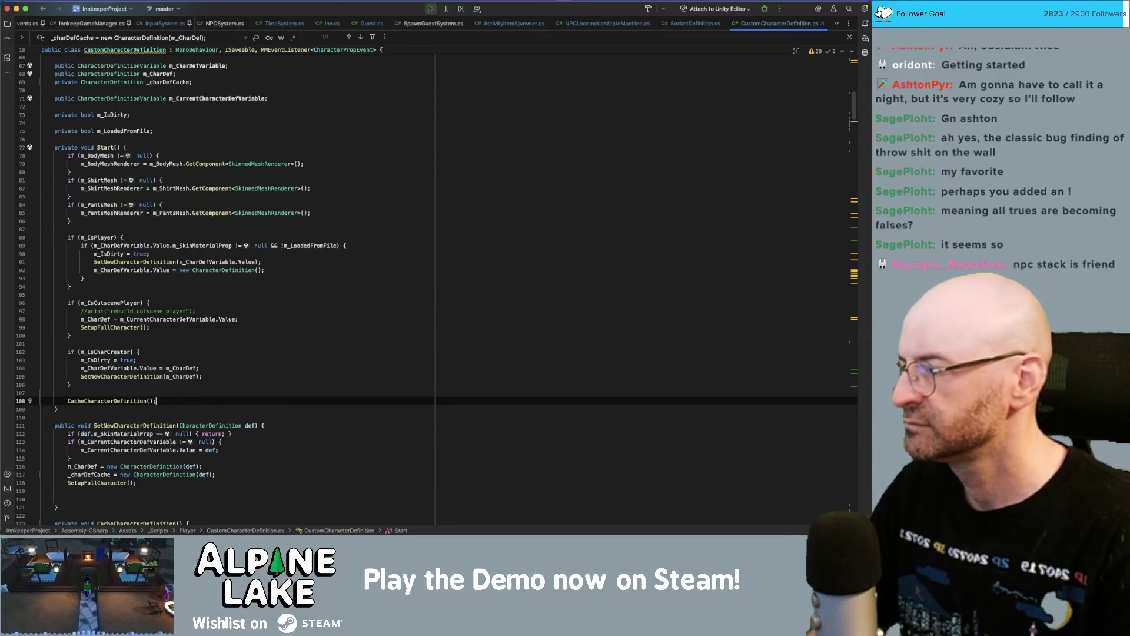
key("super+Tab")
- Inspect the guest's Guest Root in the Scene view, clear the Console, and stop the playtest
left_click(234, 272)
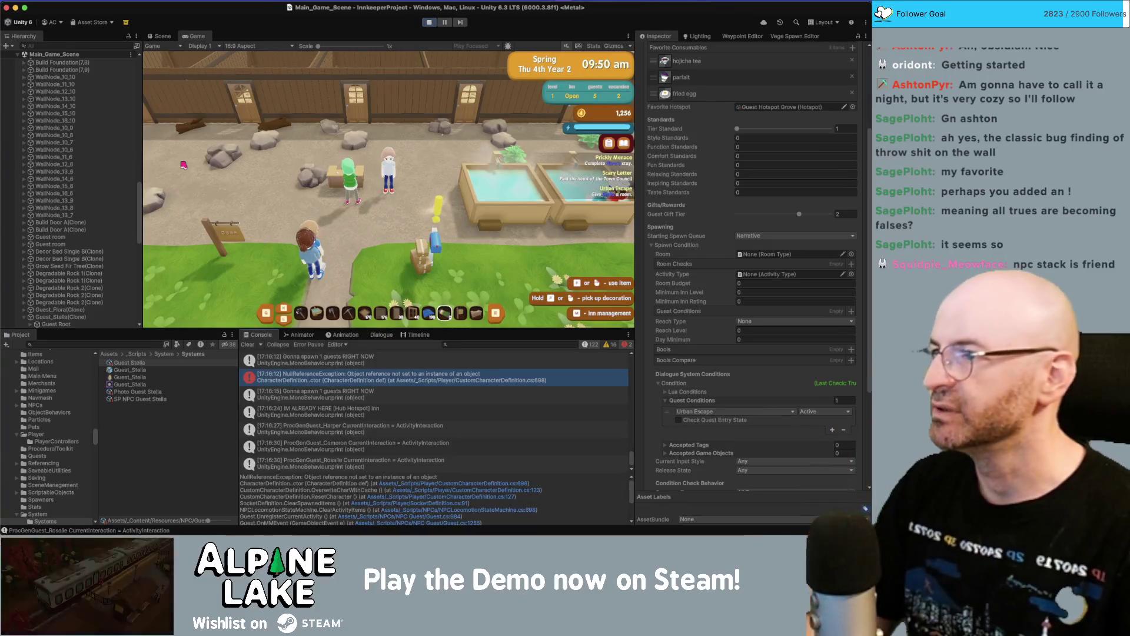
left_click(162, 36)
left_click(380, 174)
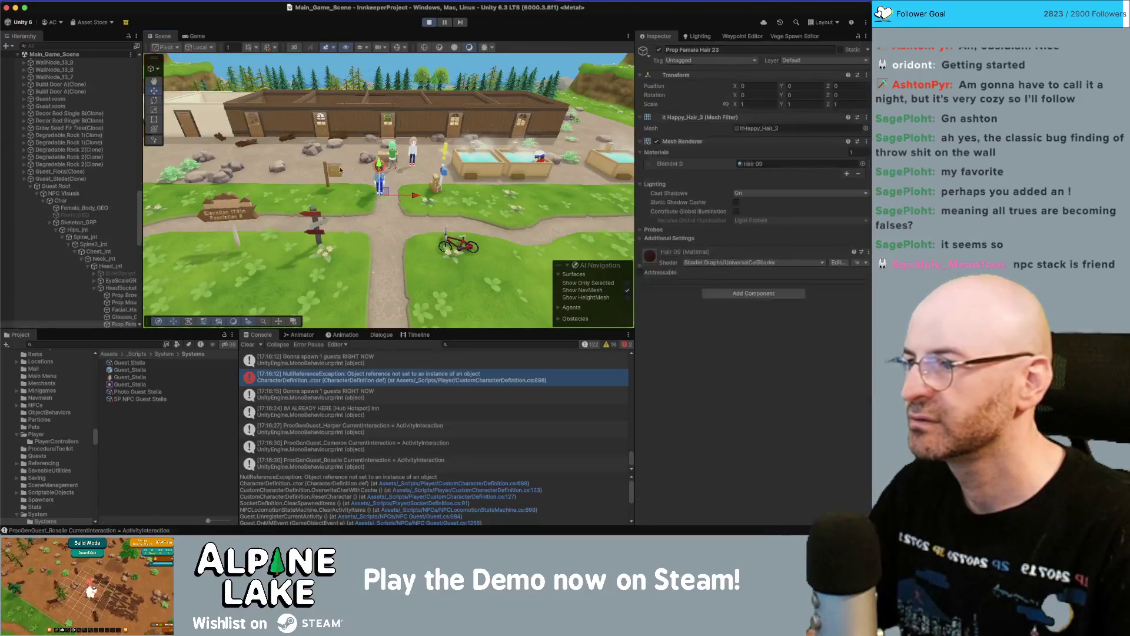
left_click(88, 193)
key("Left")
key("Left")
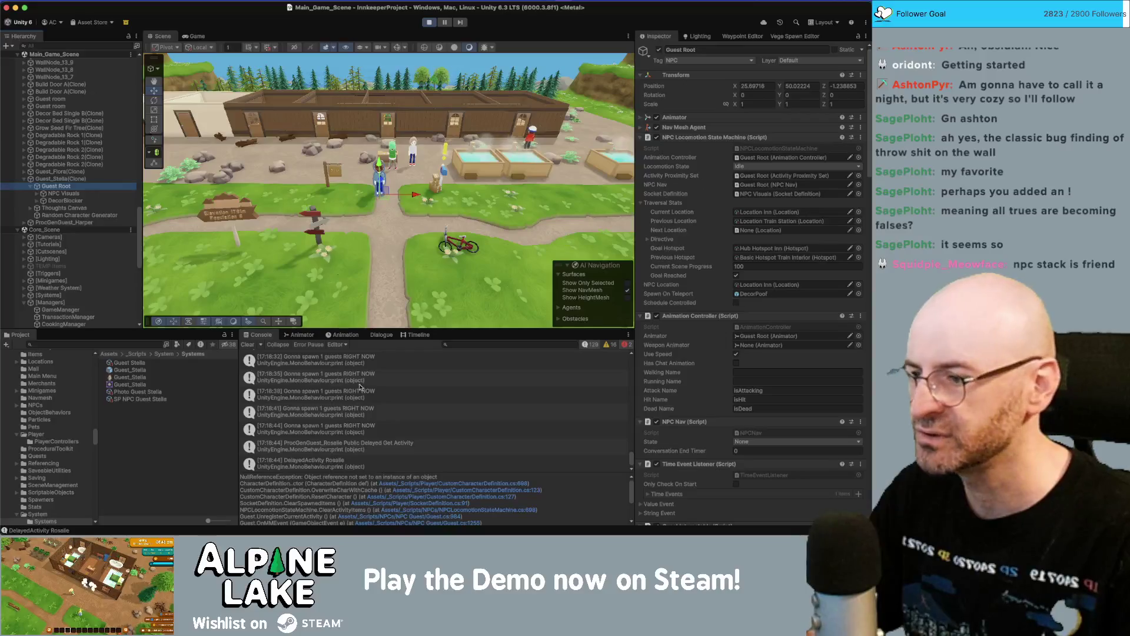
left_click(247, 345)
left_click(431, 26)
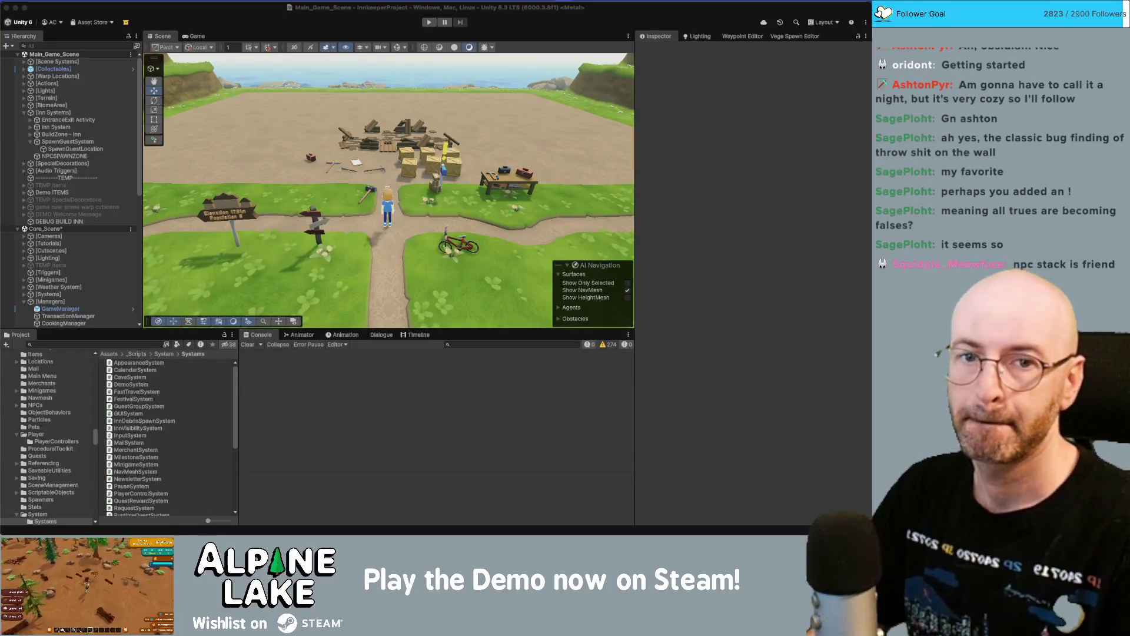
- Bring Unity forward and enter Play mode, starting Thursday the 4th of Spring at 06:00
left_click(361, 13)
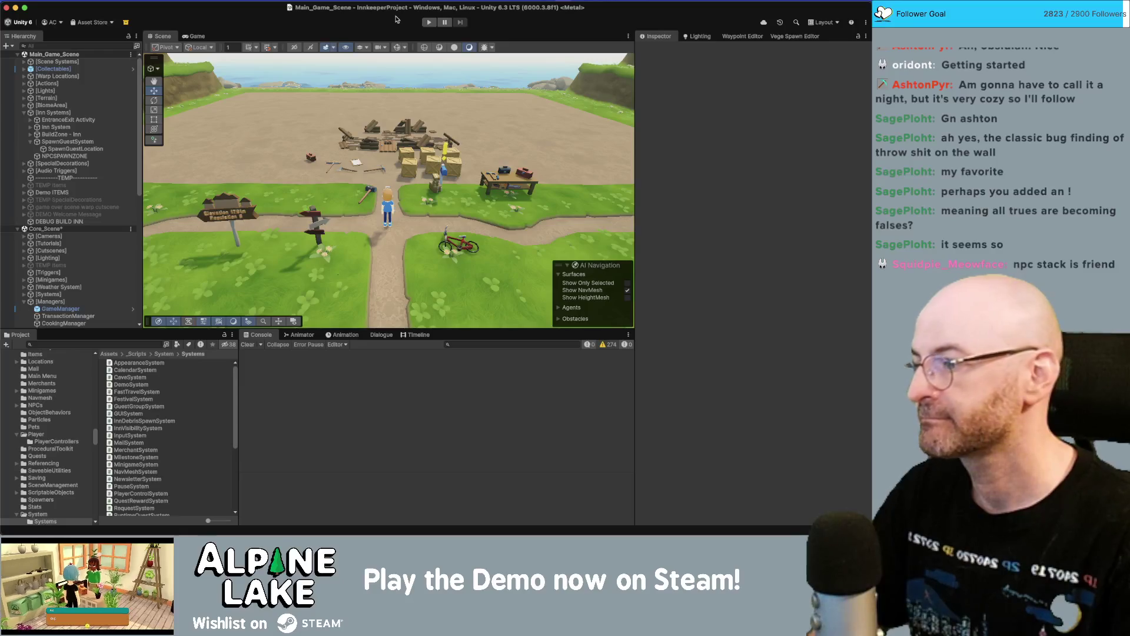
left_click(431, 22)
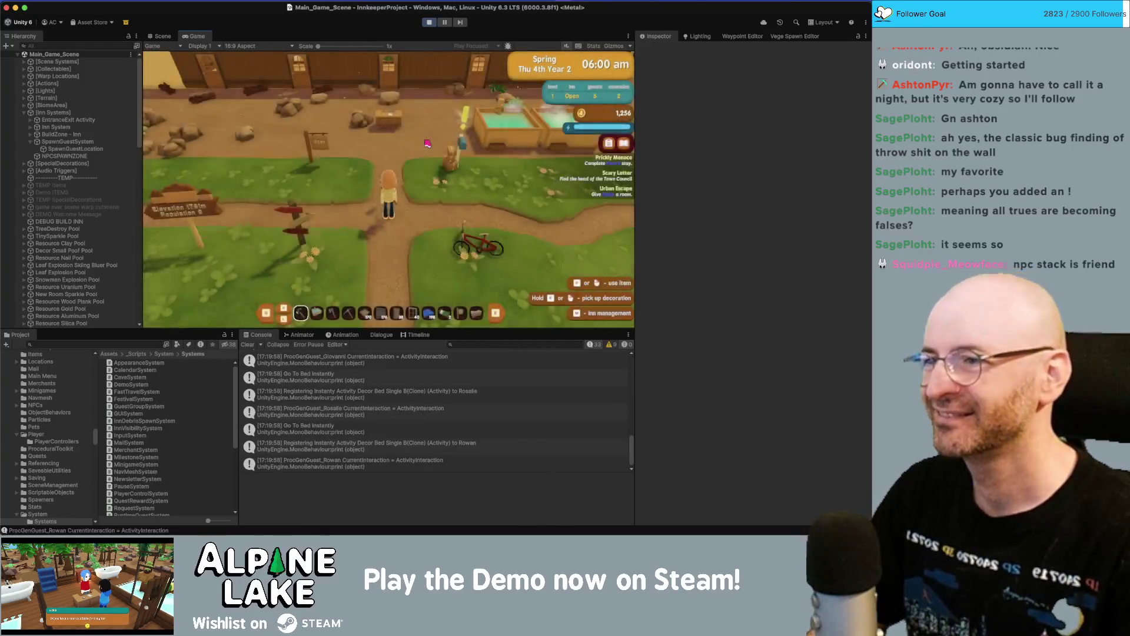
- Walk the player through the inn and back to the welcome desk, then start talking with Stella
key("w")
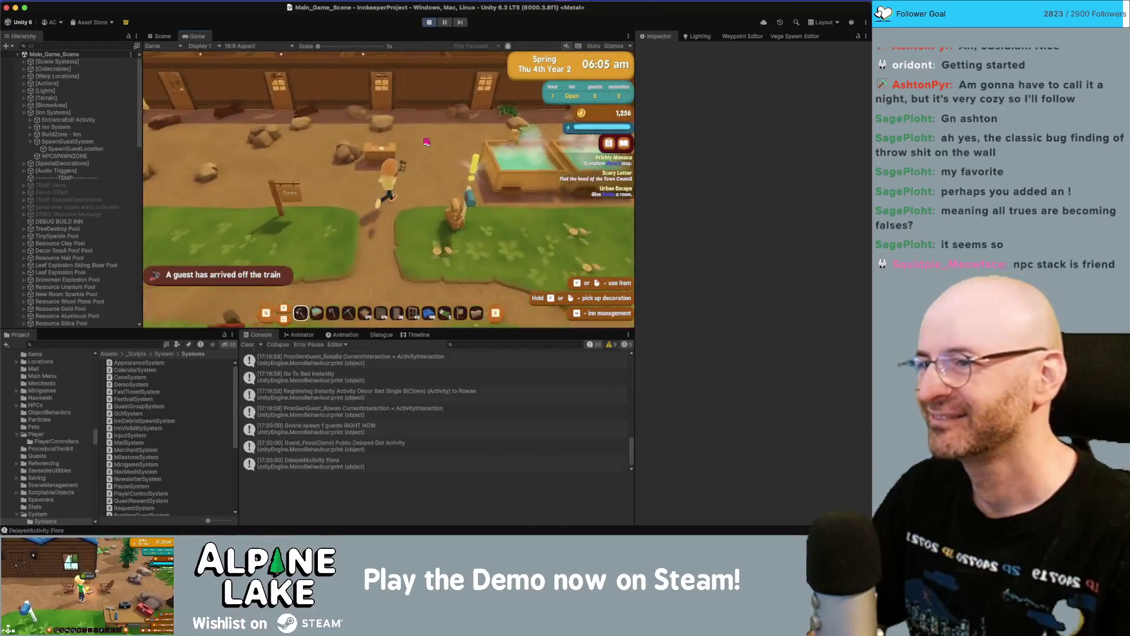
key("w")
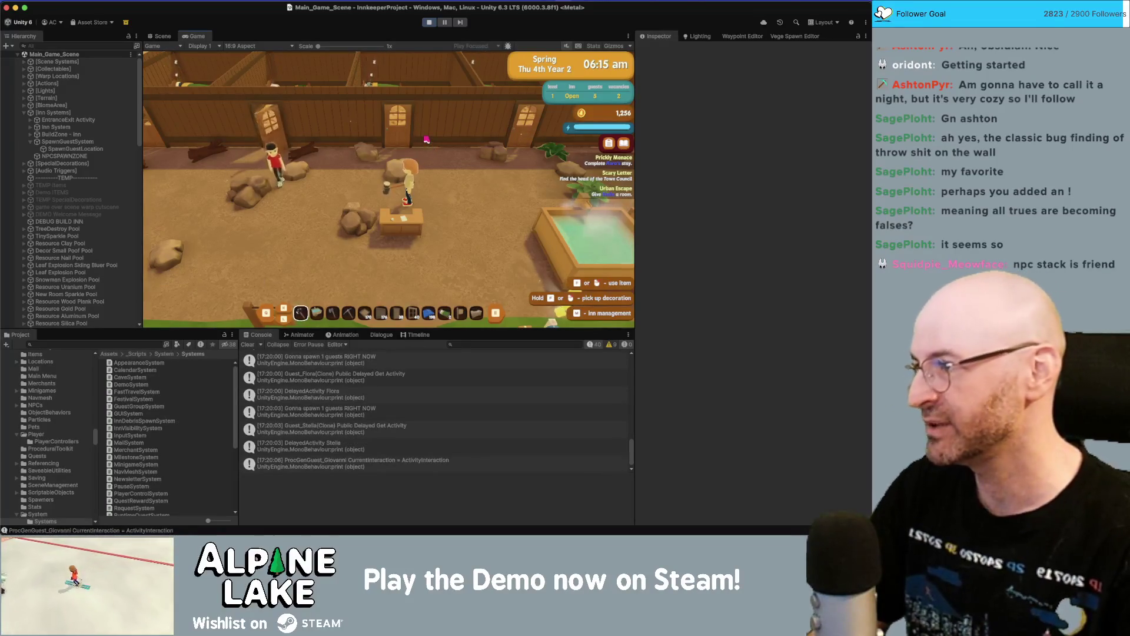
key("w")
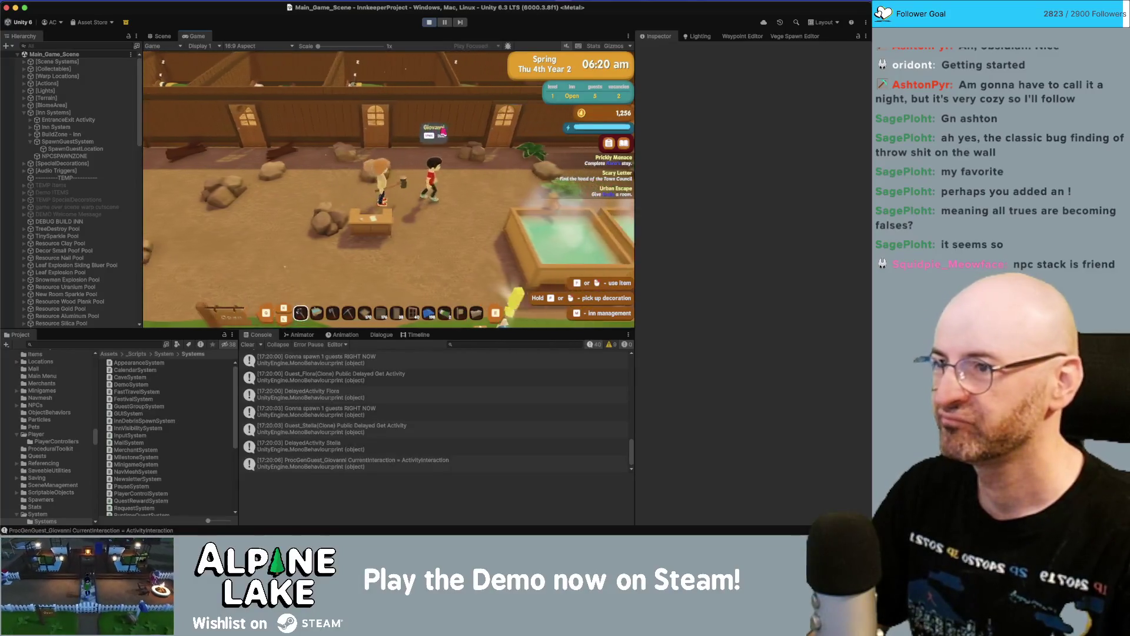
key("s")
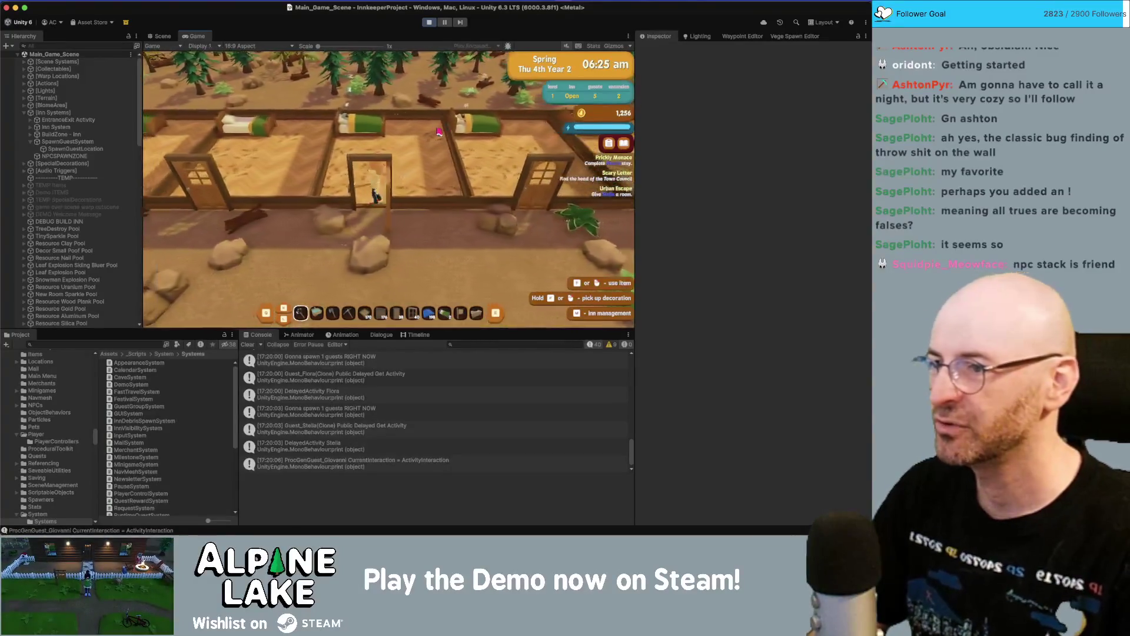
key("s")
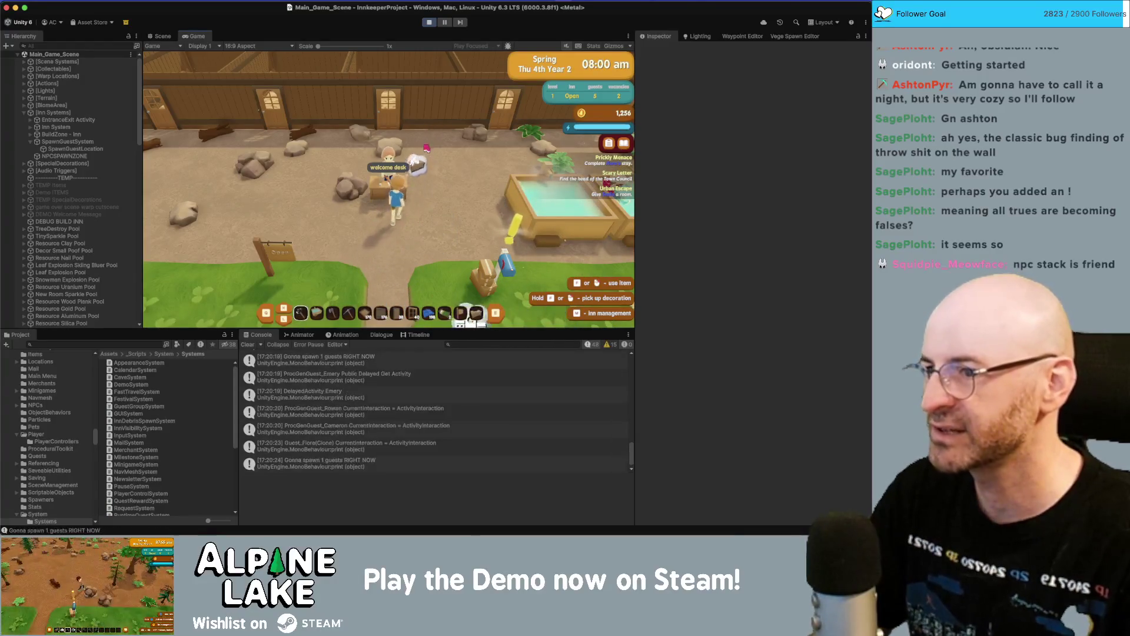
key("w")
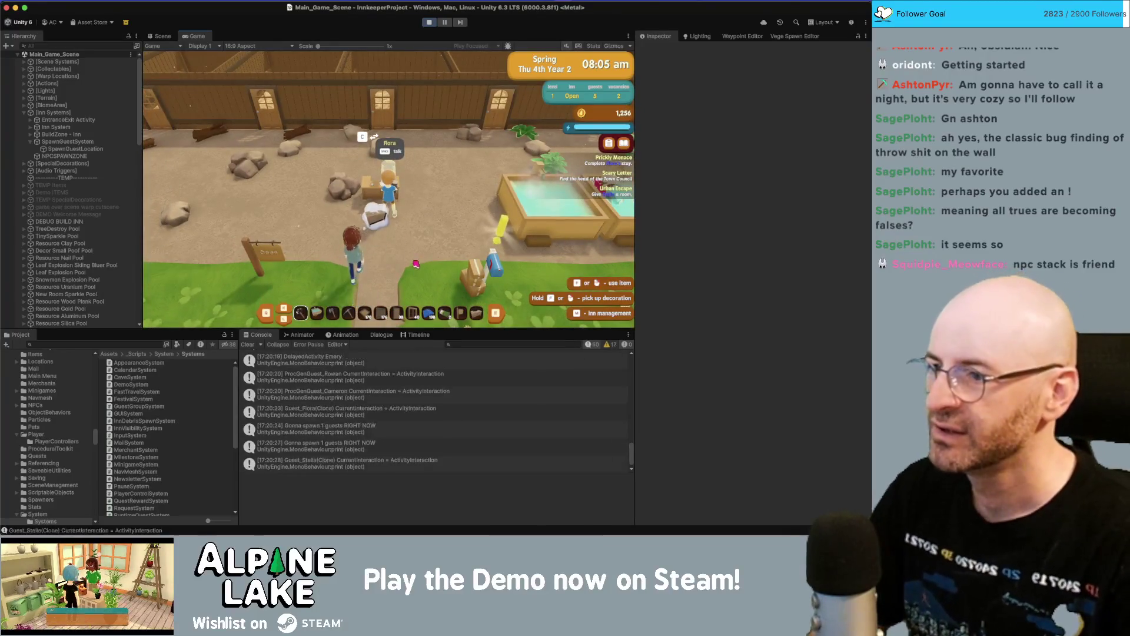
key("space")
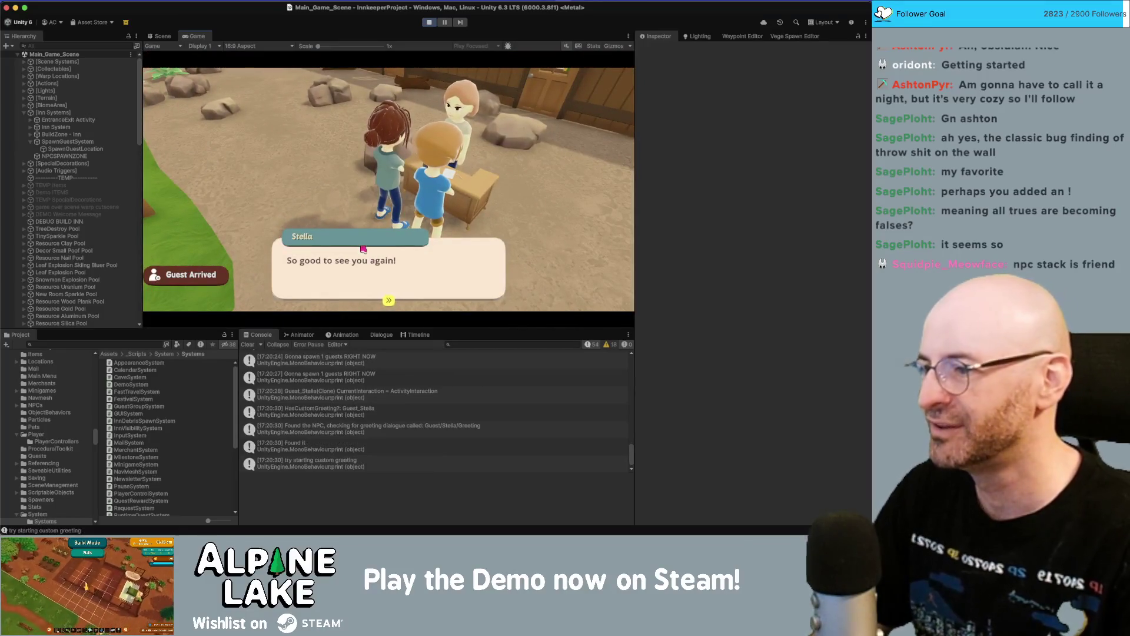
- Advance Stella's greeting and request, answer "Let me check!" and assign her a room
key("space")
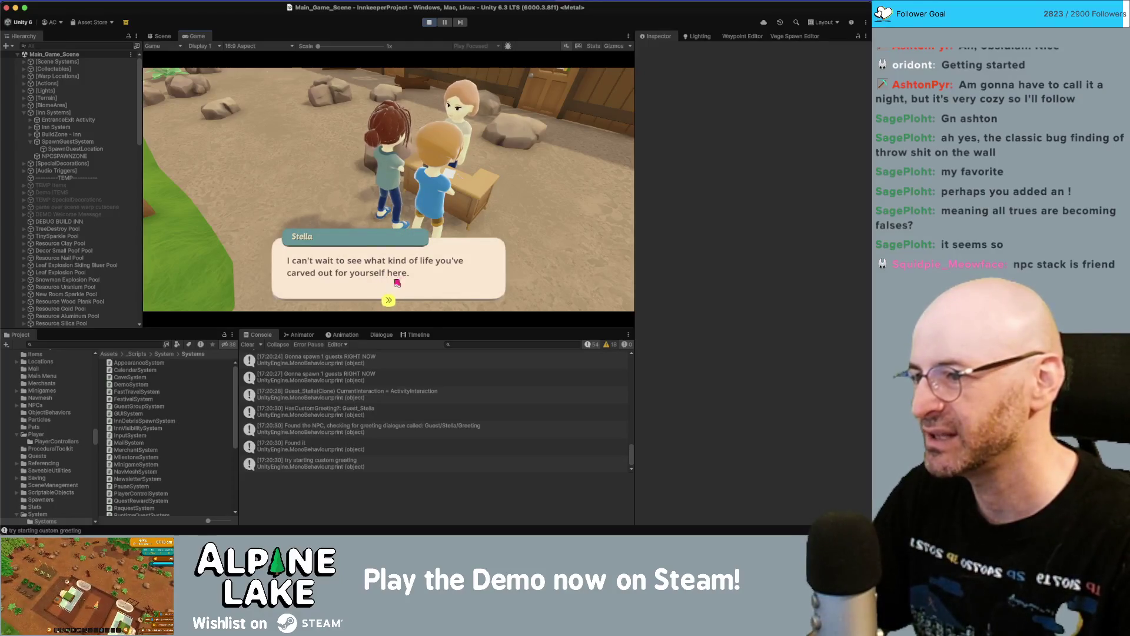
key("space")
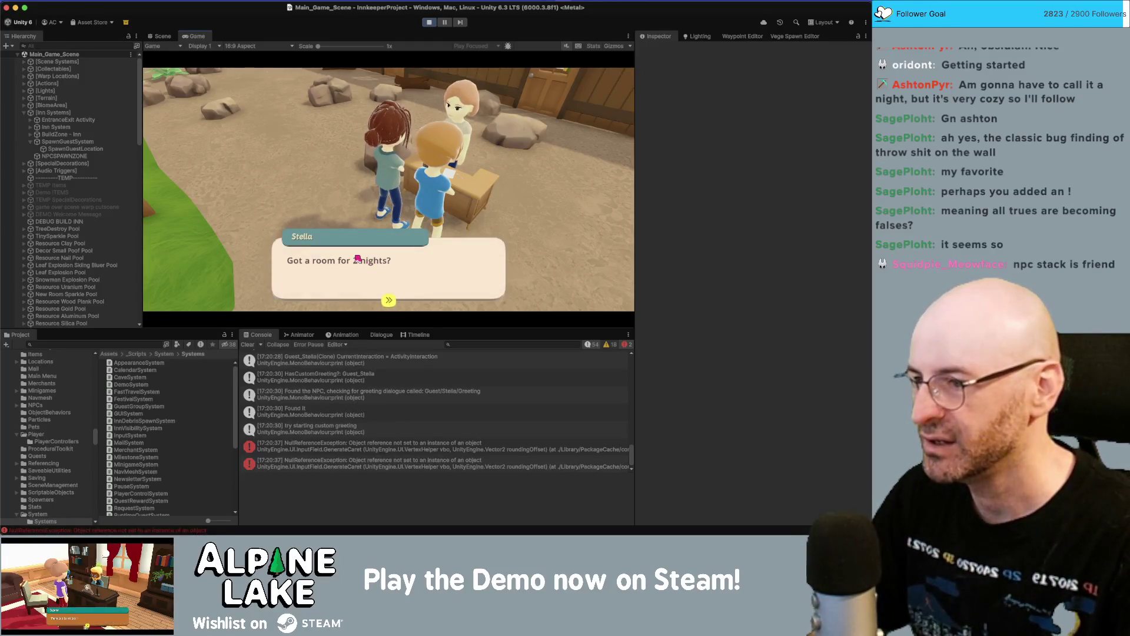
key("space")
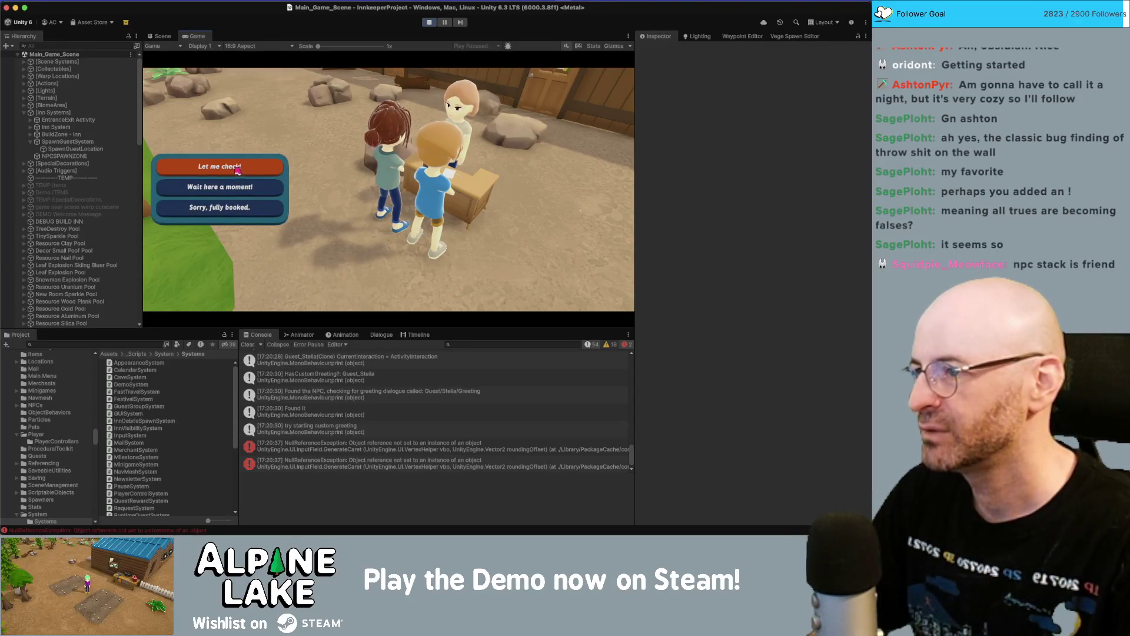
left_click(243, 170)
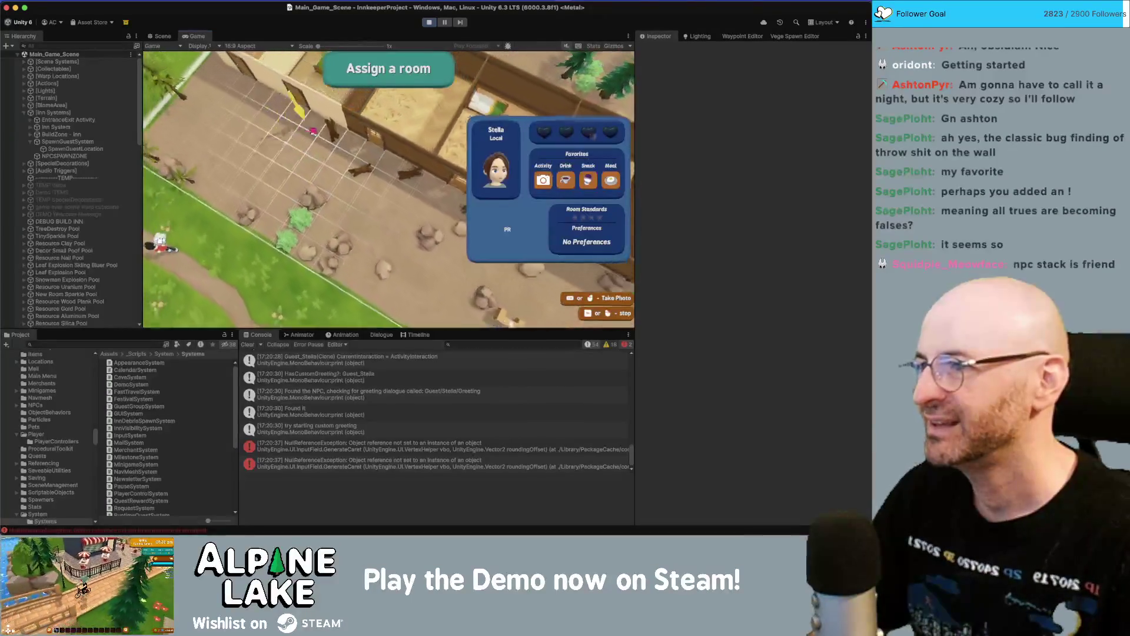
left_click(279, 158)
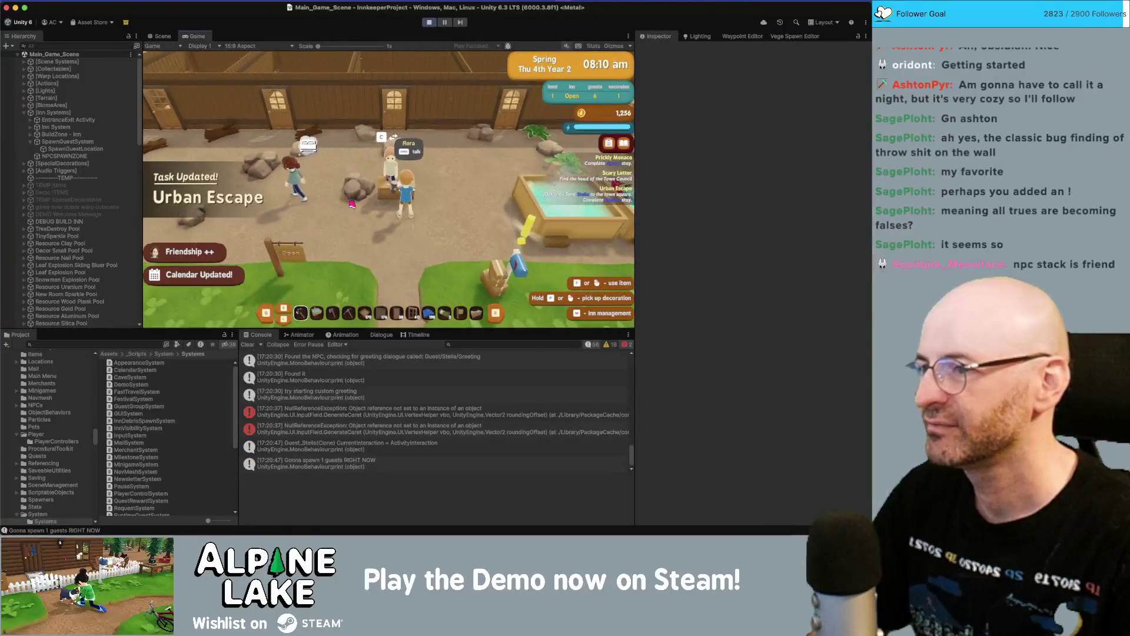
- Talk to Flora through her 100-night request, answer "Let me check!" and pick her room
key("e")
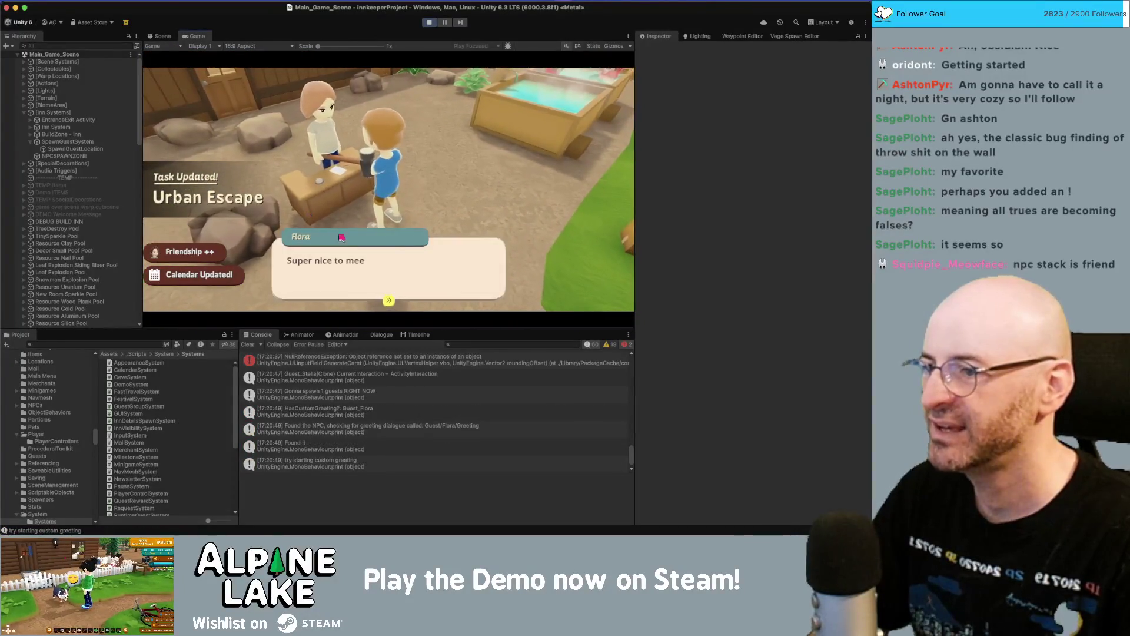
left_click(353, 270)
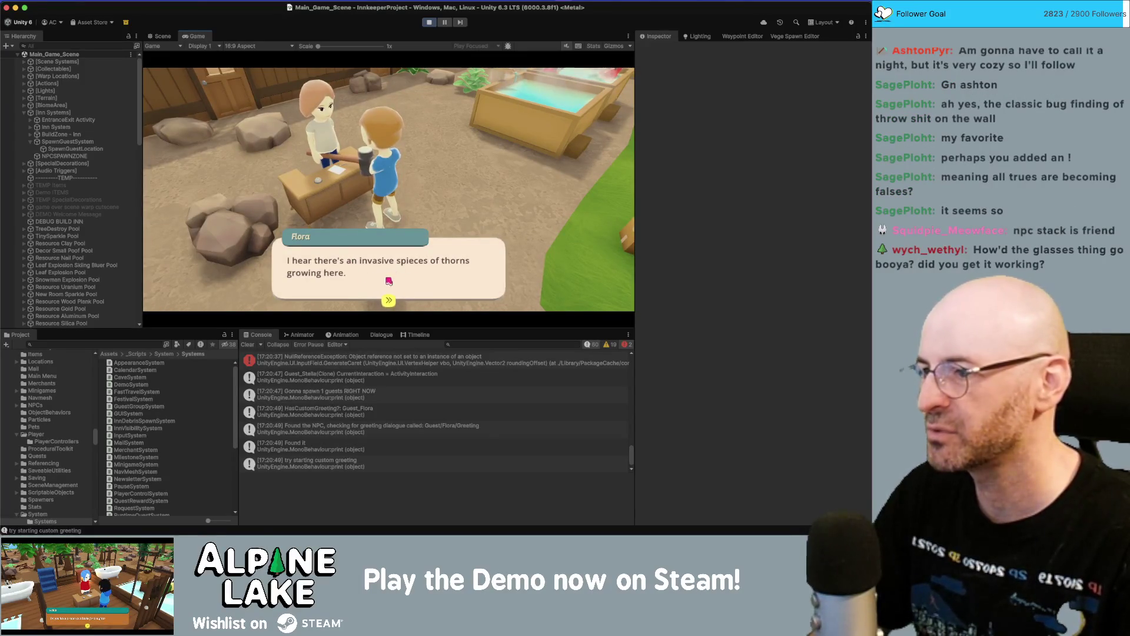
left_click(398, 277)
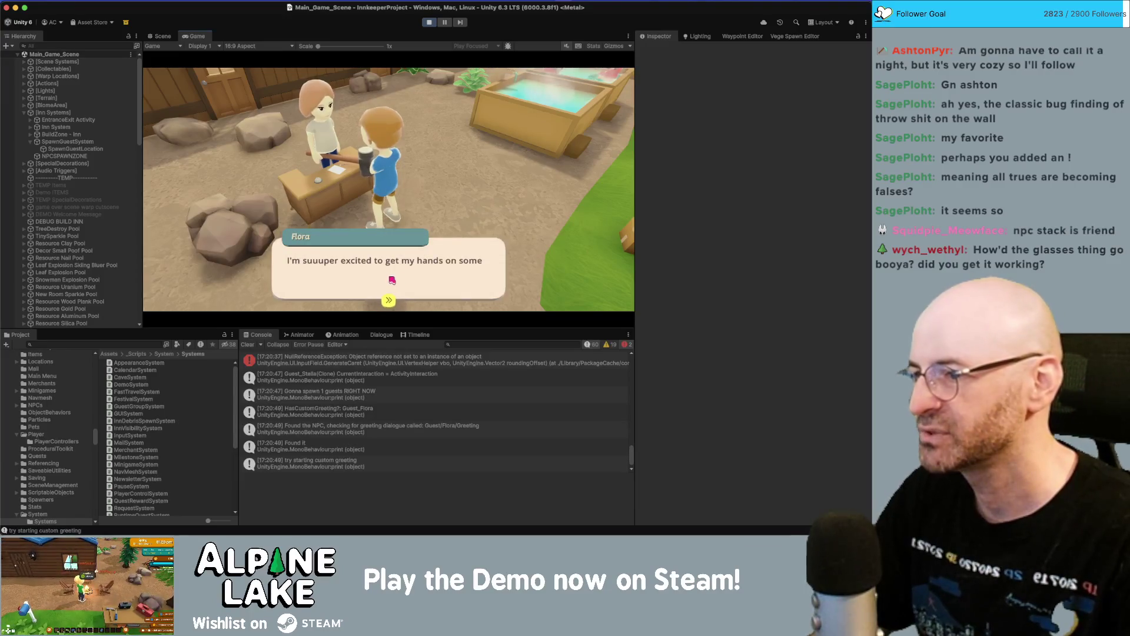
left_click(395, 280)
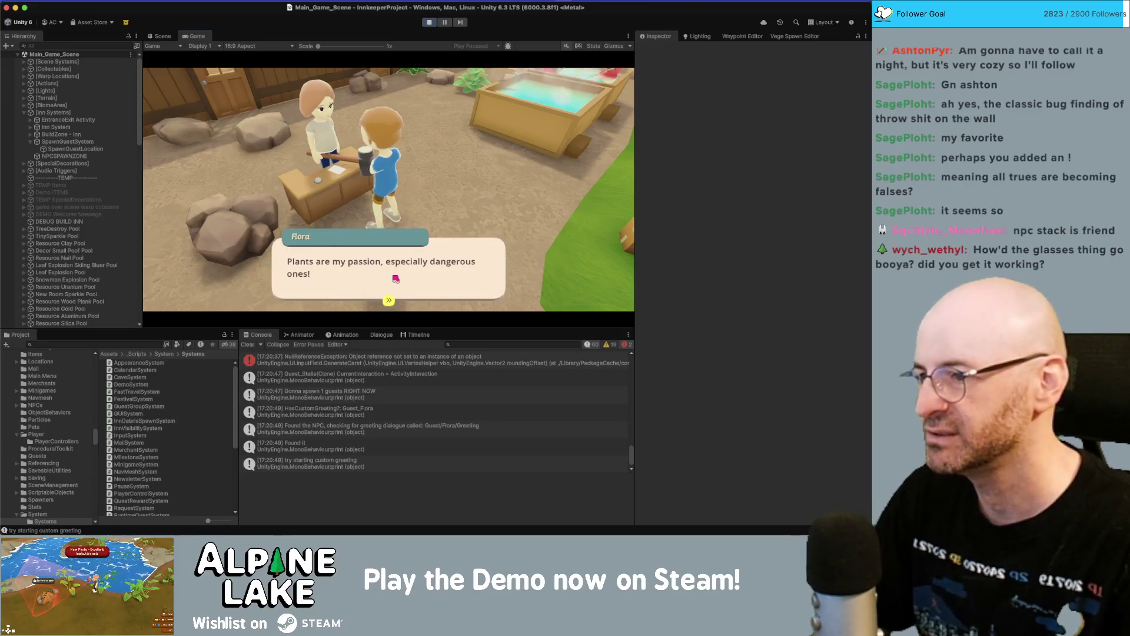
left_click(397, 280)
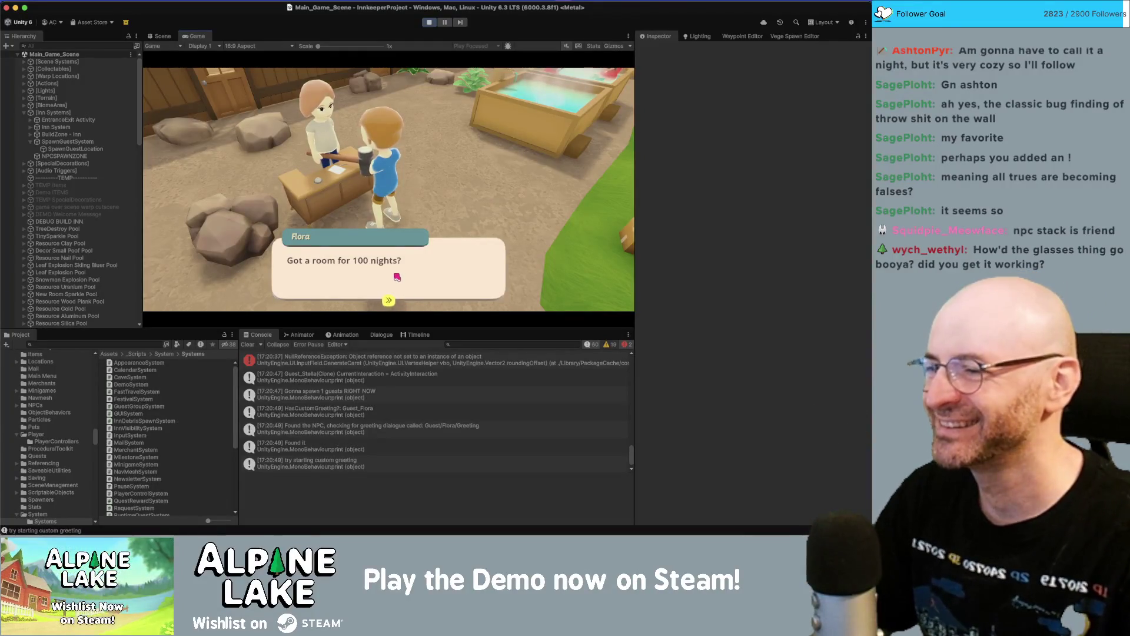
left_click(390, 301)
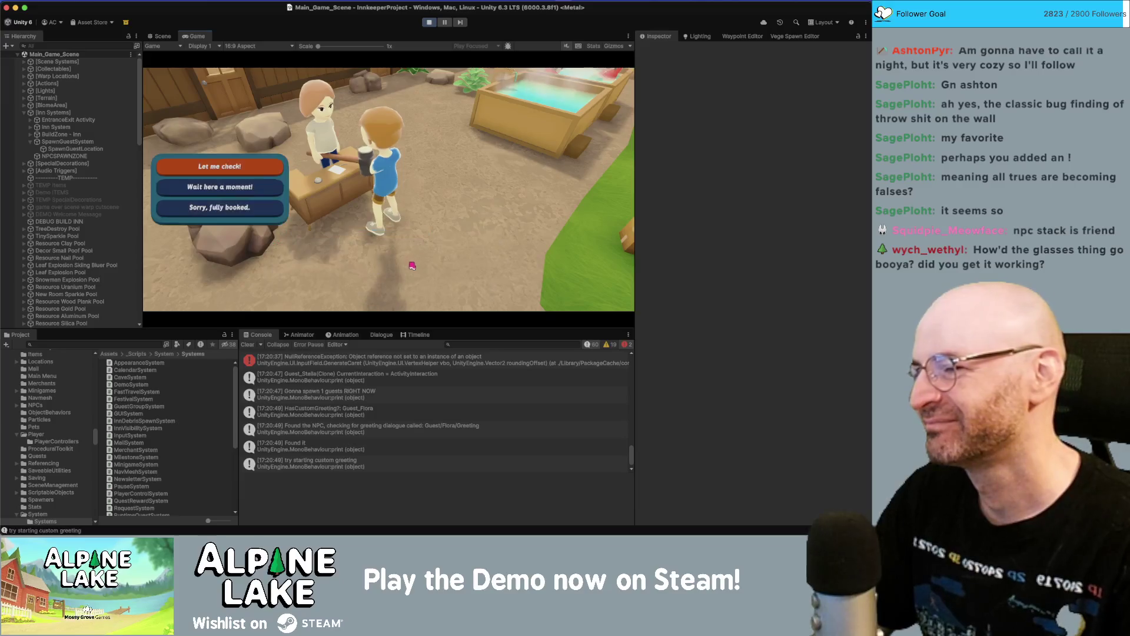
left_click(276, 165)
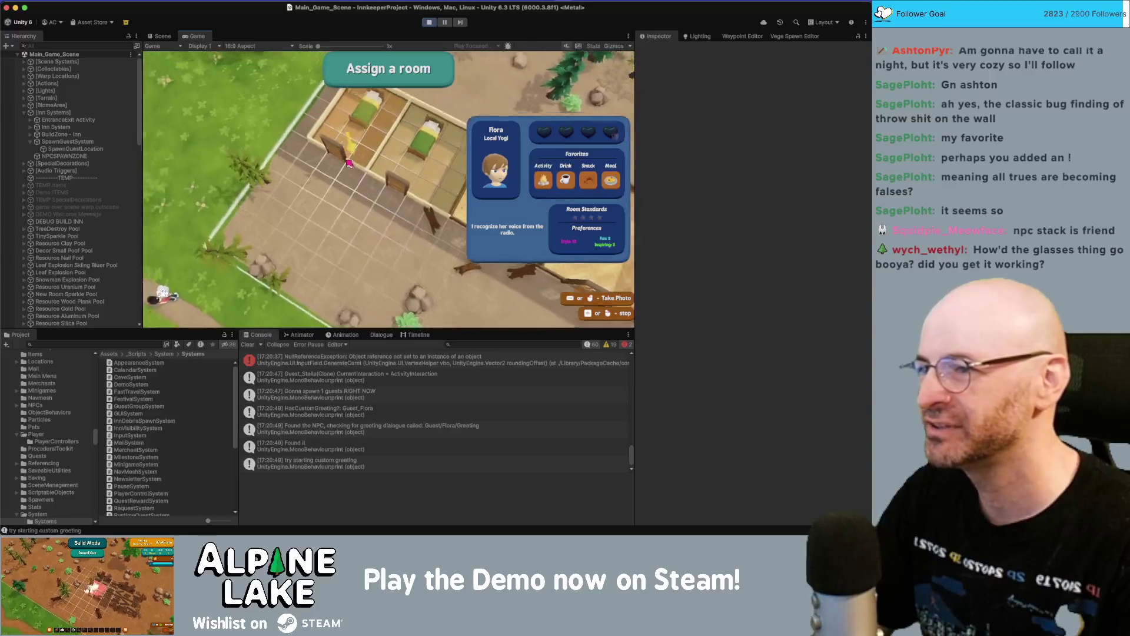
left_click(330, 147)
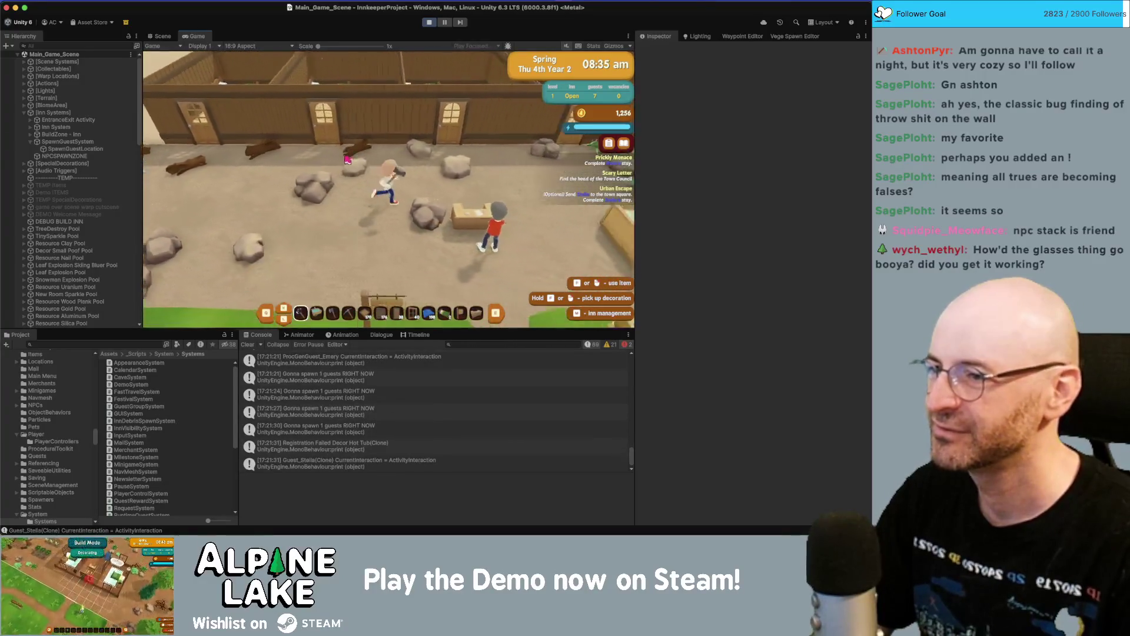
- Talk to the guest Emery and advance past the room request to the reply choices
key("e")
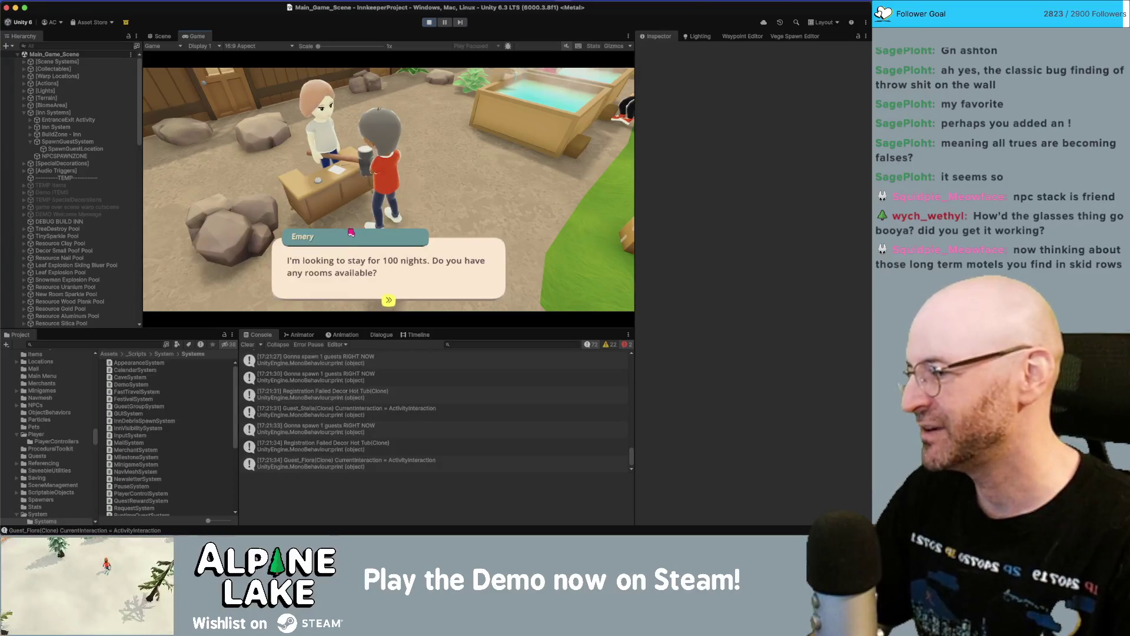
left_click(352, 233)
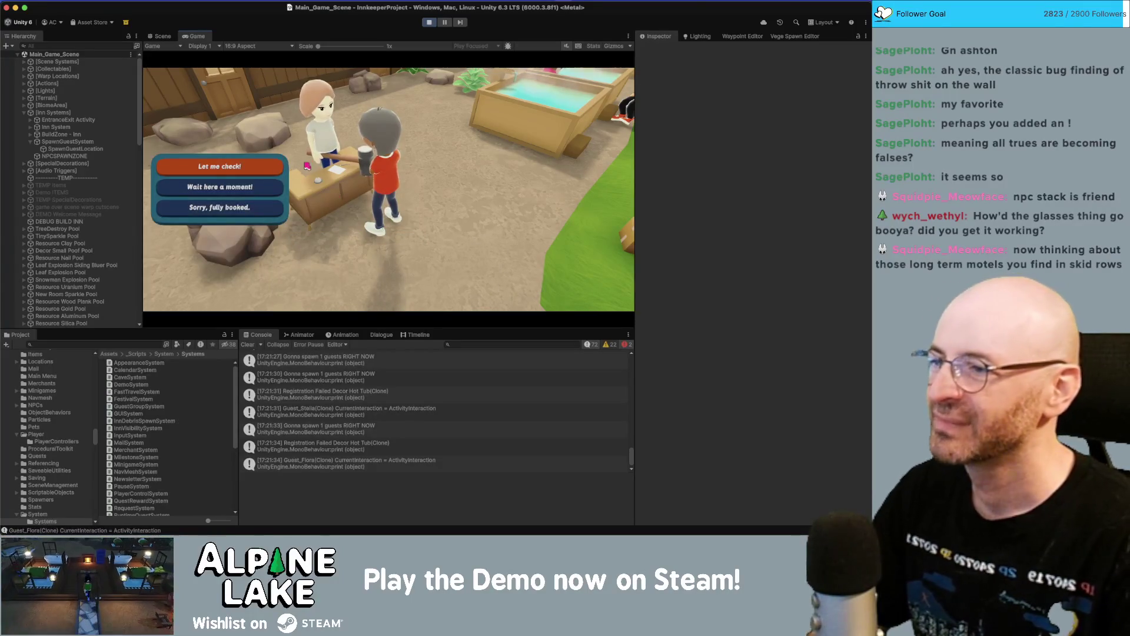
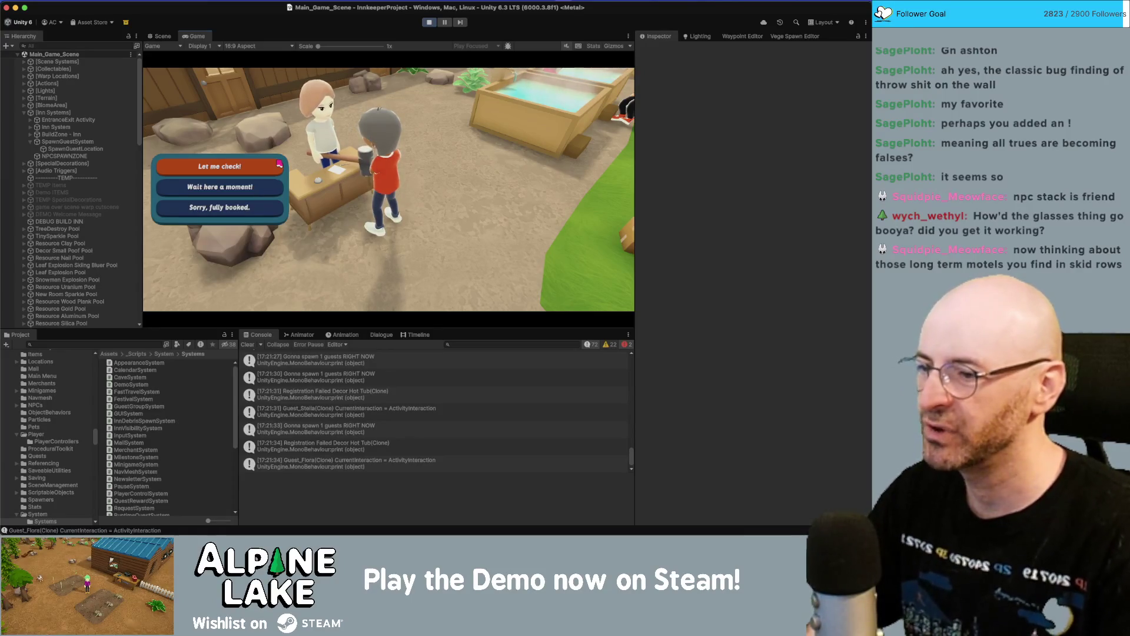
- Answer the front-desk guest with 'Let me check!', review the Assign a room screen, then close it
scroll(398, 430, "down", 1)
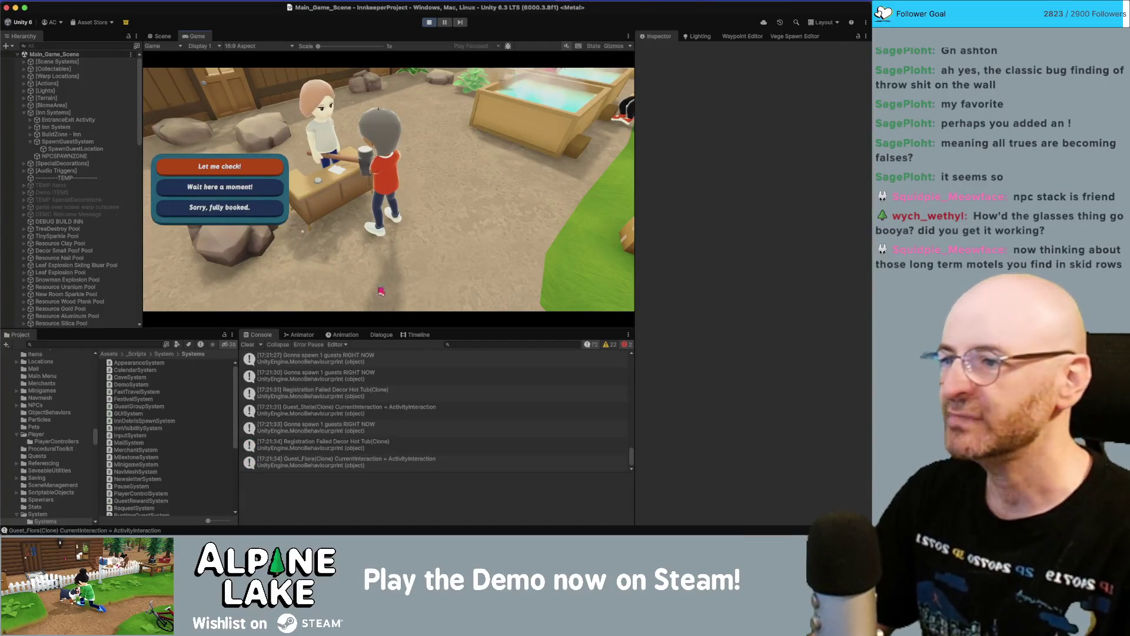
left_click(255, 170)
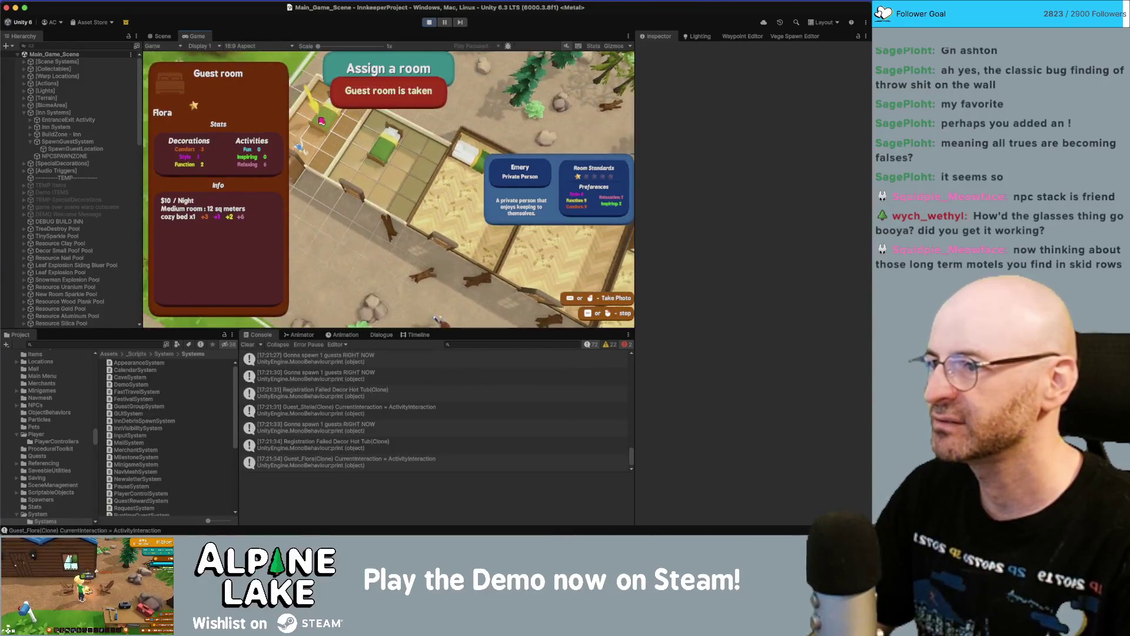
key("Escape")
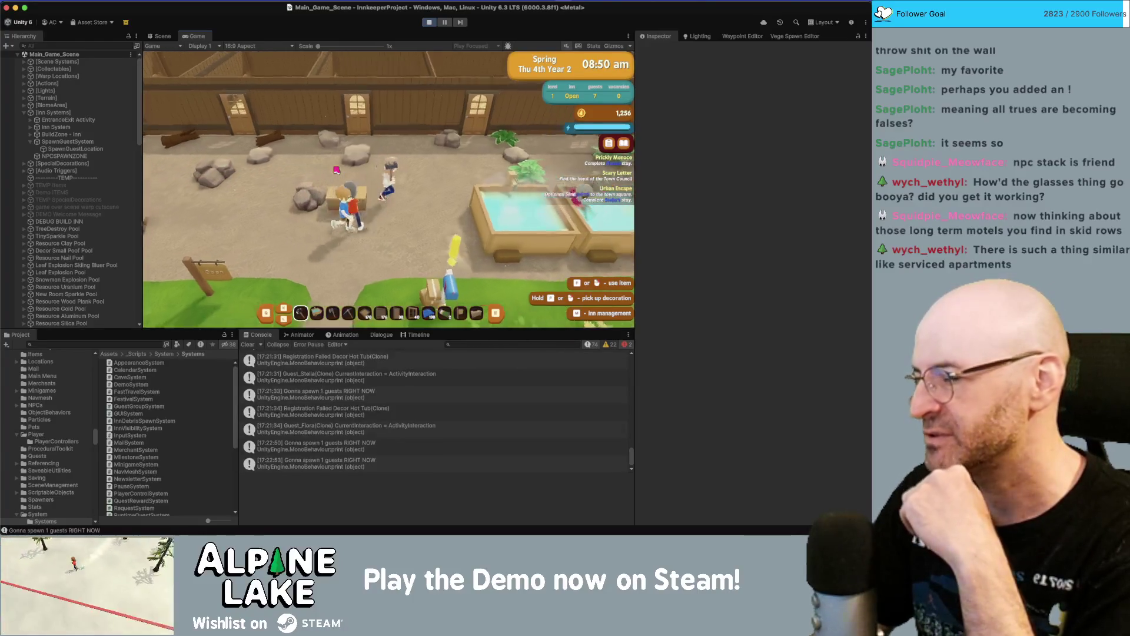
- Walk the innkeeper around the yard, onsen tubs, guest rooms and white-walled rooms
key("w")
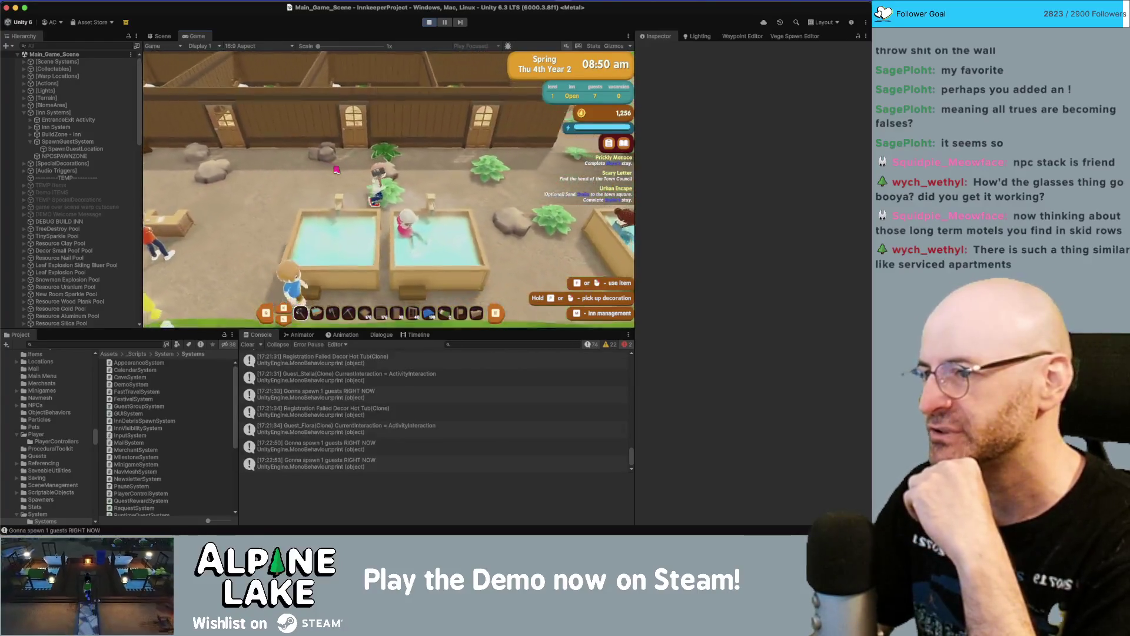
key("w")
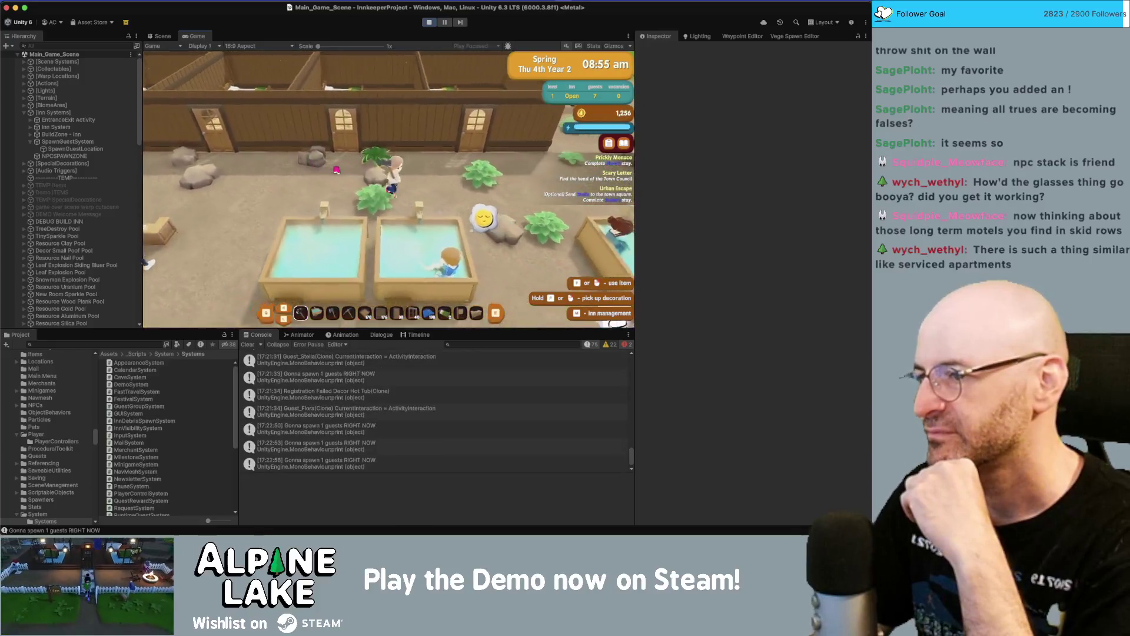
key("s")
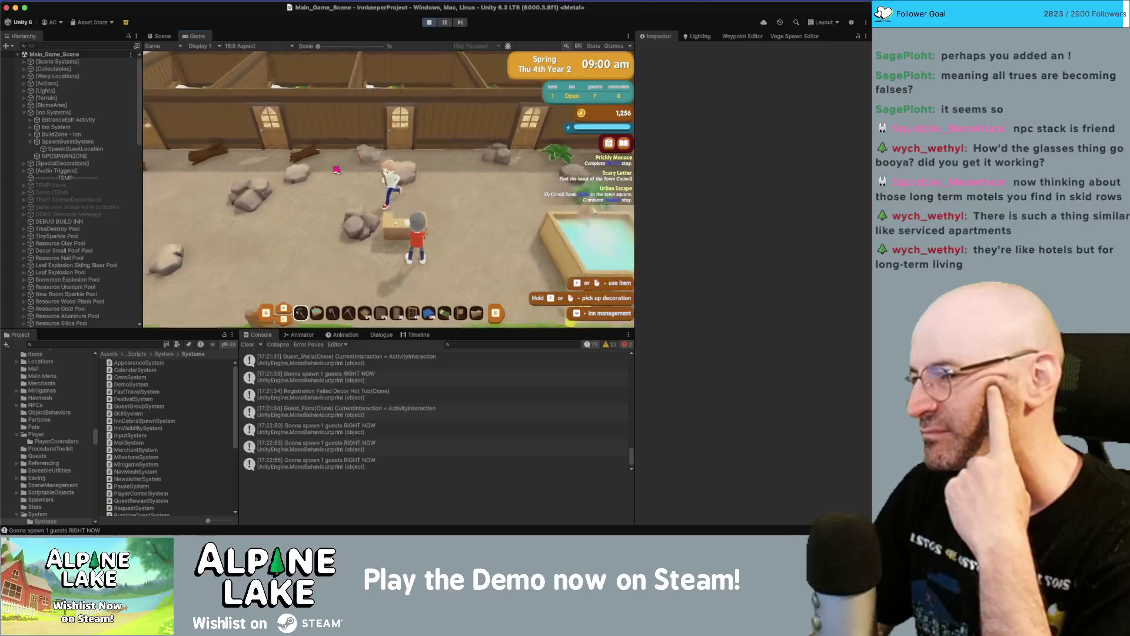
key("w")
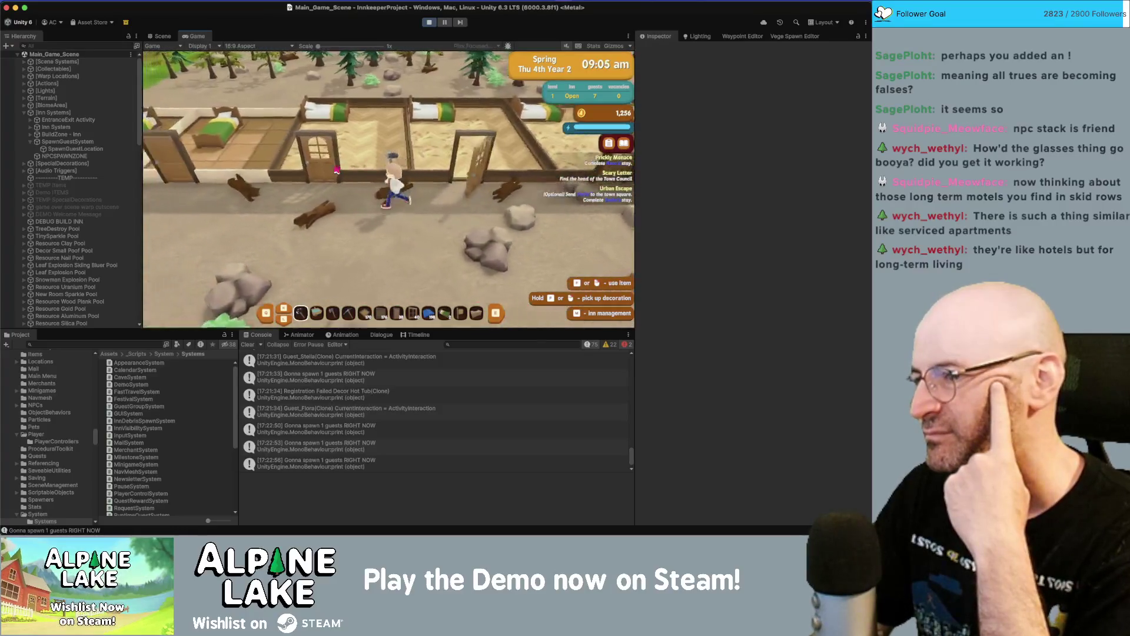
key("s")
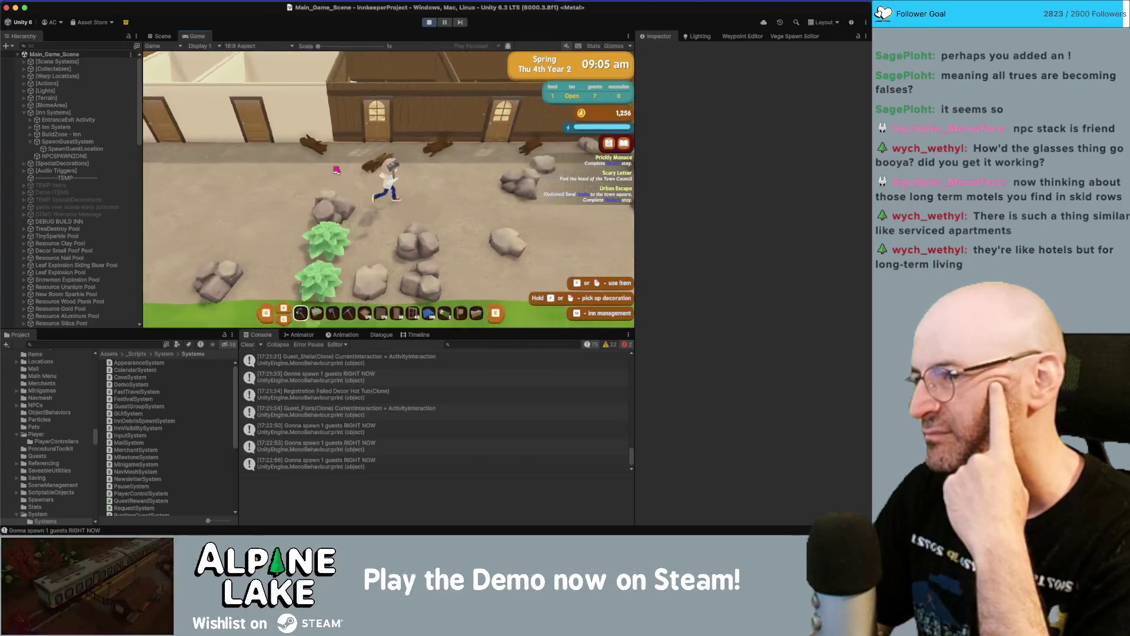
key("a")
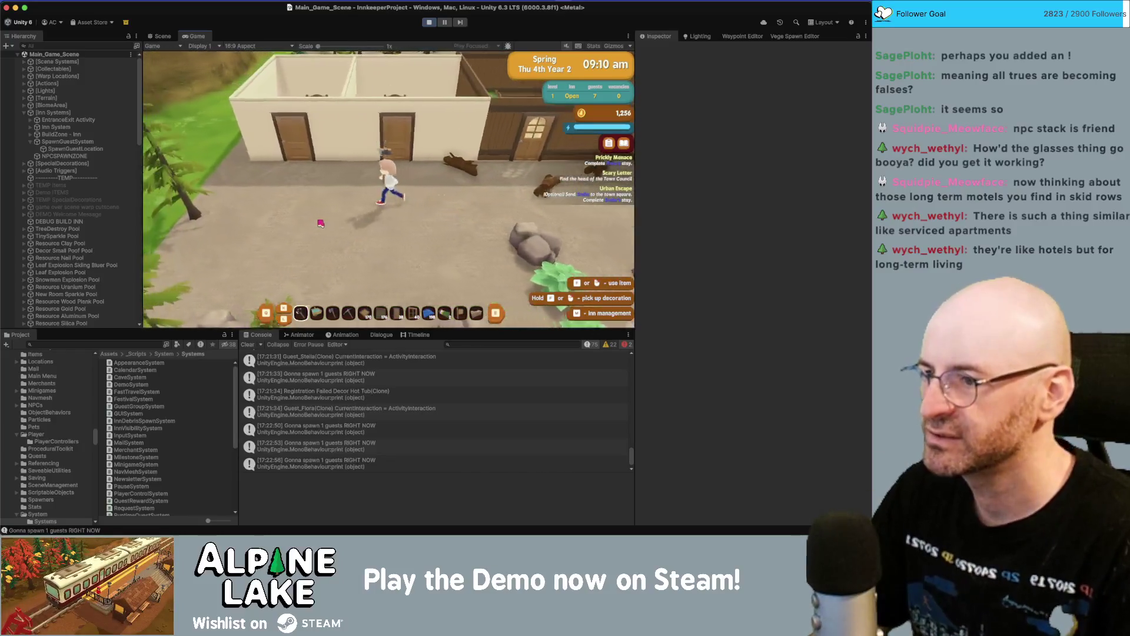
- Enter wall redecorating mode and dismiss its tutorial popup
scroll(346, 231, "down", 1)
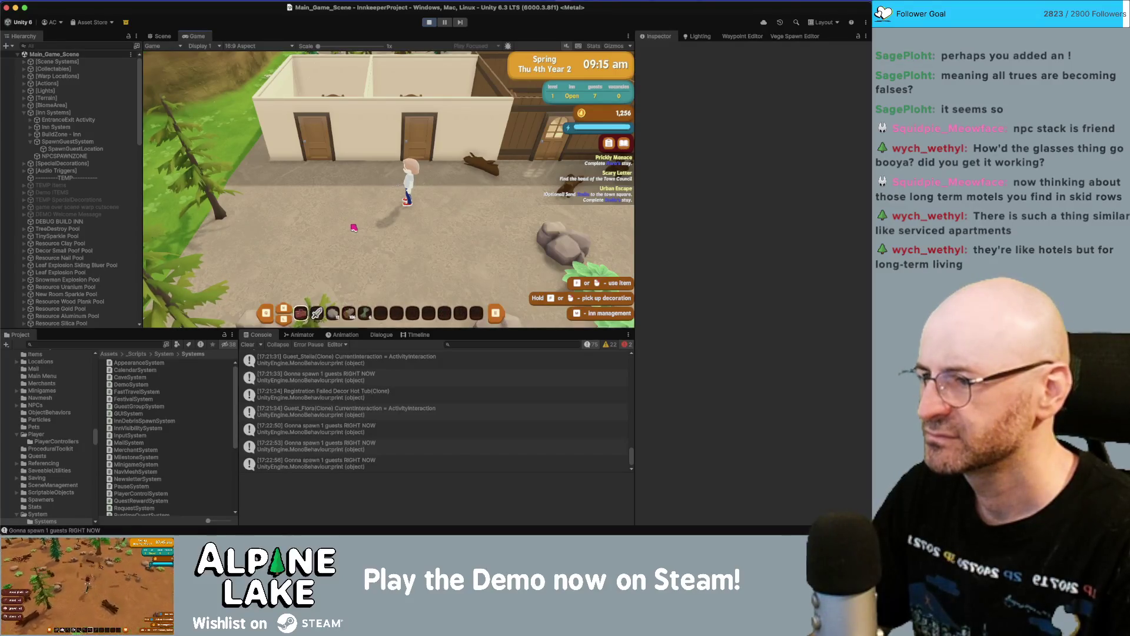
key("b")
left_click(401, 247)
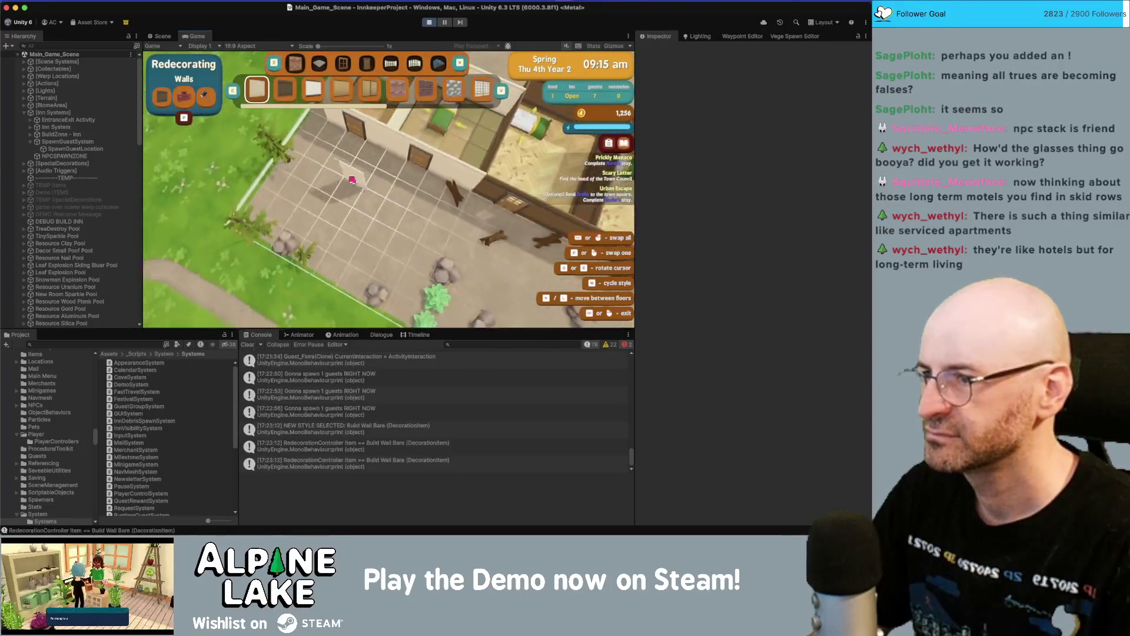
- Preview the Barn and Basic wall styles, then place Parquet Grid foundation floors and exit
key("v")
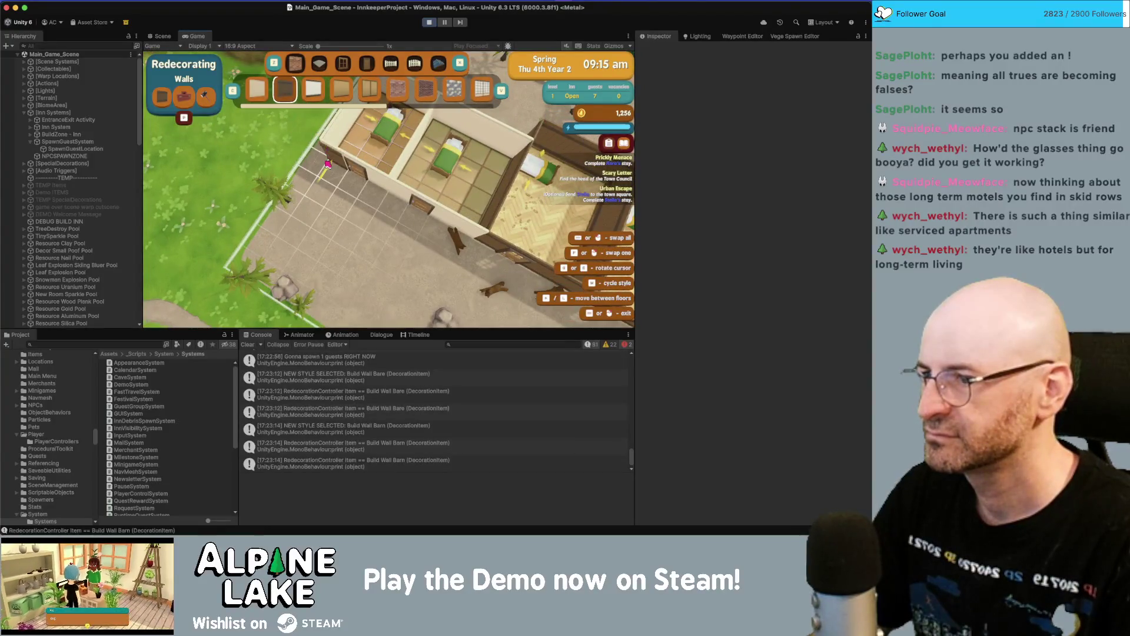
key("v")
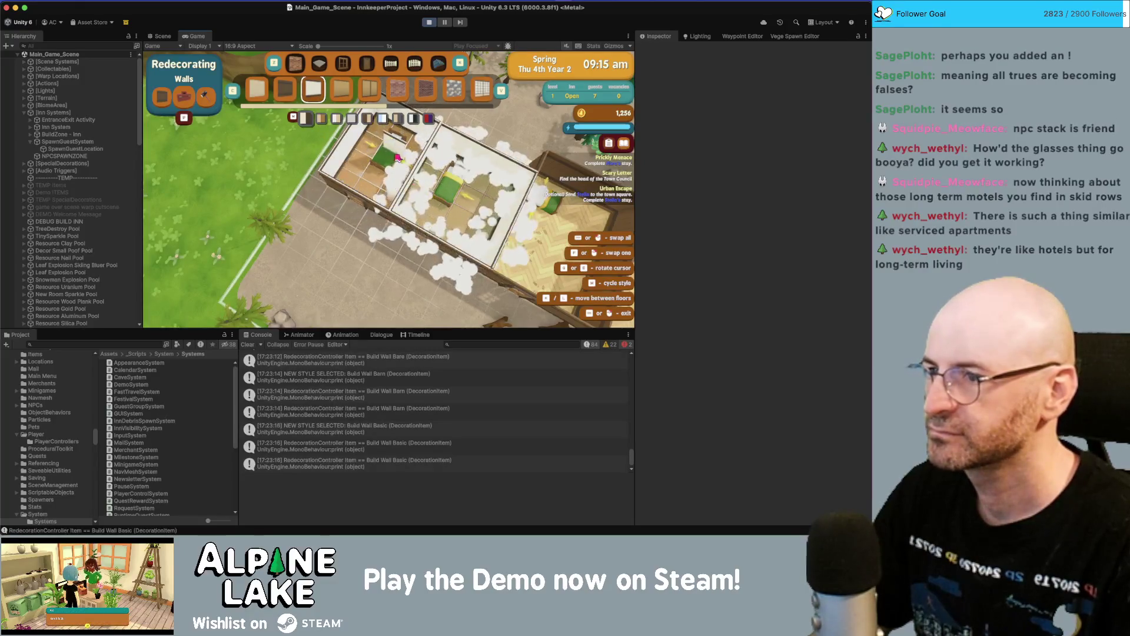
key("x")
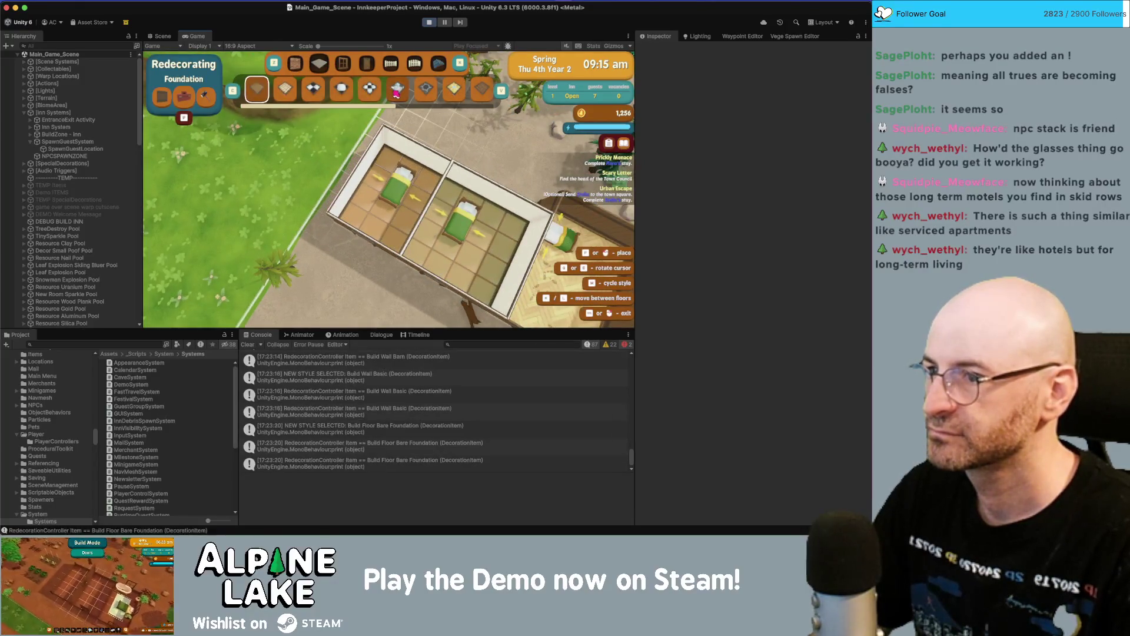
key("v")
key("v")
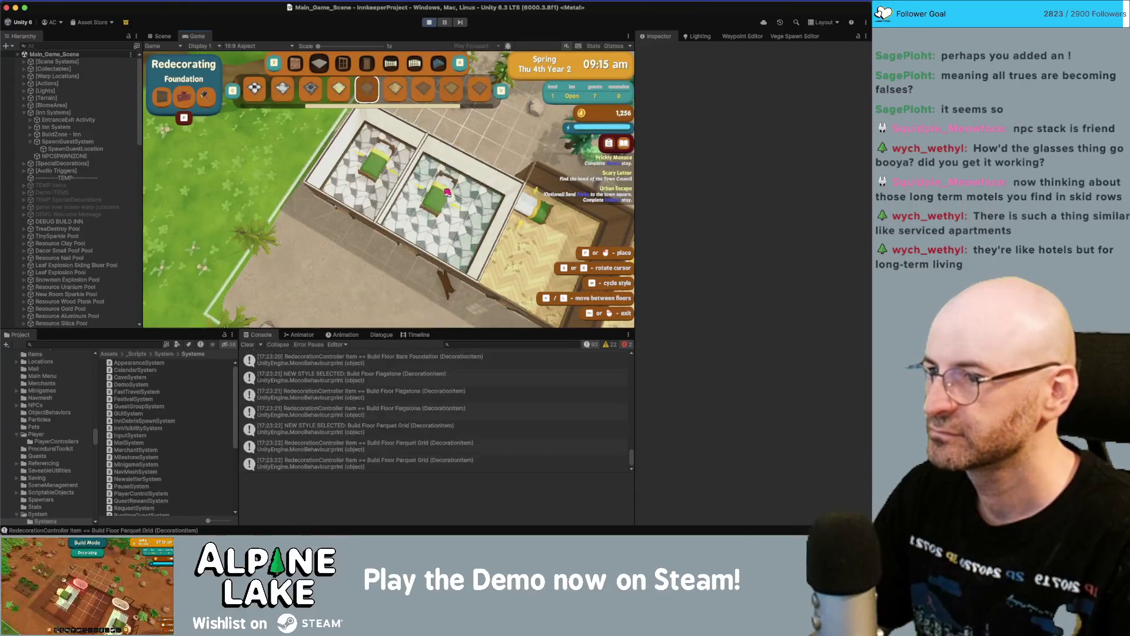
left_click(353, 155)
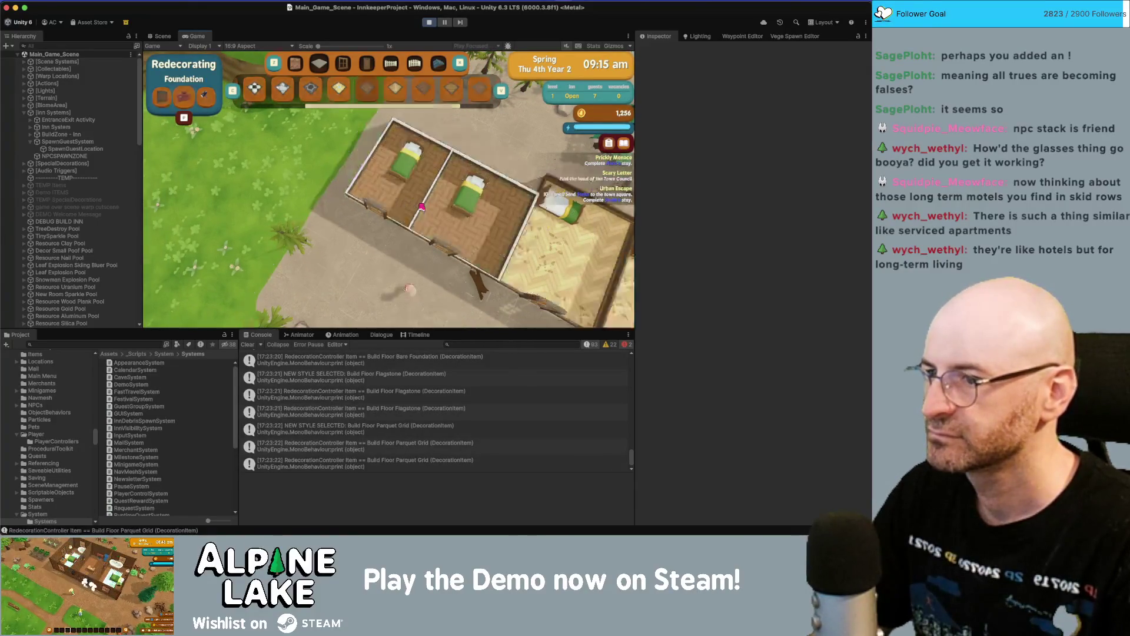
key("Escape")
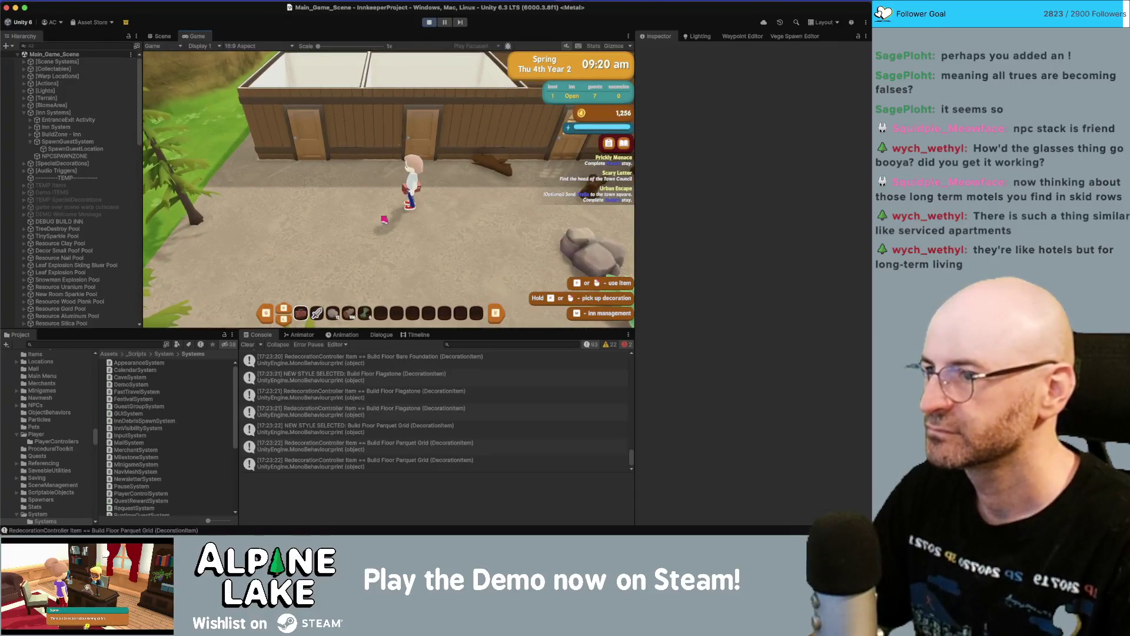
- Re-enter redecorating to pan around the house, then switch to Building Roofing mode
key("Tab")
key("s")
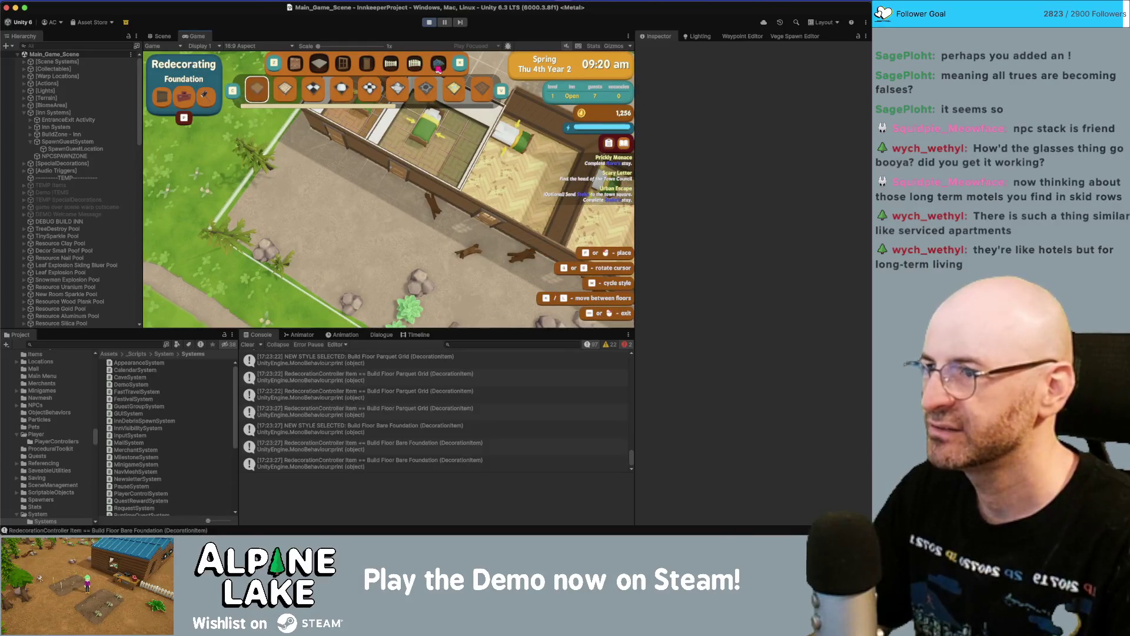
key("s")
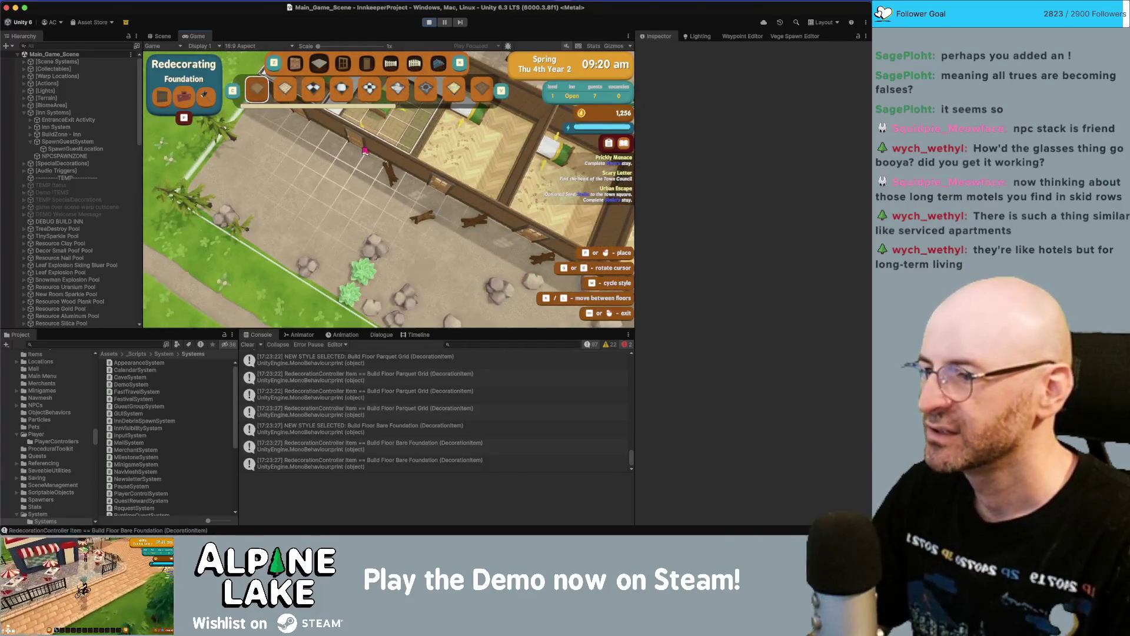
key("Tab")
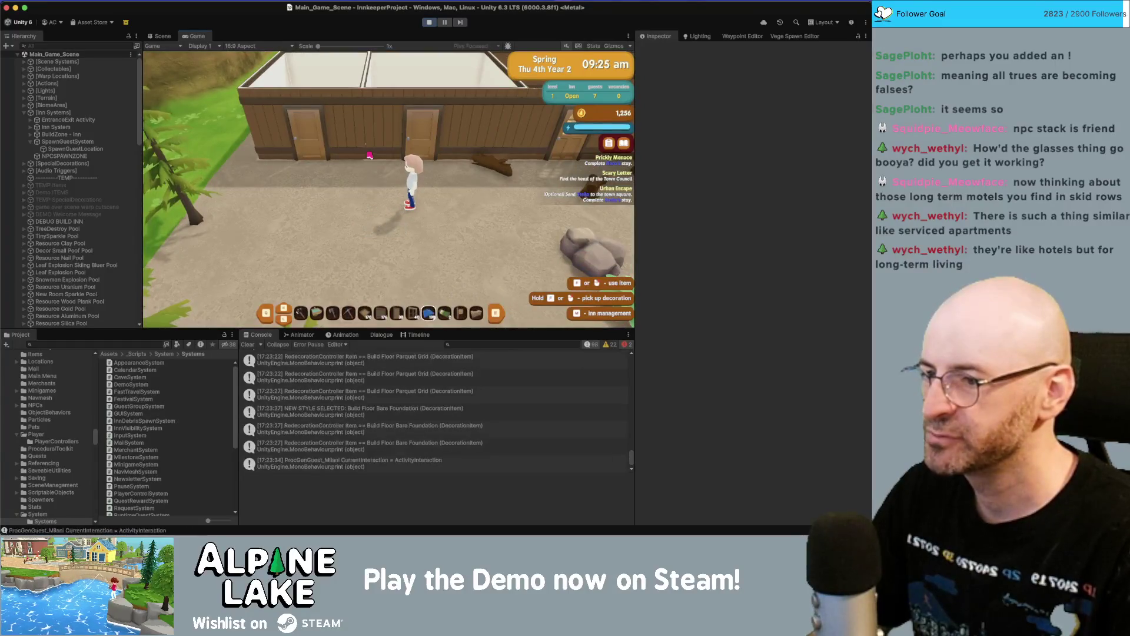
key("Tab")
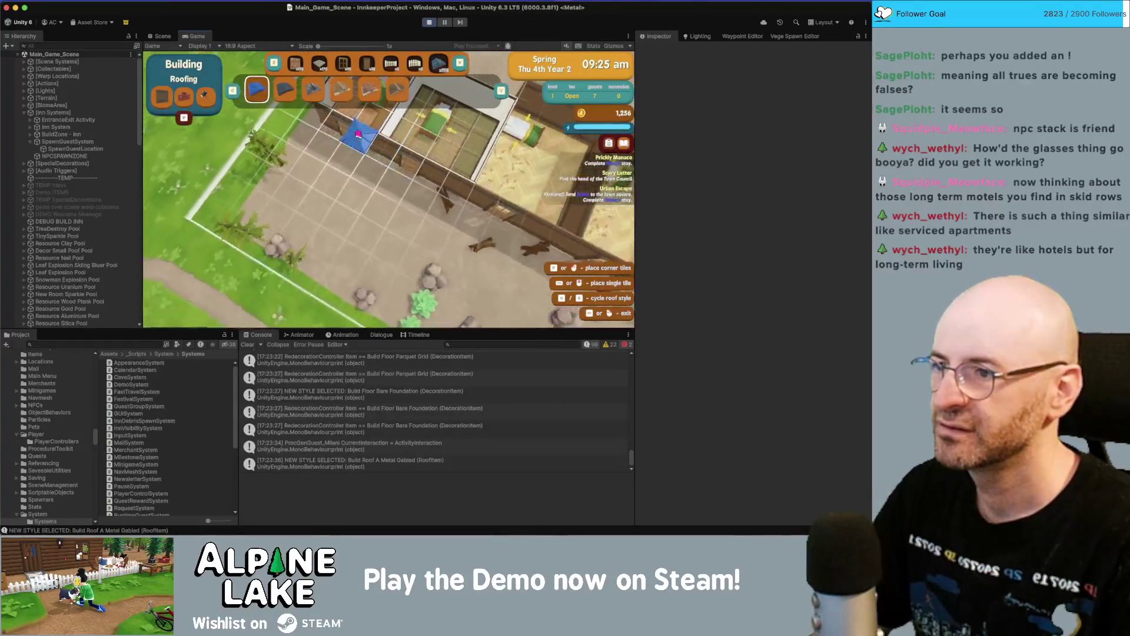
- Try the Kawara, Shingles and Metal gabled roofs, and lay a shingled roof across both rooms
left_click(293, 93)
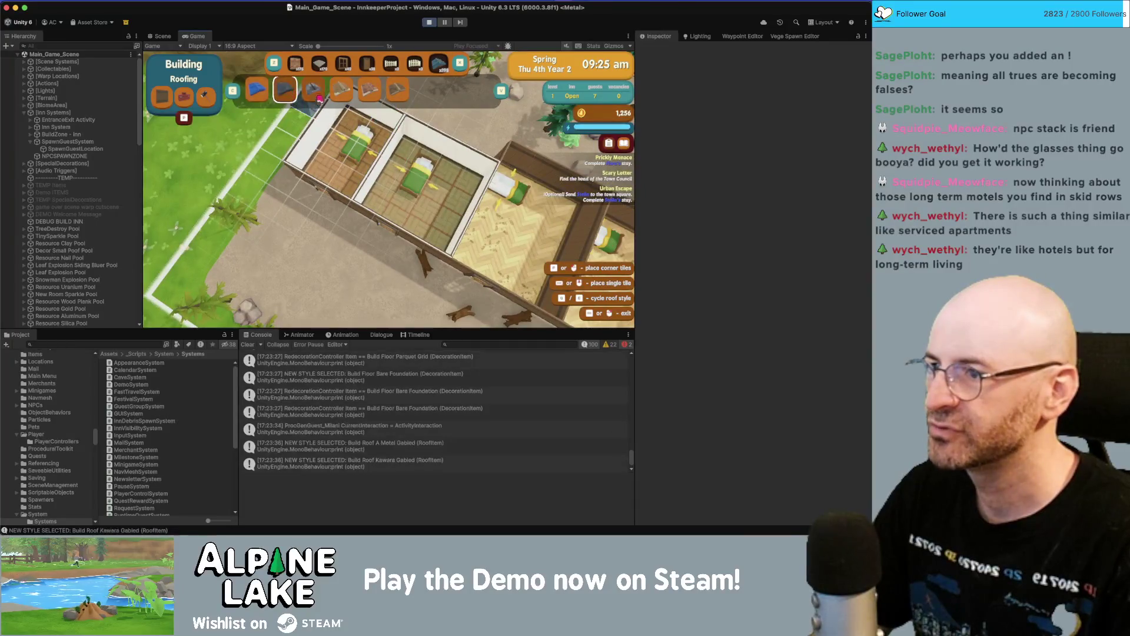
left_click(312, 90)
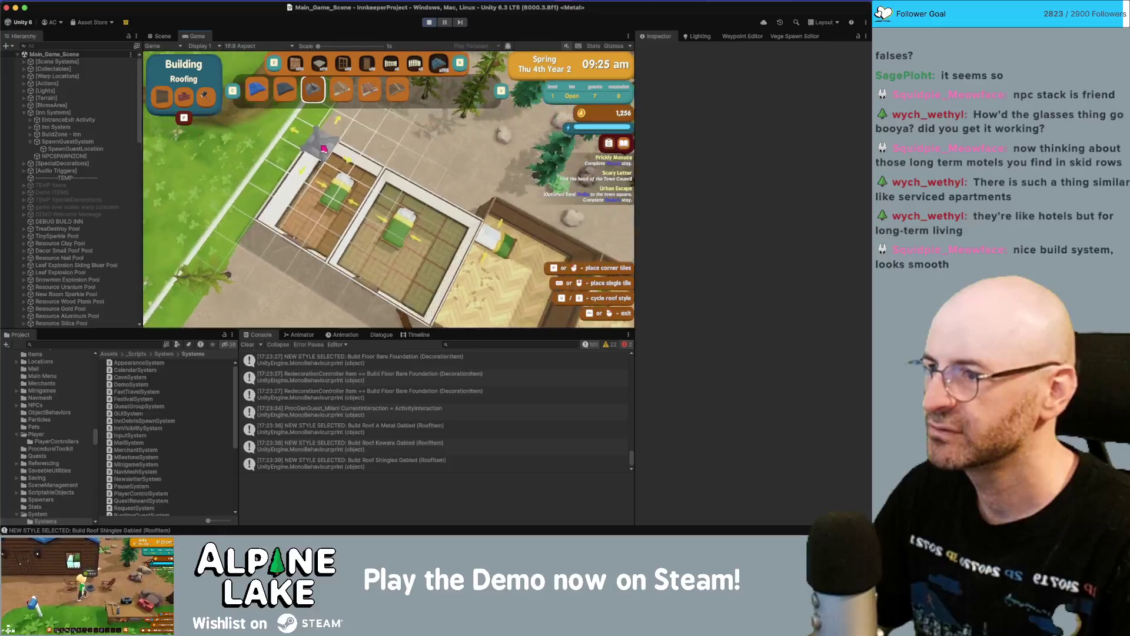
key("e")
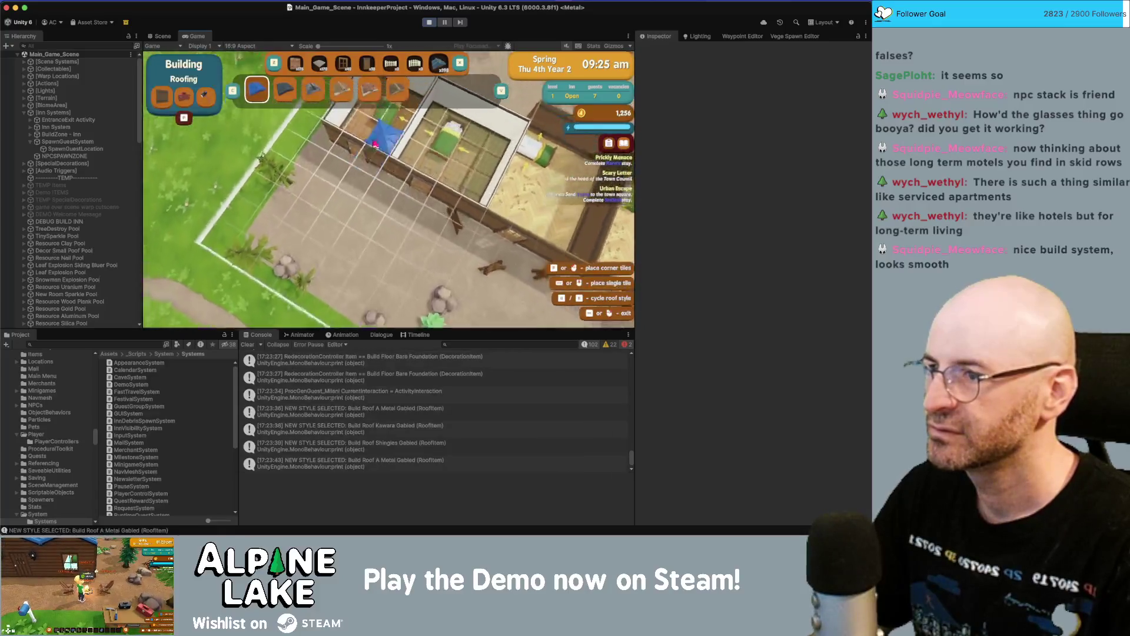
key("w")
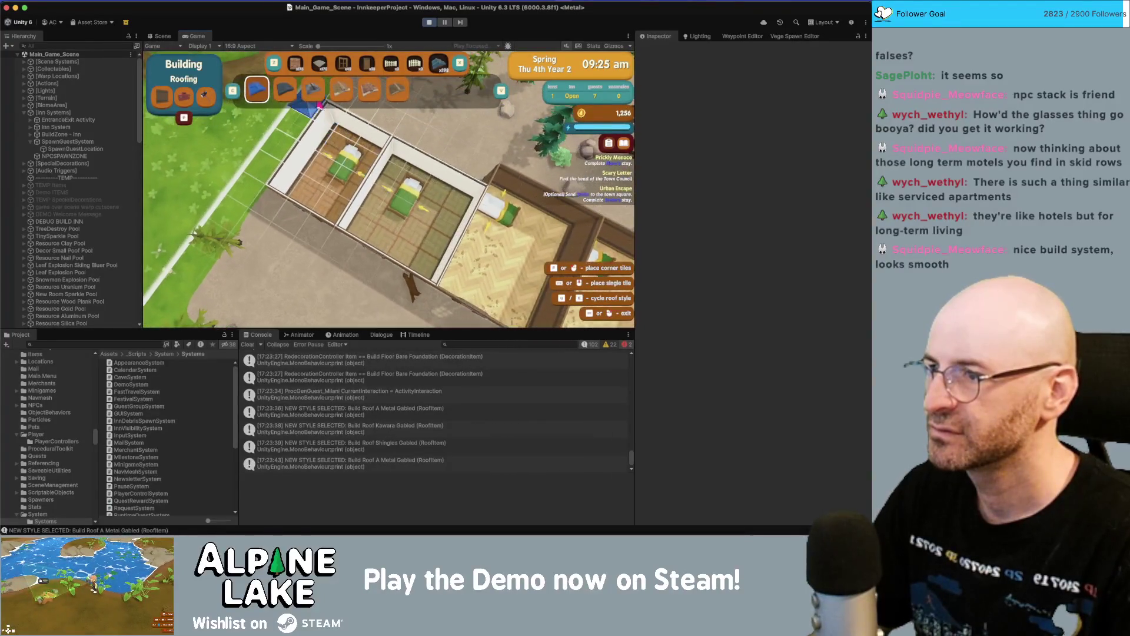
key("q")
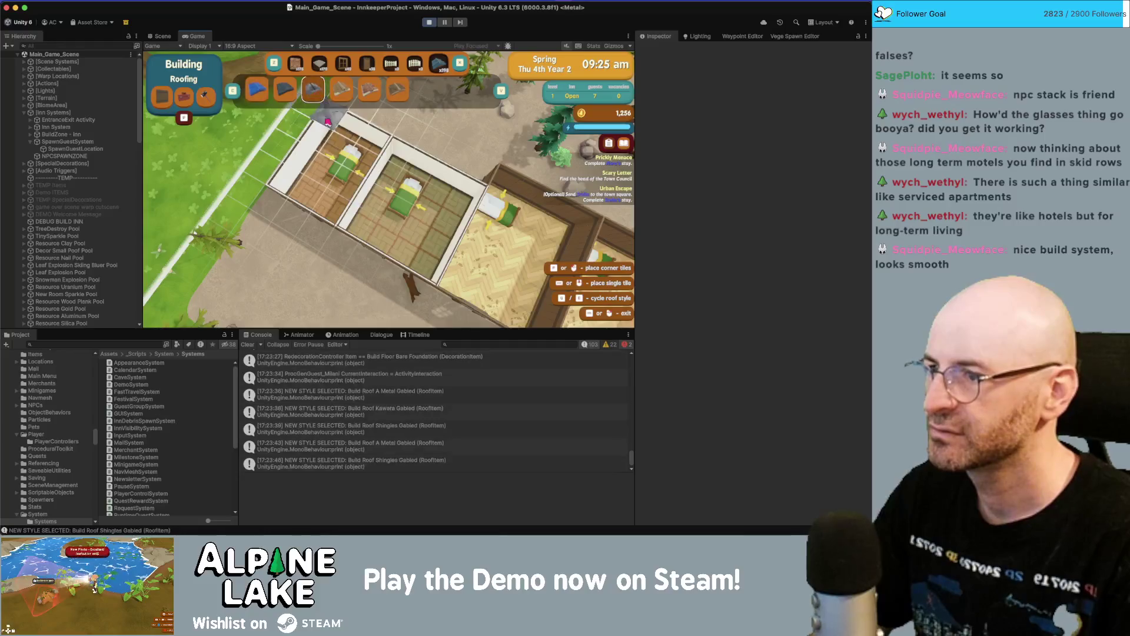
left_click_drag(339, 126, 430, 259)
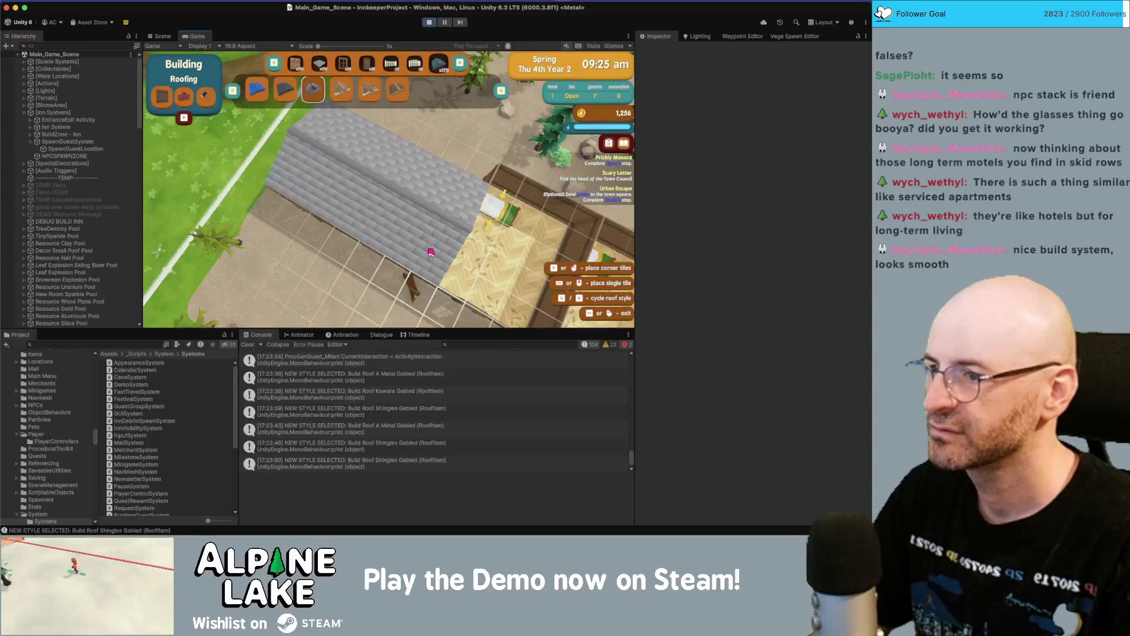
key("s")
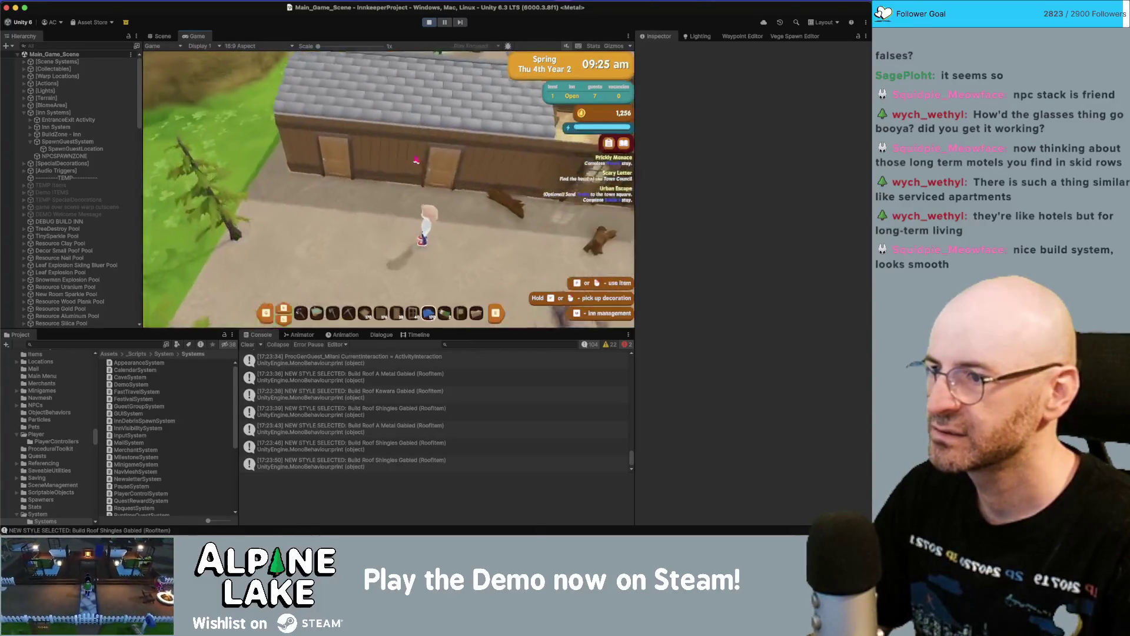
key("e")
key("s")
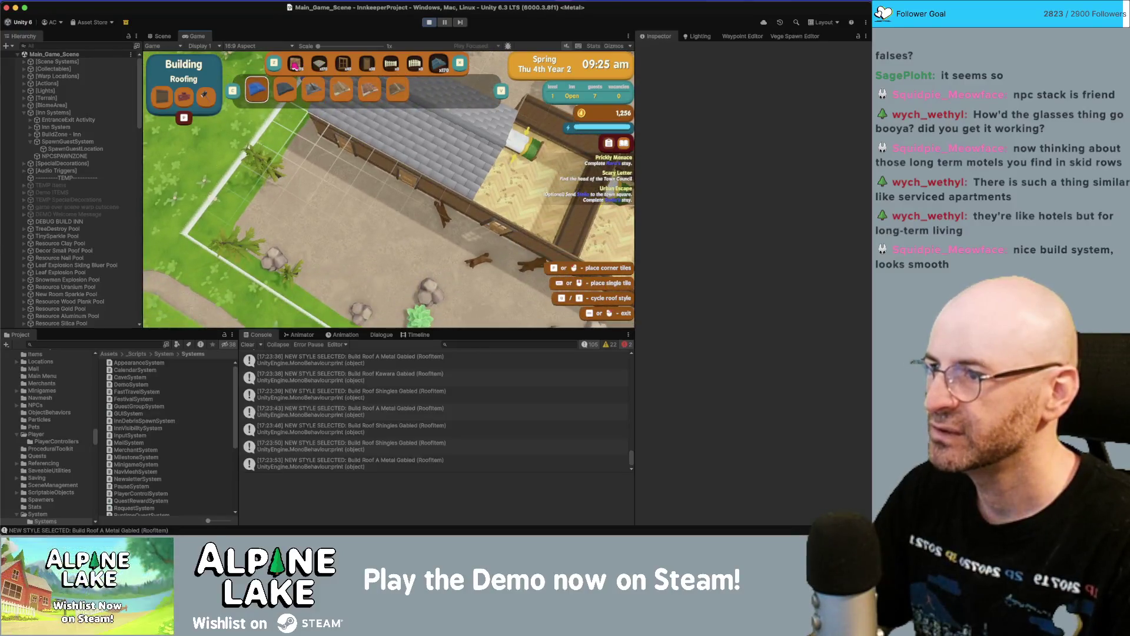
- Pick the Wall Slats Thick style in wall redecorating, then switch to the Miro board in Chrome
left_click(295, 65)
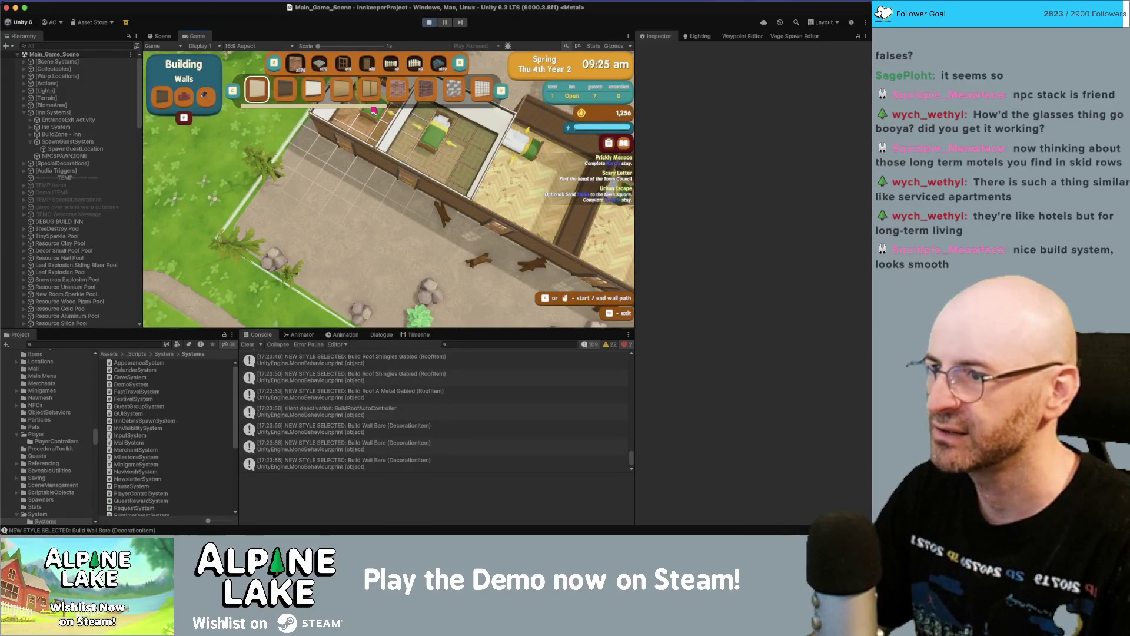
scroll(374, 106, "down", 5)
key("s")
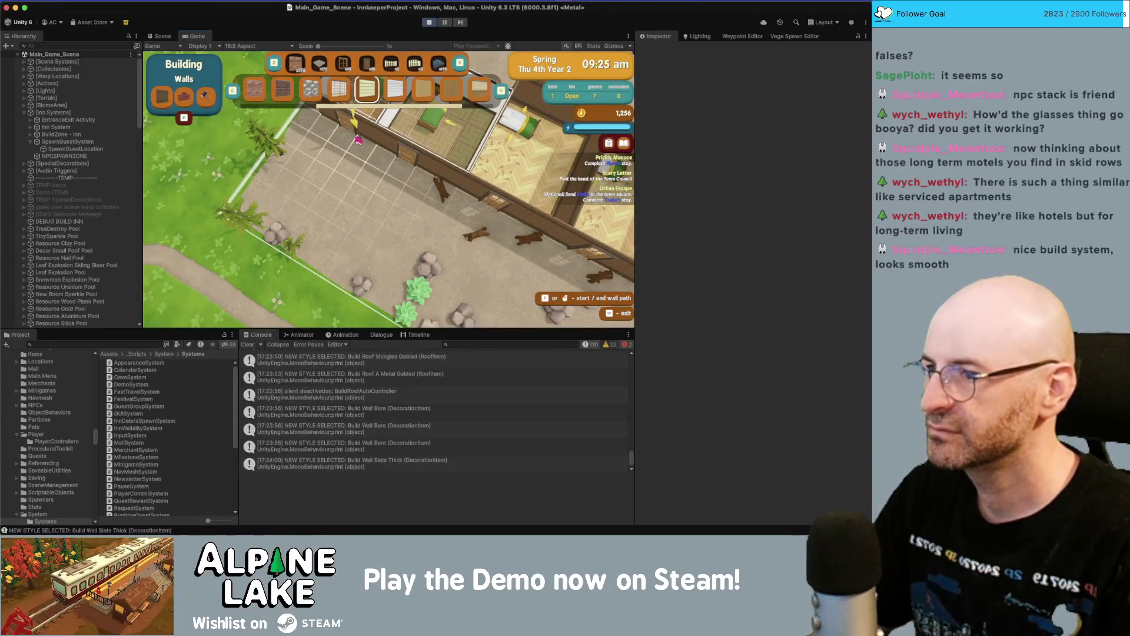
left_click(184, 96)
key("w")
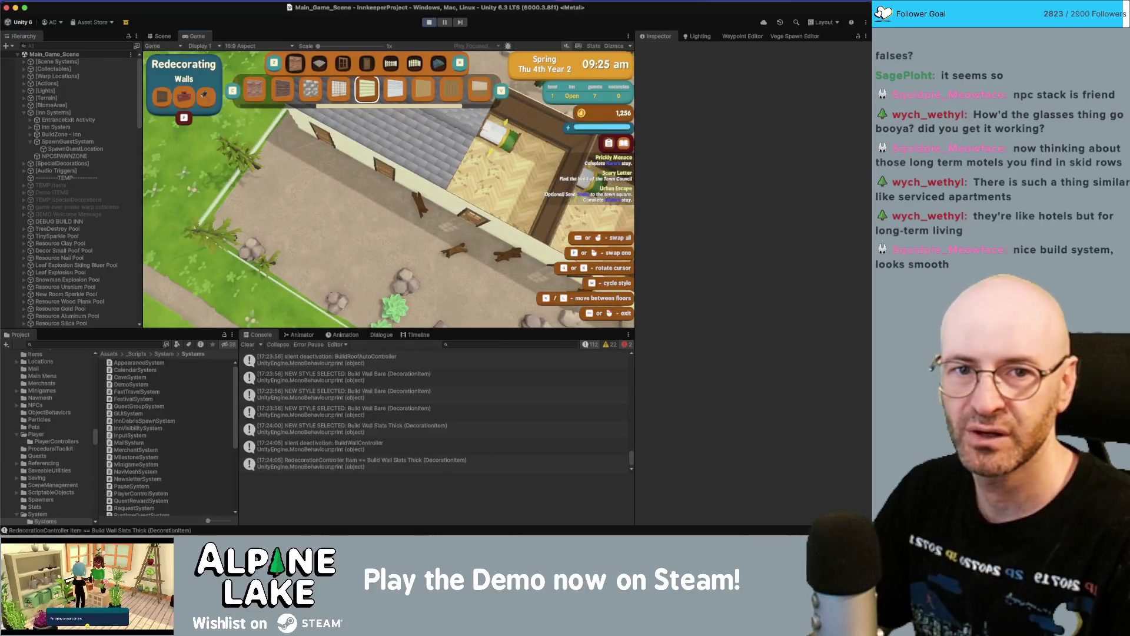
key("super+Tab")
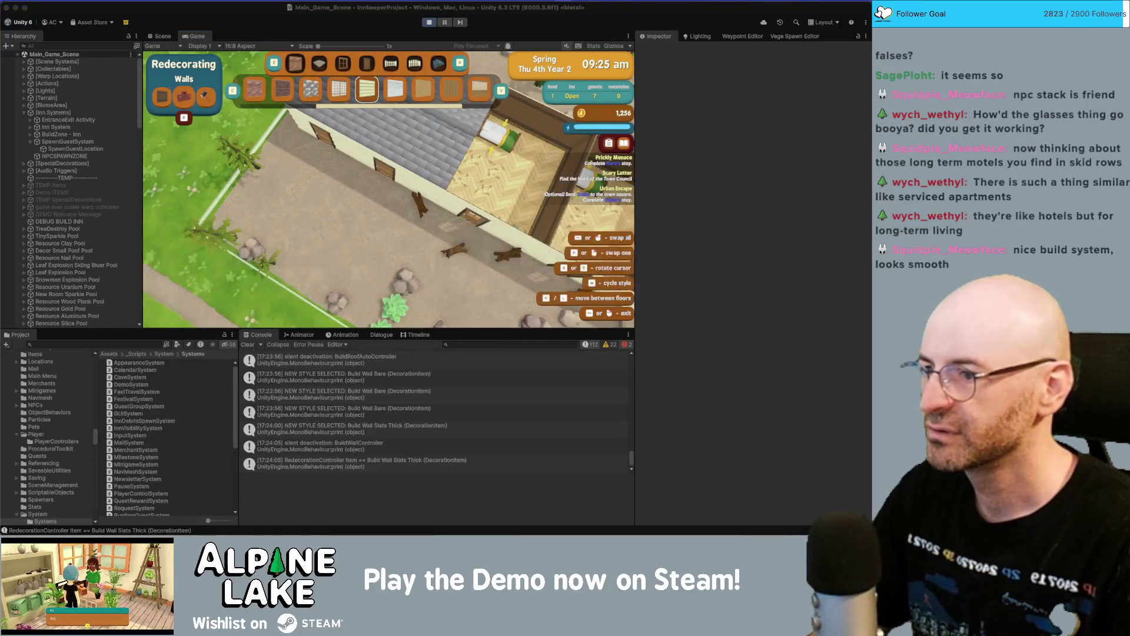
key("super+Tab")
key("super+Tab")
key("super+Tab")
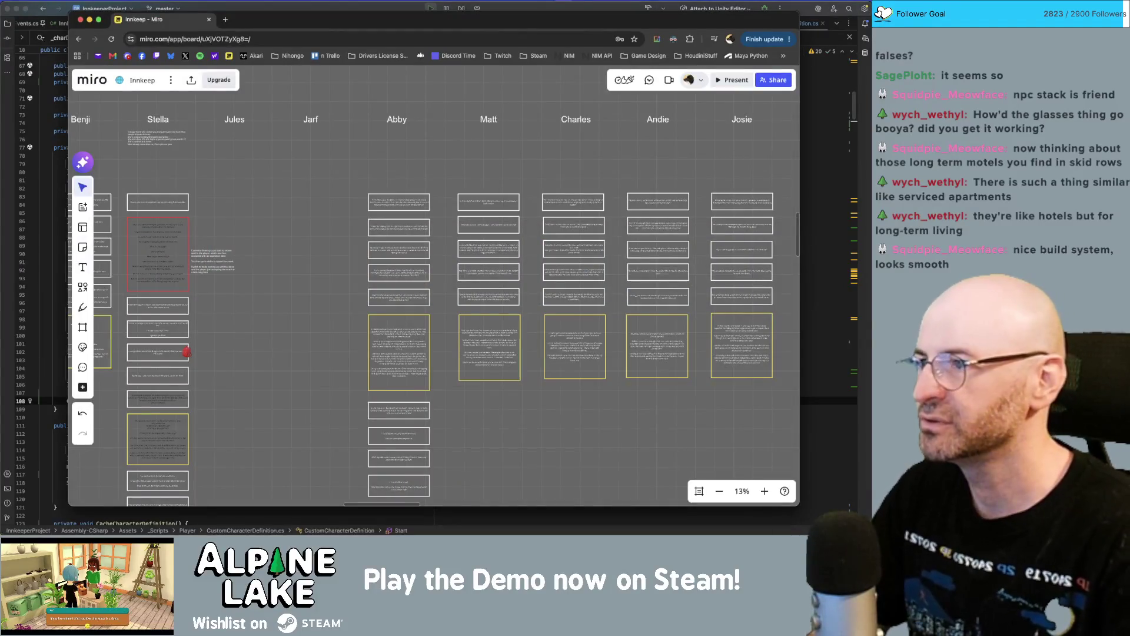
- Search Google for 'rosebud motel', view its video and image results, then hide Chrome
key("super+t")
type("rosebud motel")
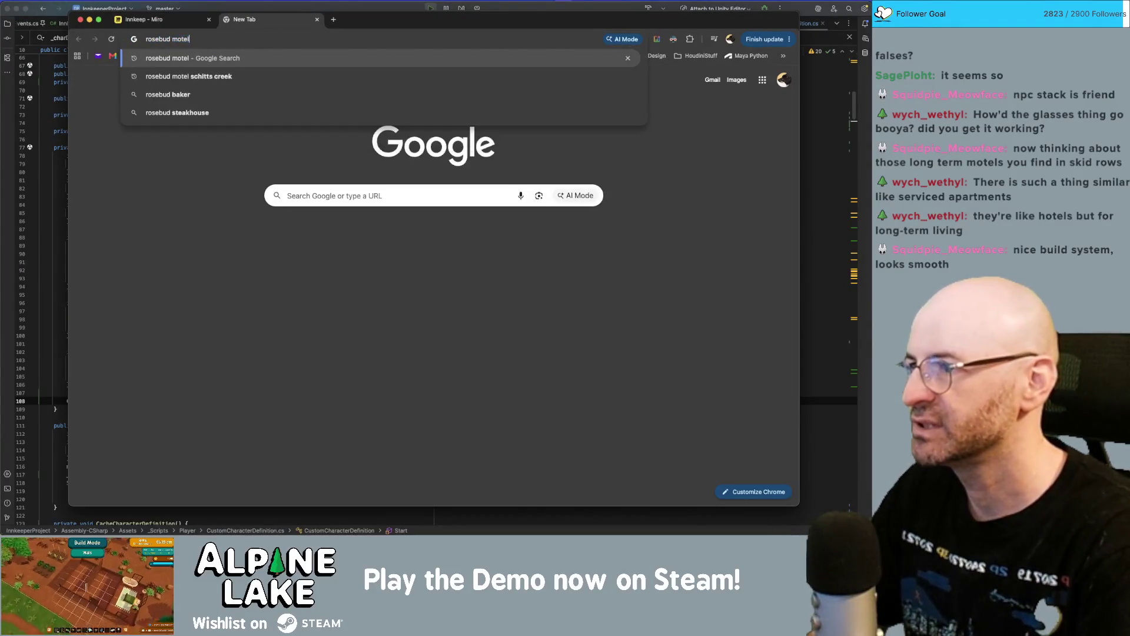
key("Return")
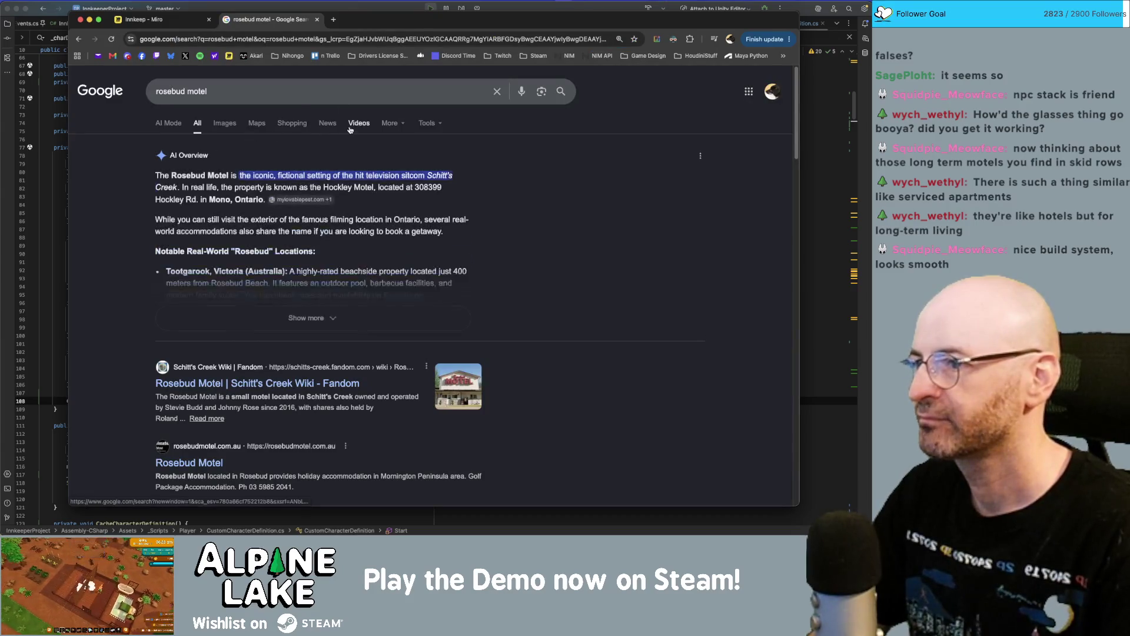
left_click(356, 124)
left_click(226, 123)
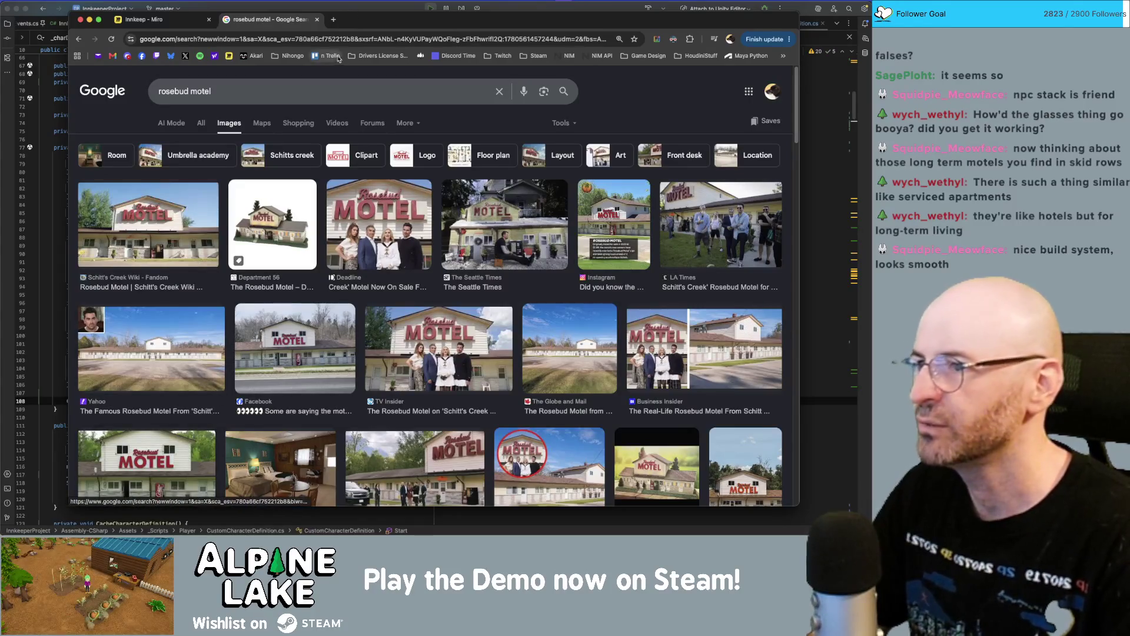
left_click(354, 12)
key("super+Tab")
key("super+Tab")
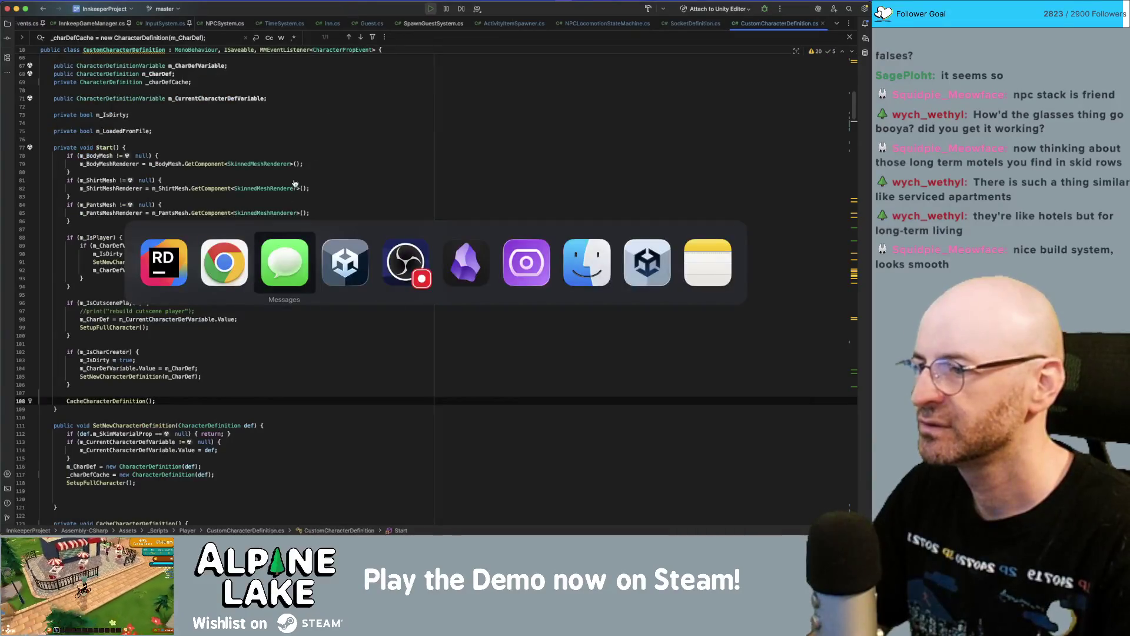
- Switch Unity's redecorating category from walls to Doors, then return to Chrome
left_click(328, 269)
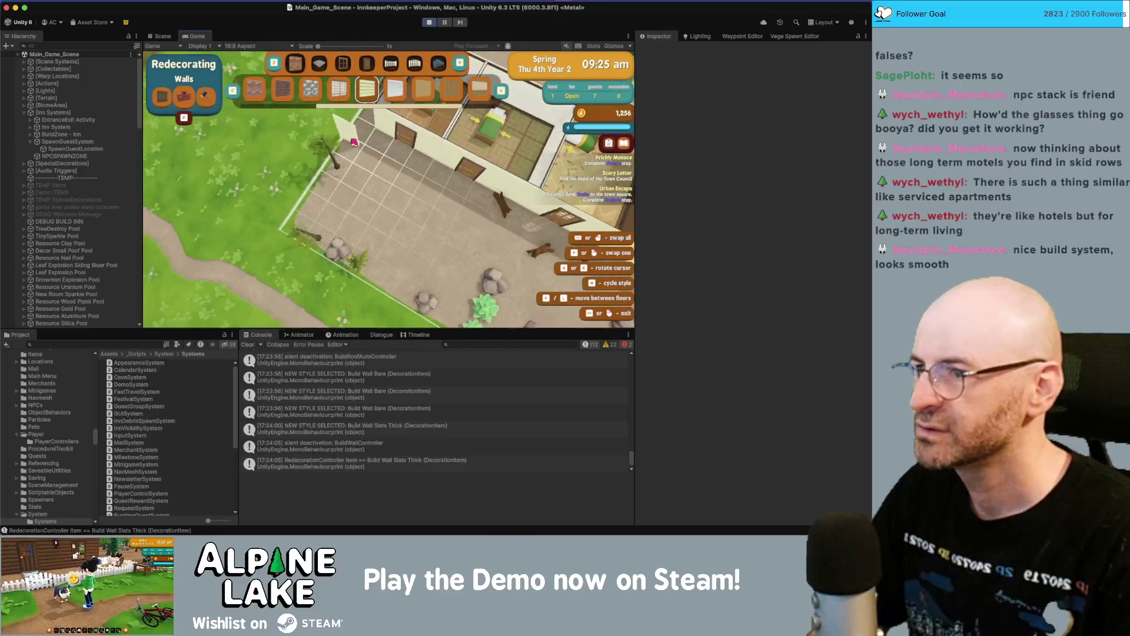
left_click(366, 69)
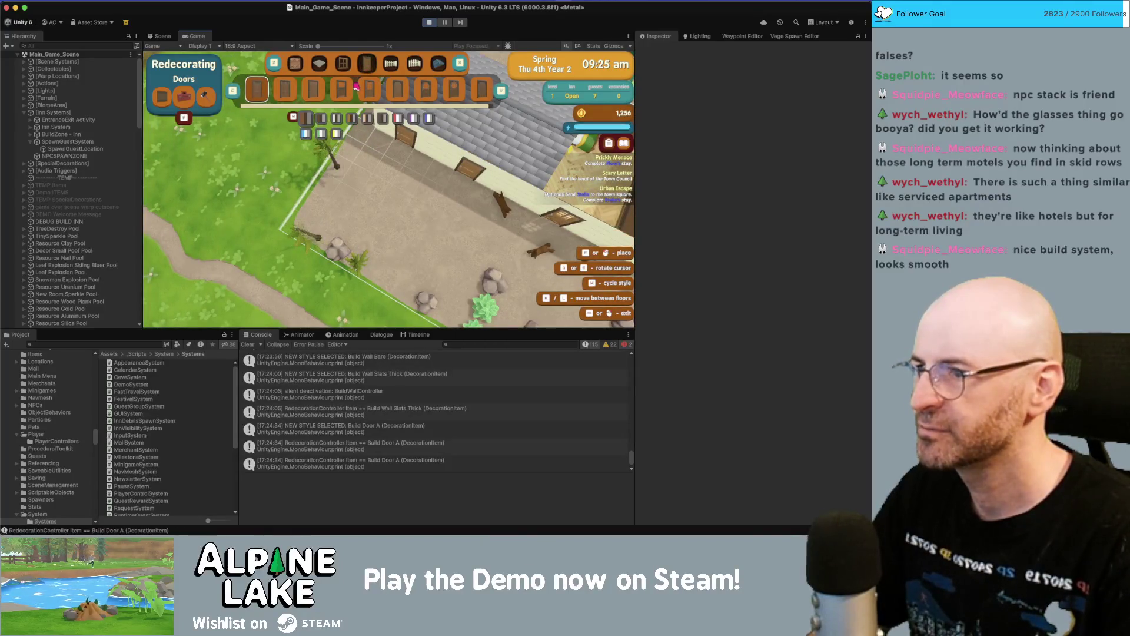
key("super+Tab")
key("super+Tab")
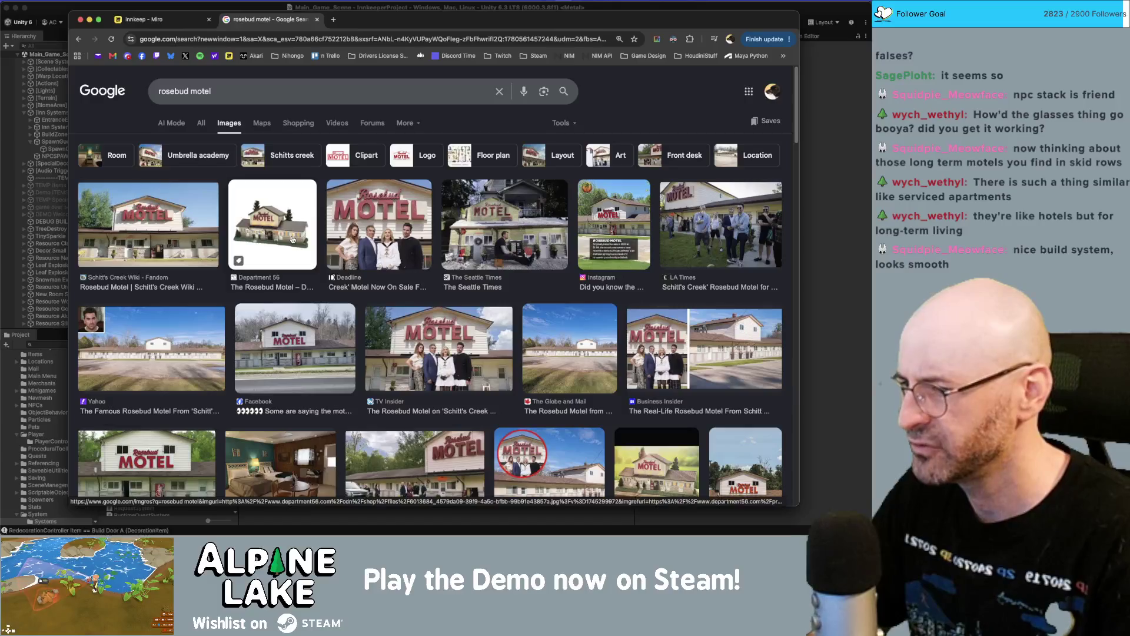
- Hide the image results and choose the Door C style in Unity's doors bar
left_click(225, 9)
left_click(342, 90)
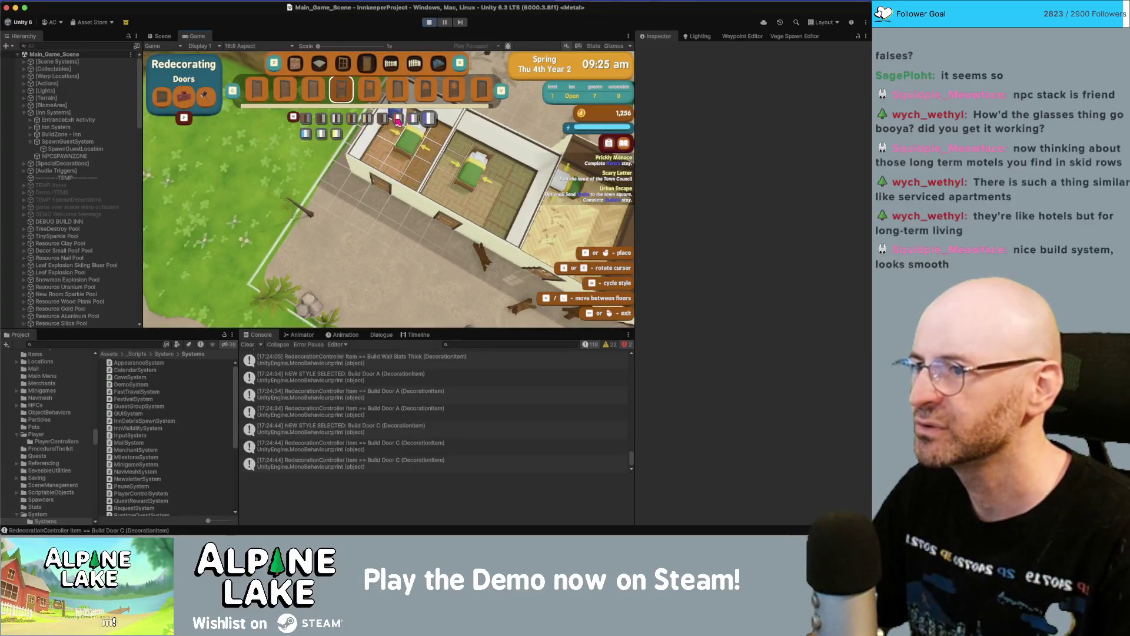
- Place six doors along the inn wall
left_click(433, 233)
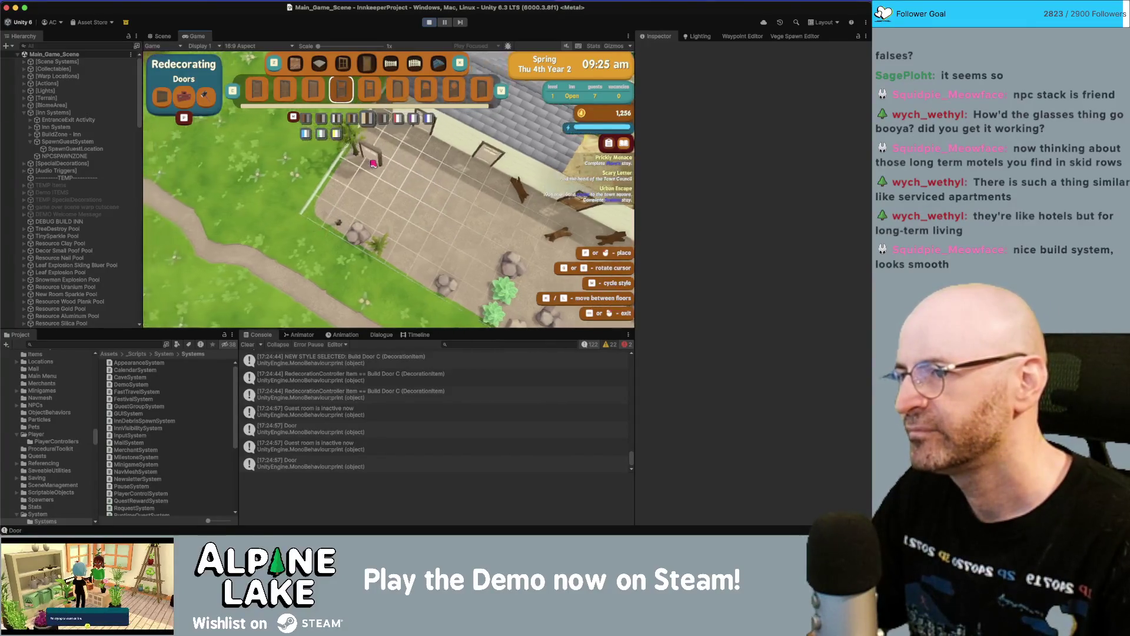
left_click(477, 193)
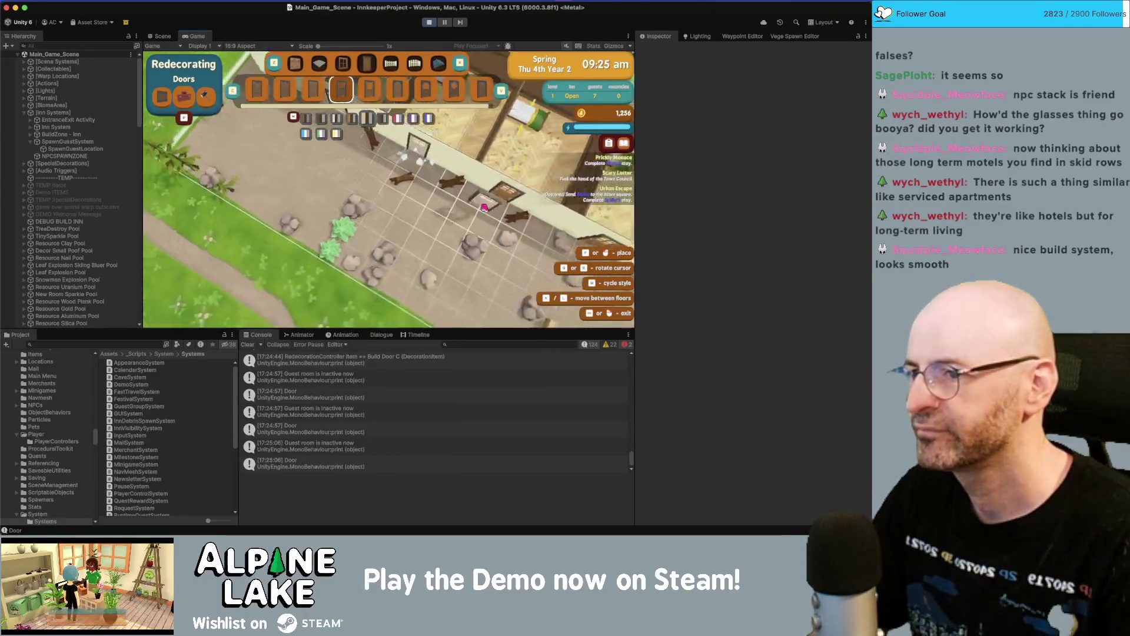
left_click(469, 197)
left_click(452, 190)
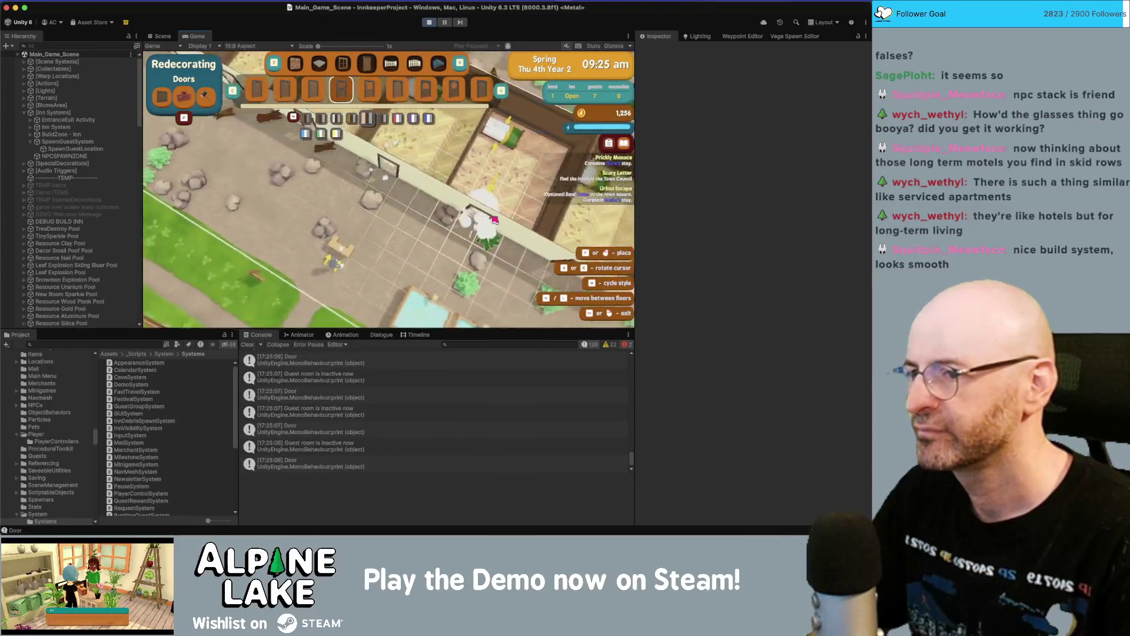
left_click(412, 194)
left_click(353, 168)
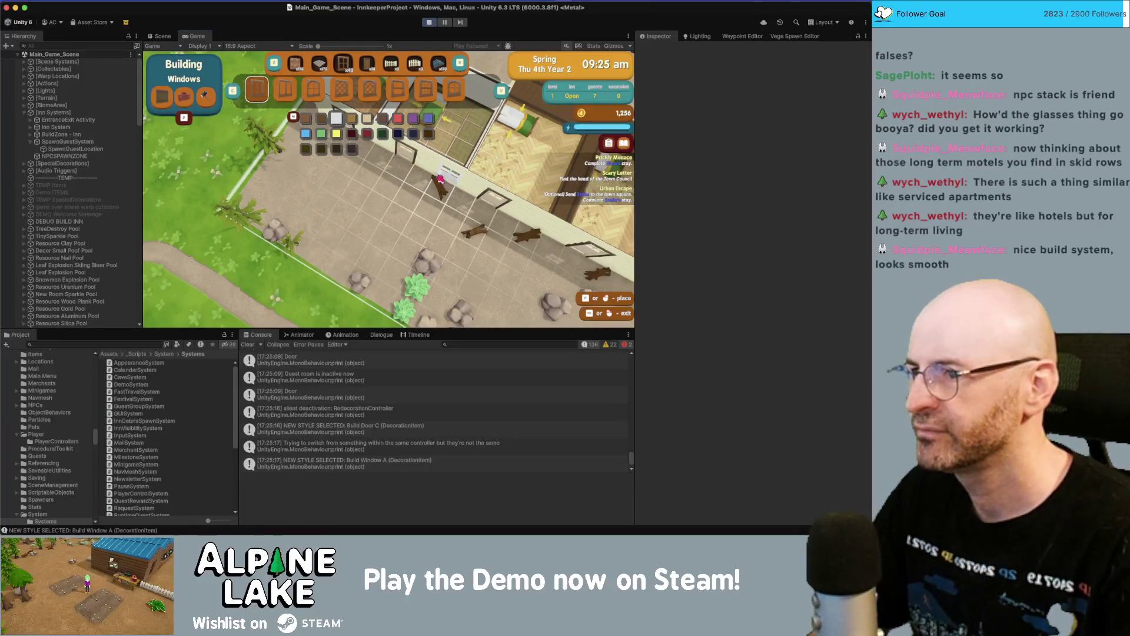
- Choose Window B, place four windows on the inn wall, and leave build mode
left_click(286, 93)
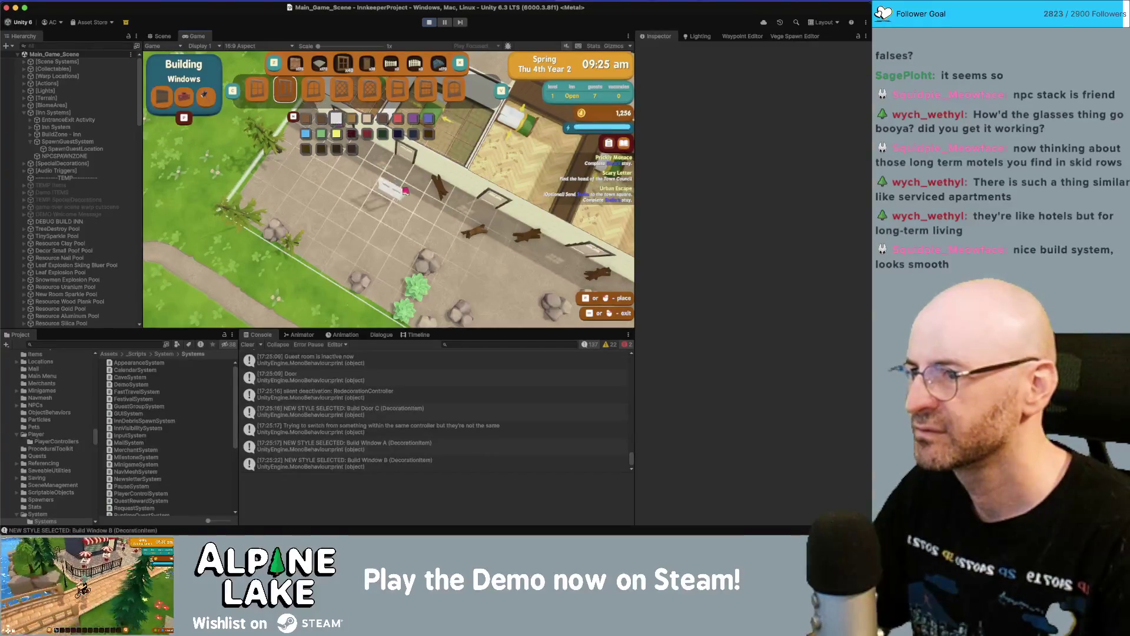
left_click(442, 183)
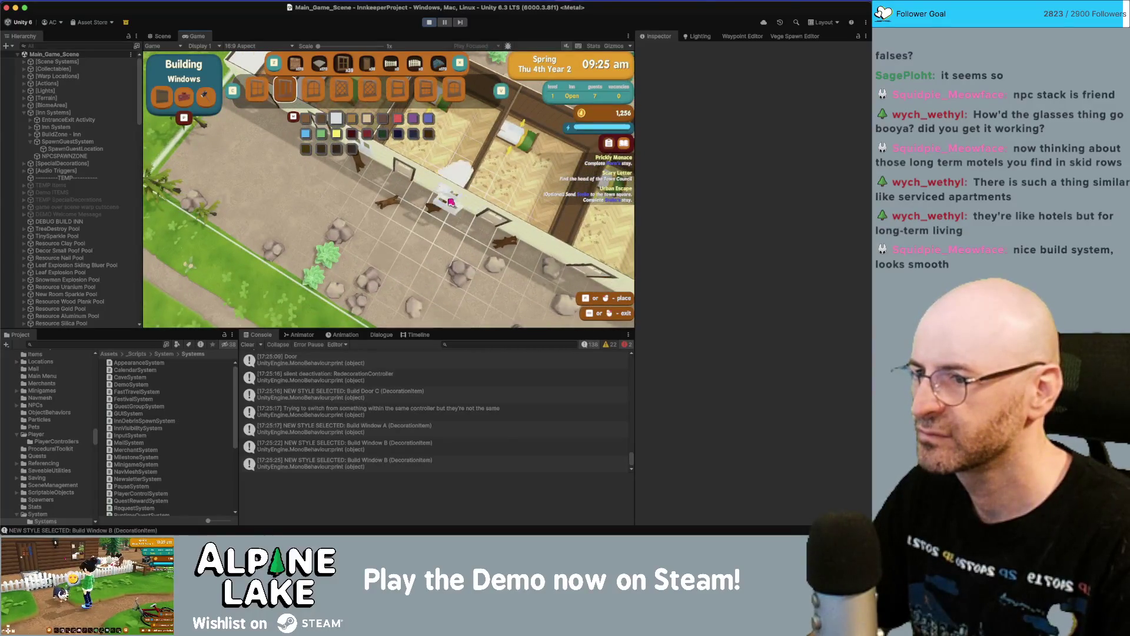
left_click(485, 215)
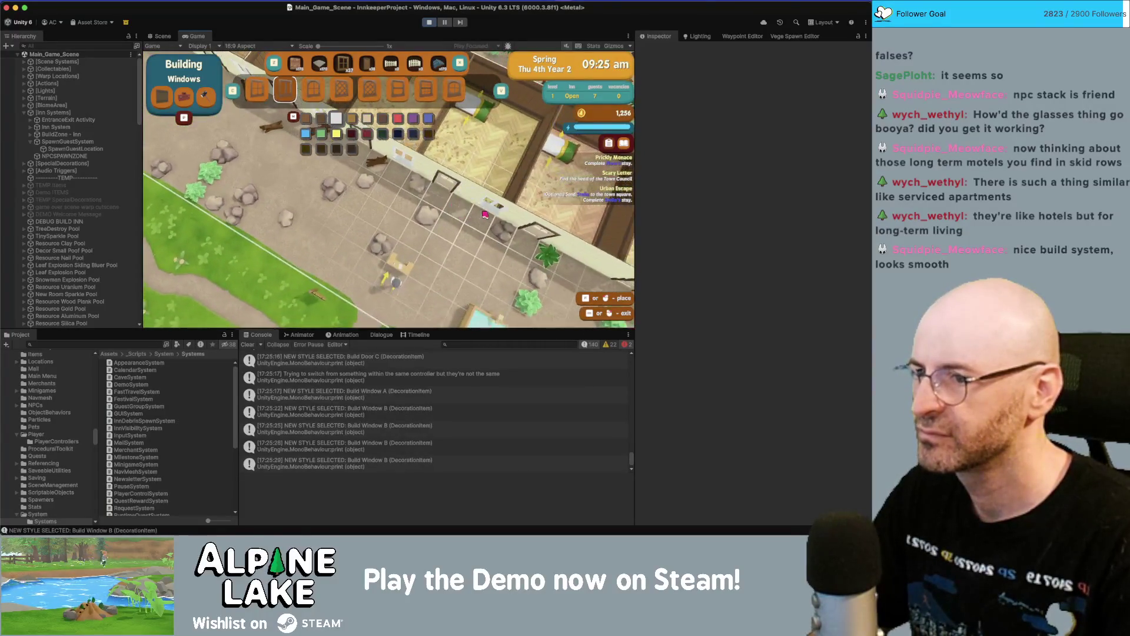
left_click(489, 213)
left_click(502, 210)
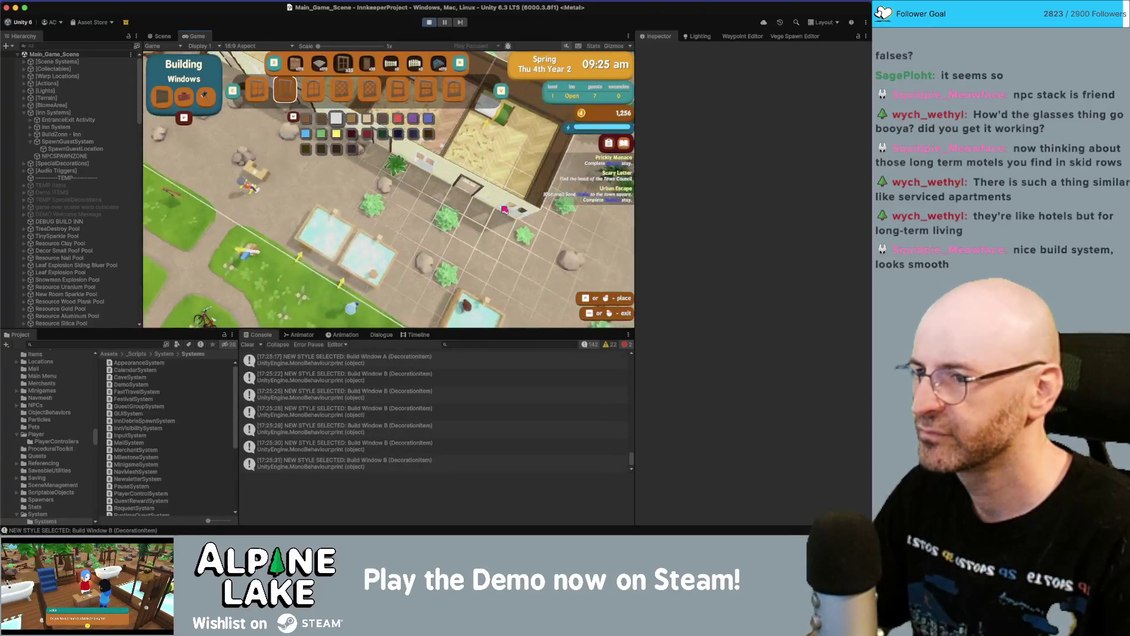
right_click(505, 209)
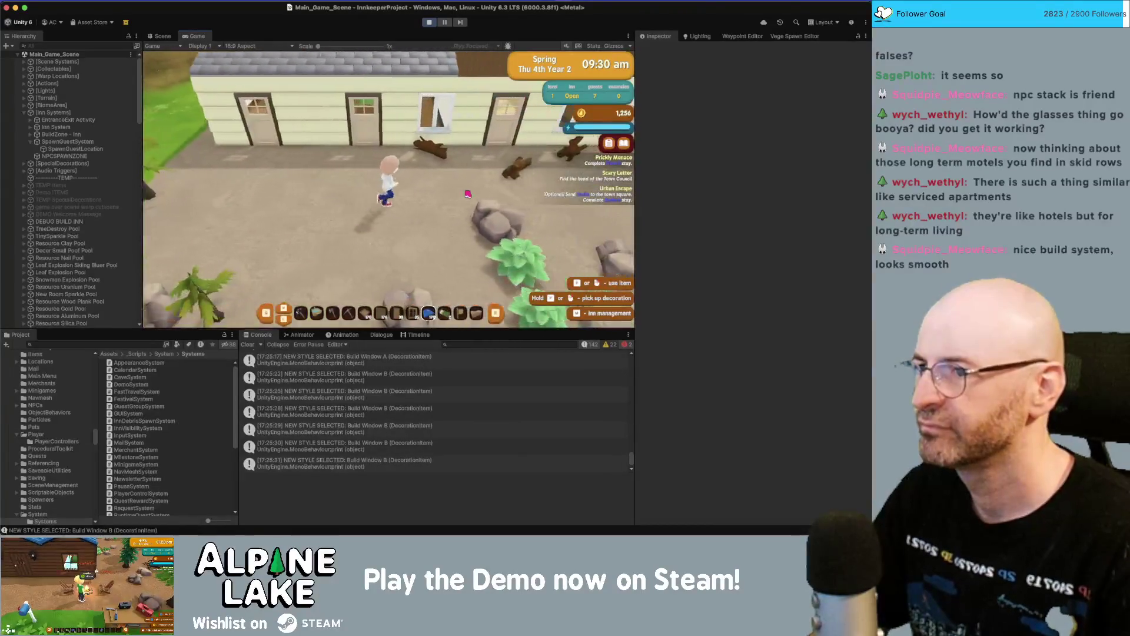
- Walk north to the inn, open Building Roofing mode, and glance at the motel images
key("w")
scroll(463, 212, "down", 1)
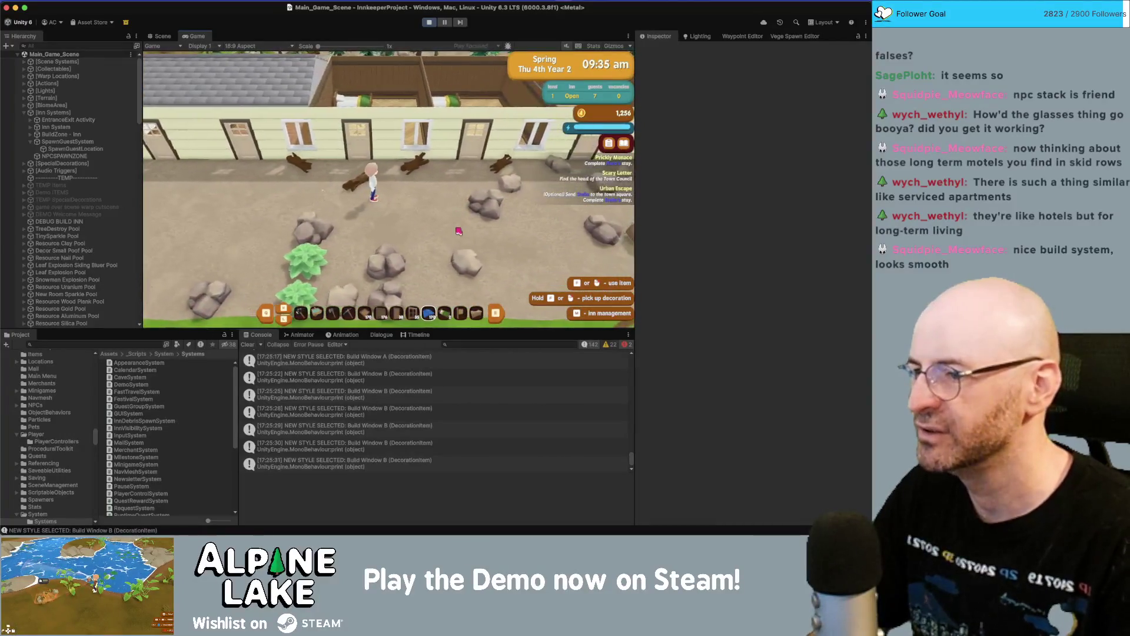
left_click(458, 231)
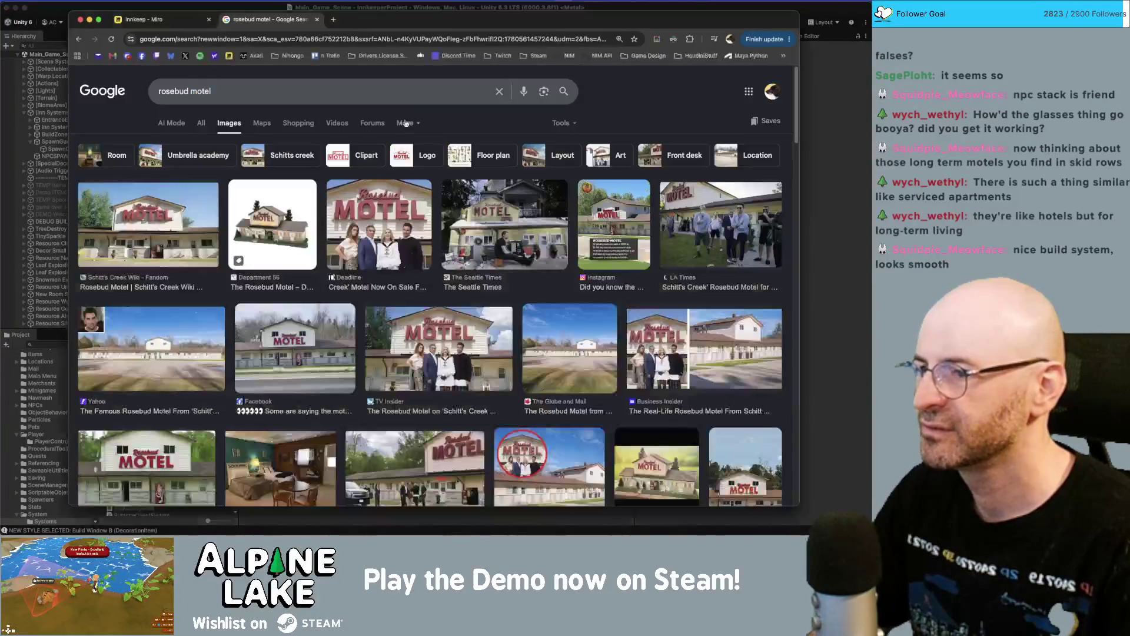
key("super+Tab")
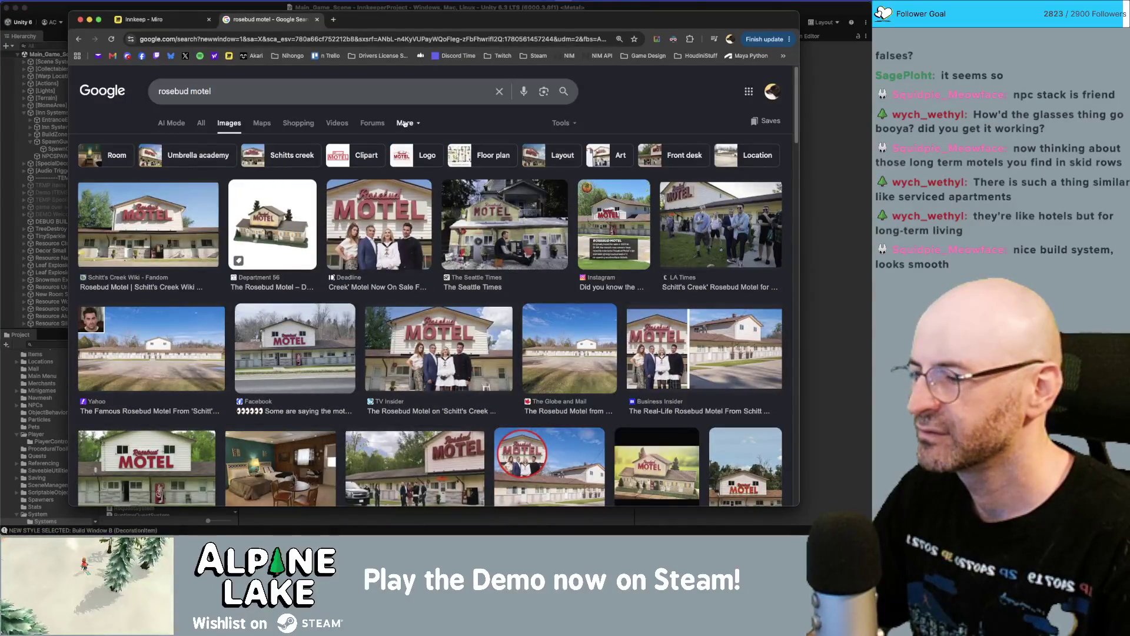
key("super+Tab")
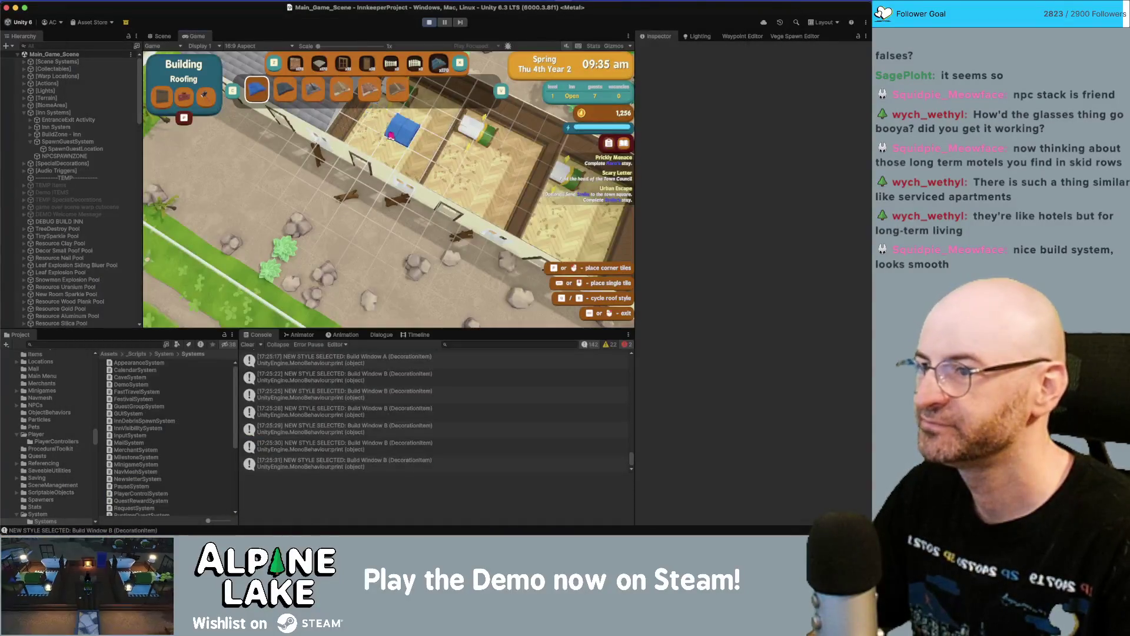
- Build a Roof Shingles Gabled roof across the whole inn, exit build mode, and return to Chrome
left_click(311, 92)
left_click_drag(359, 191, 475, 259)
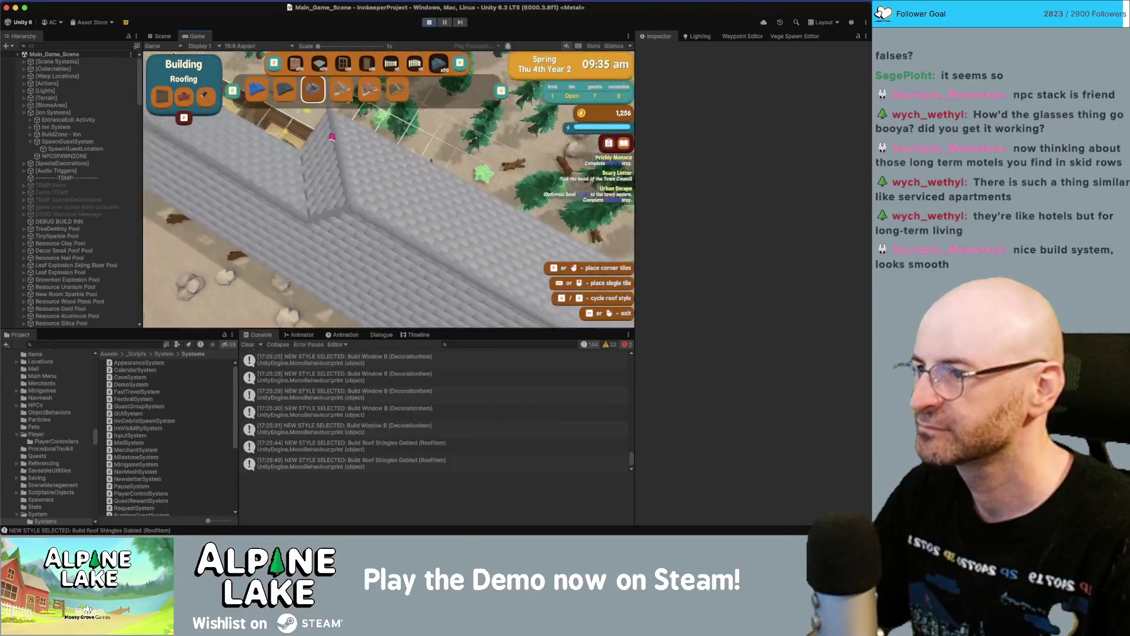
left_click(354, 152)
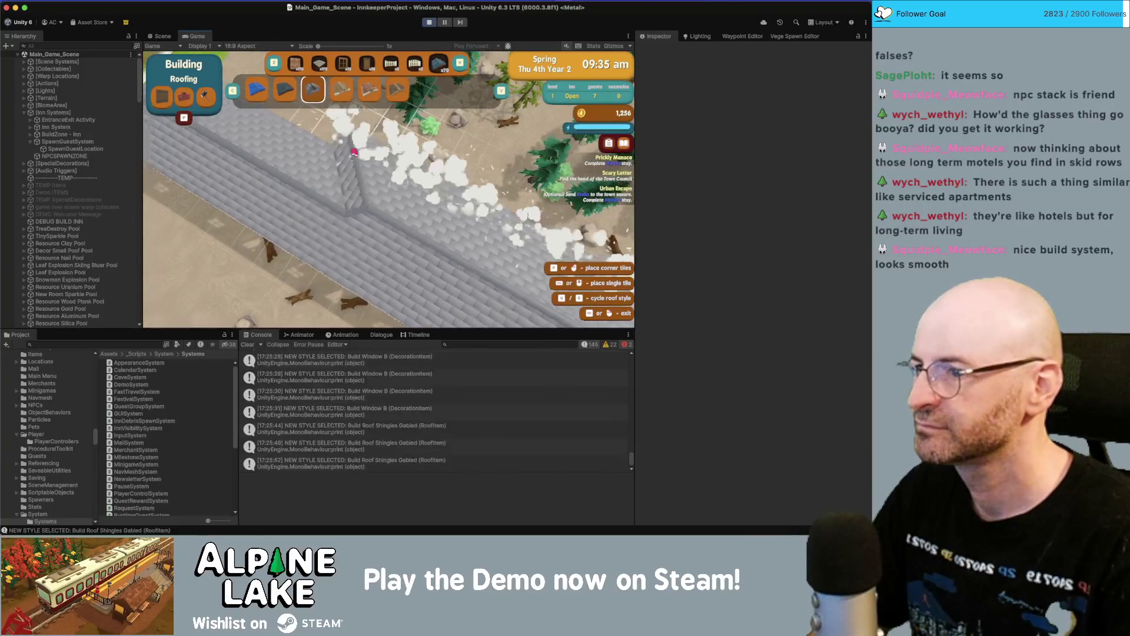
key("Escape")
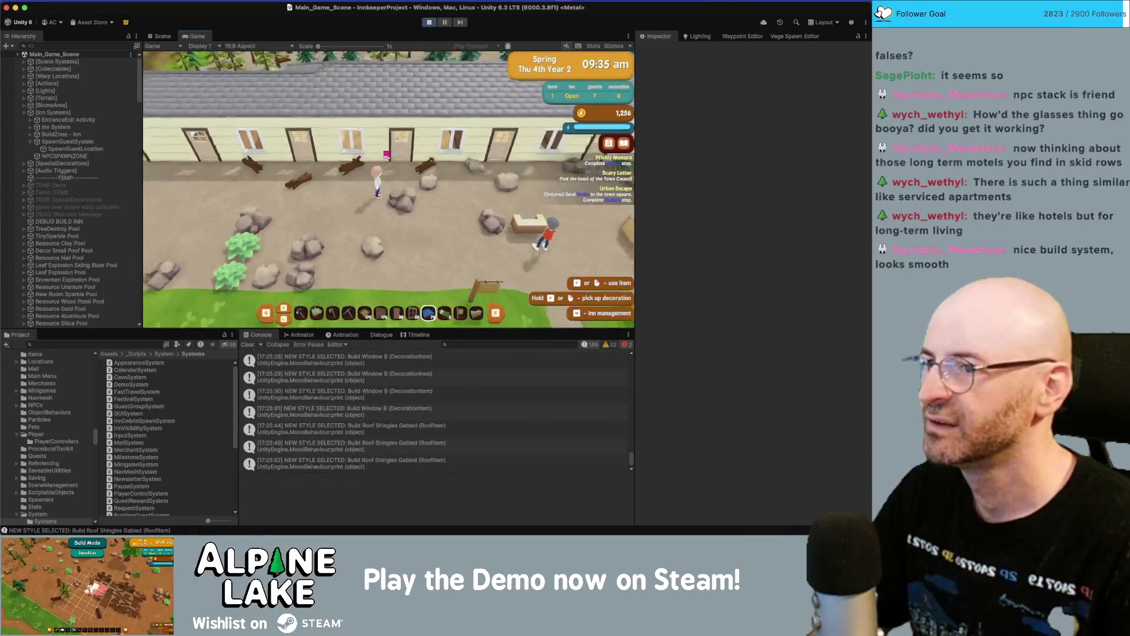
key("super+Tab")
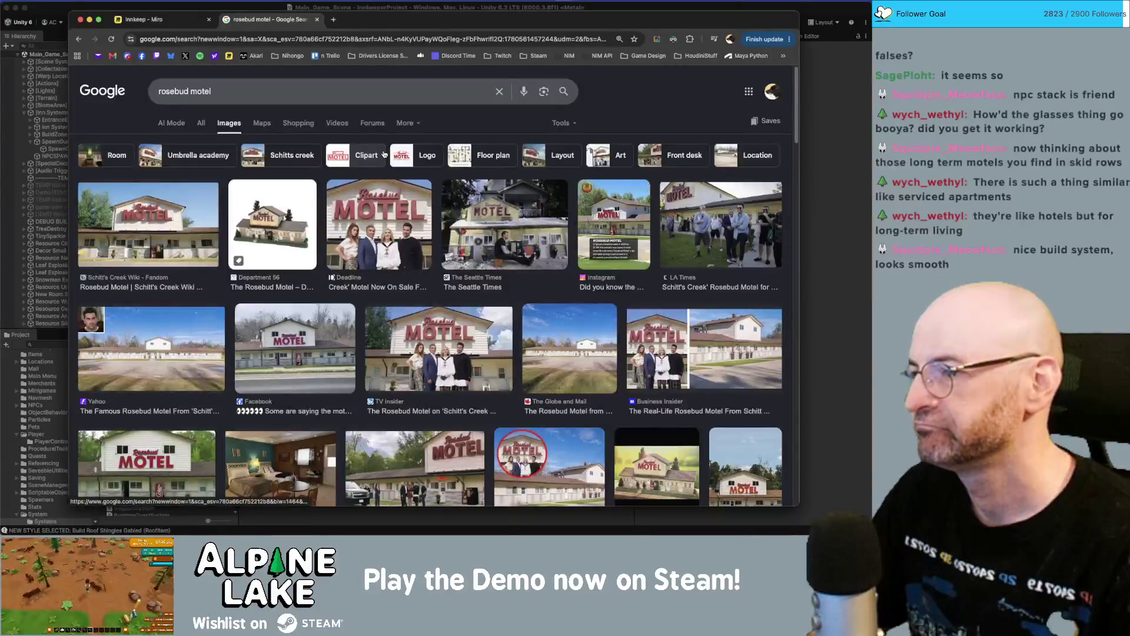
- Preview the Schitt's Creek wiki Rosebud Motel photo, then switch back to the Unity game
left_click(205, 197)
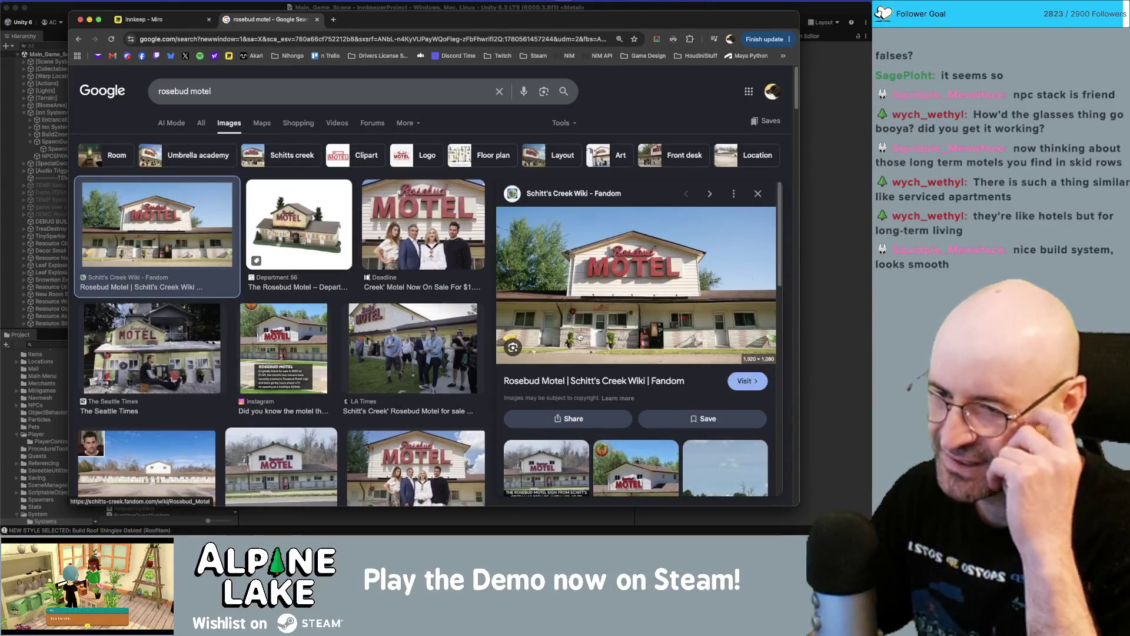
key("super+Tab")
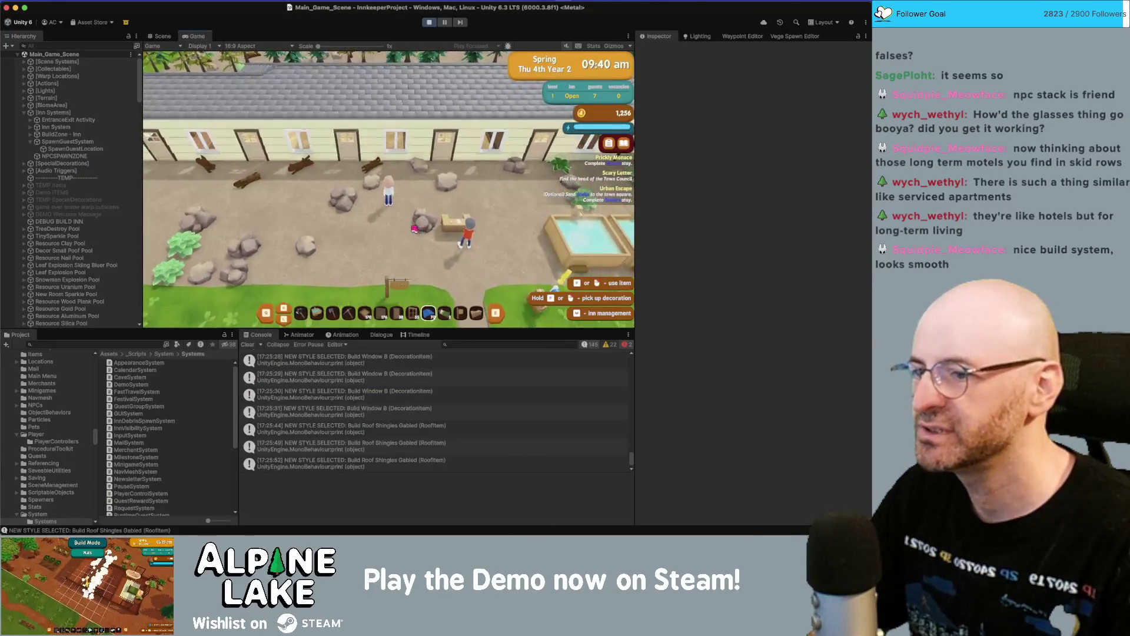
- Switch to the hammer's Demolishing mode and remove three roof tiles over the rooms
scroll(417, 230, "up", 1)
scroll(417, 230, "up", 7)
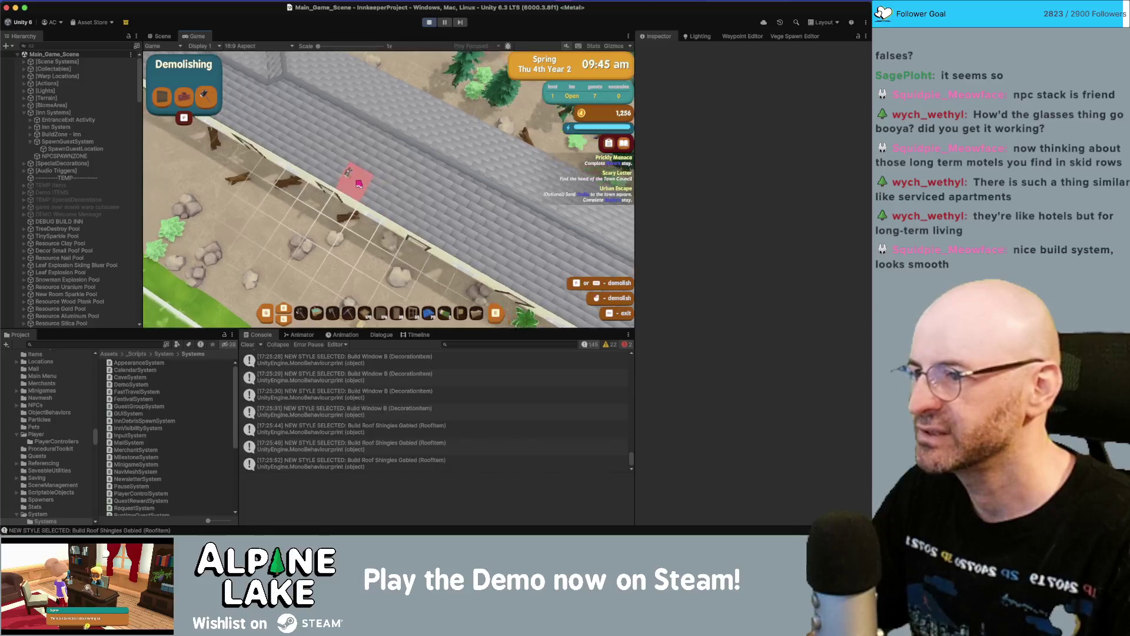
left_click(373, 165)
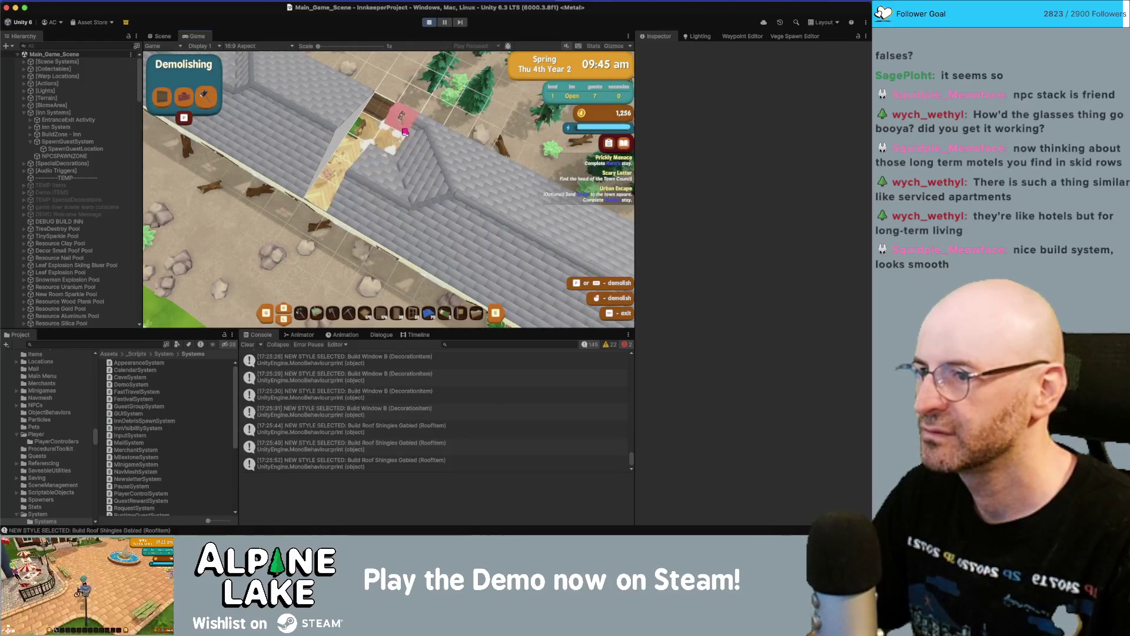
left_click(435, 157)
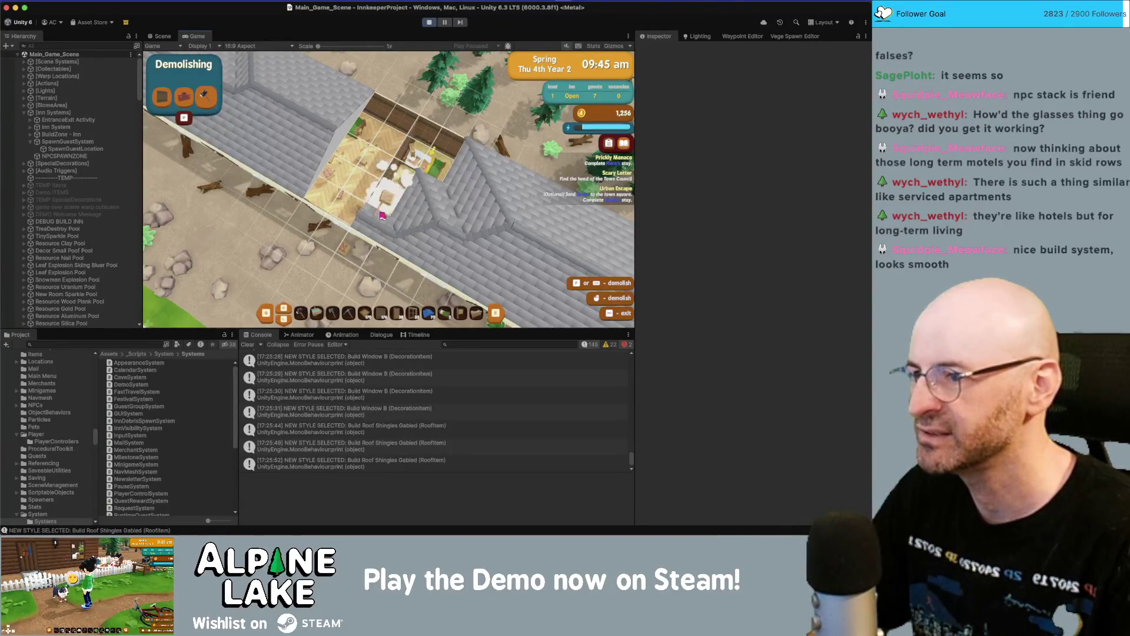
left_click(424, 196)
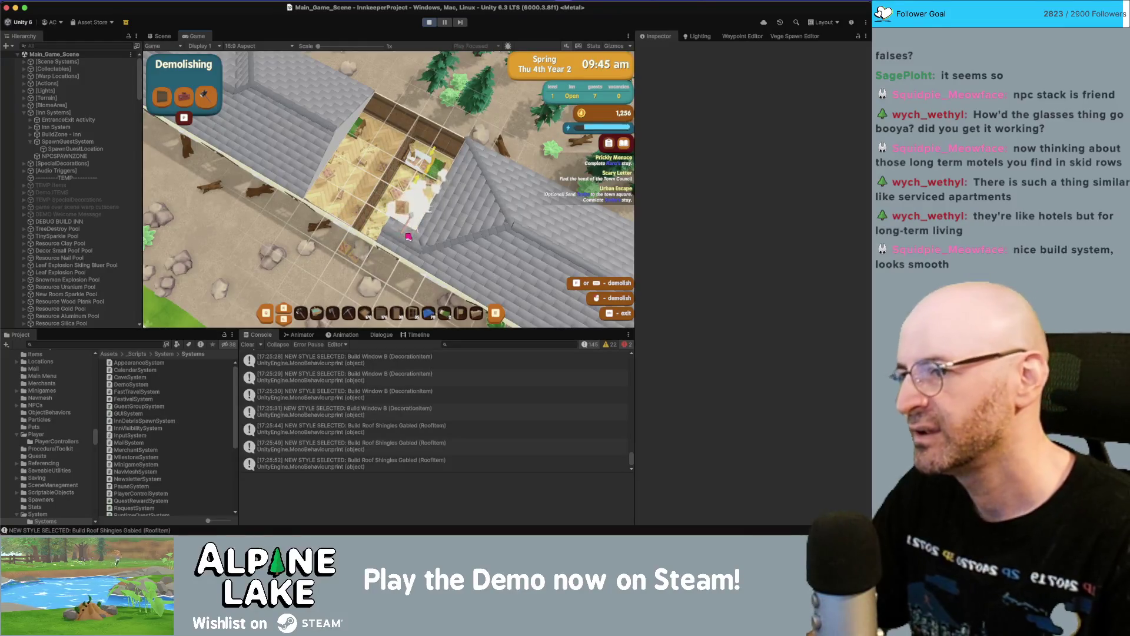
- Move across the building to remove another roof tile and a wall piece of the room
key("d")
left_click(405, 184)
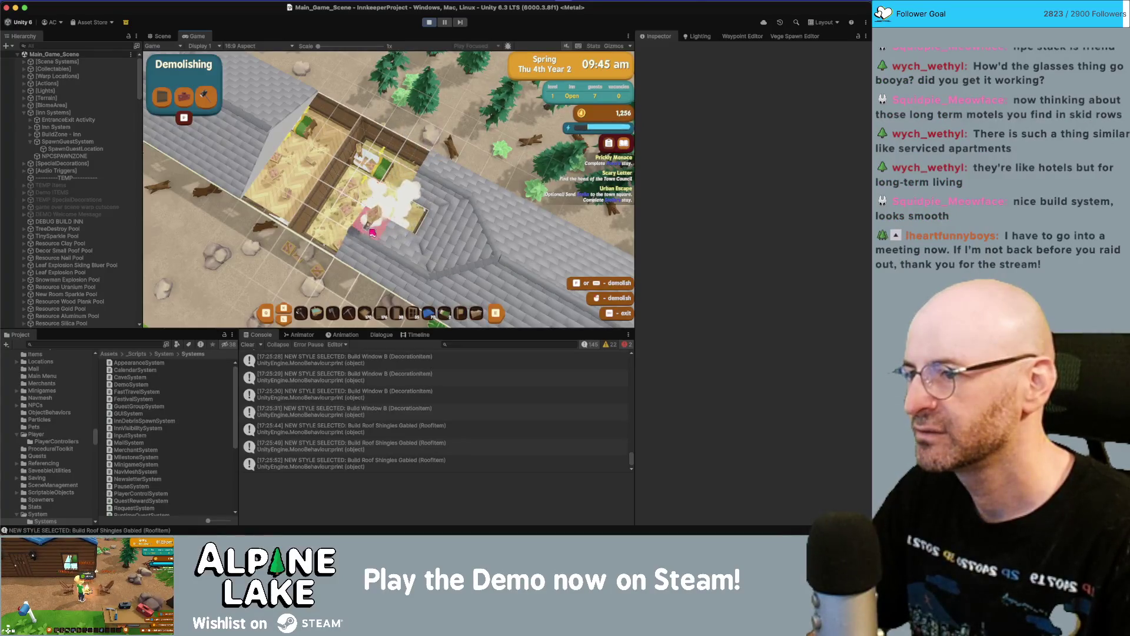
key("d")
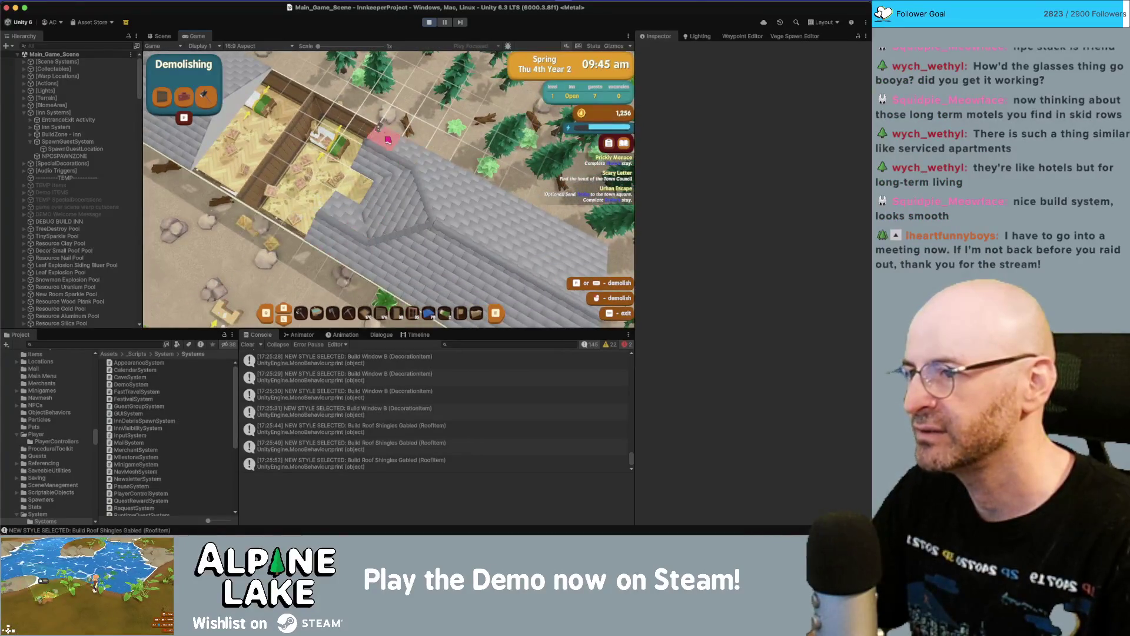
left_click(388, 139)
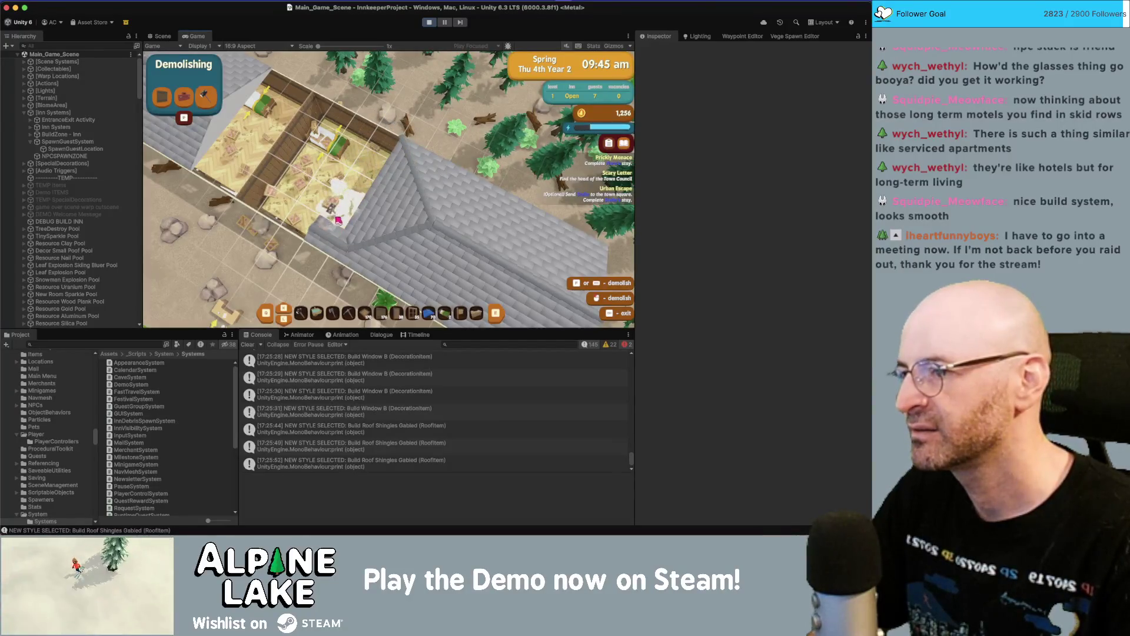
key("s")
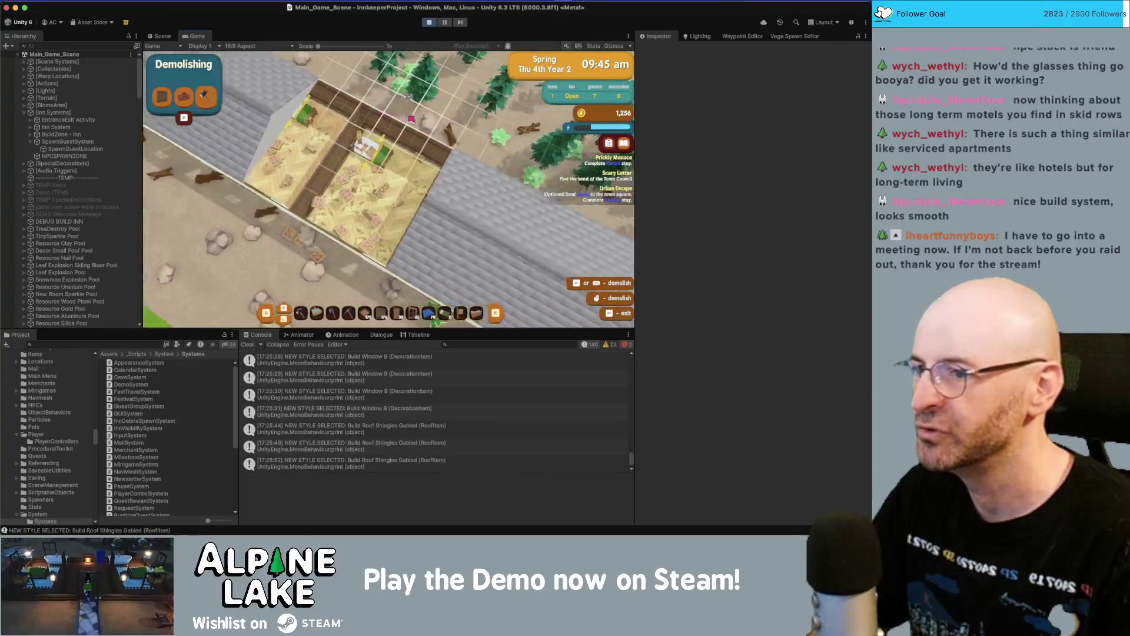
- Walk the innkeeper north and south in front of the inn, watching the roof hide and reappear
key("d")
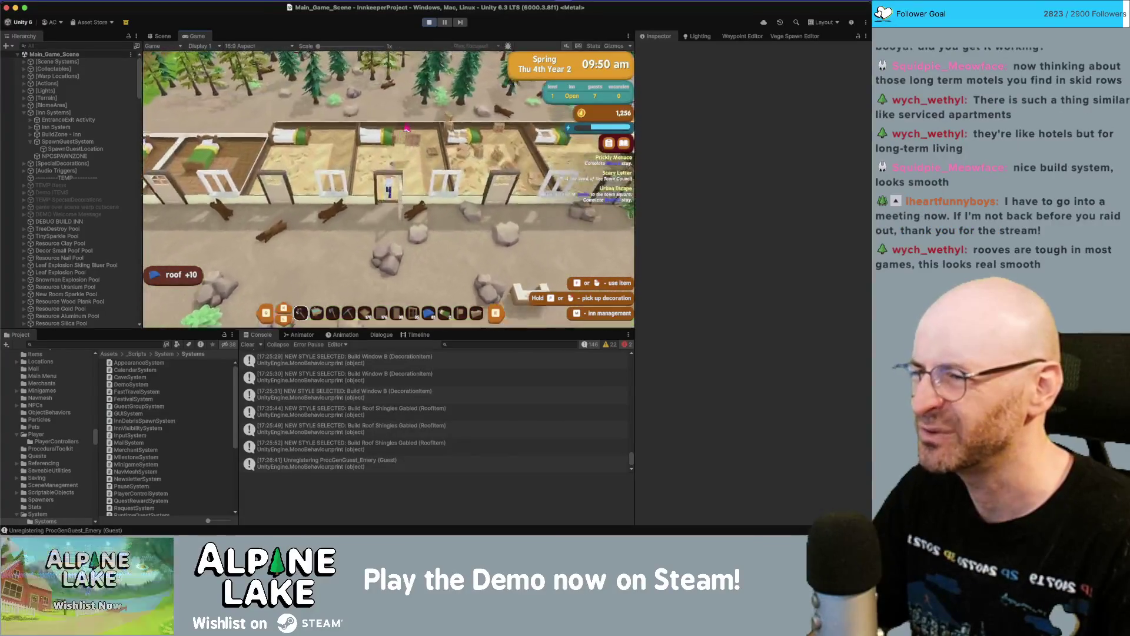
key("w")
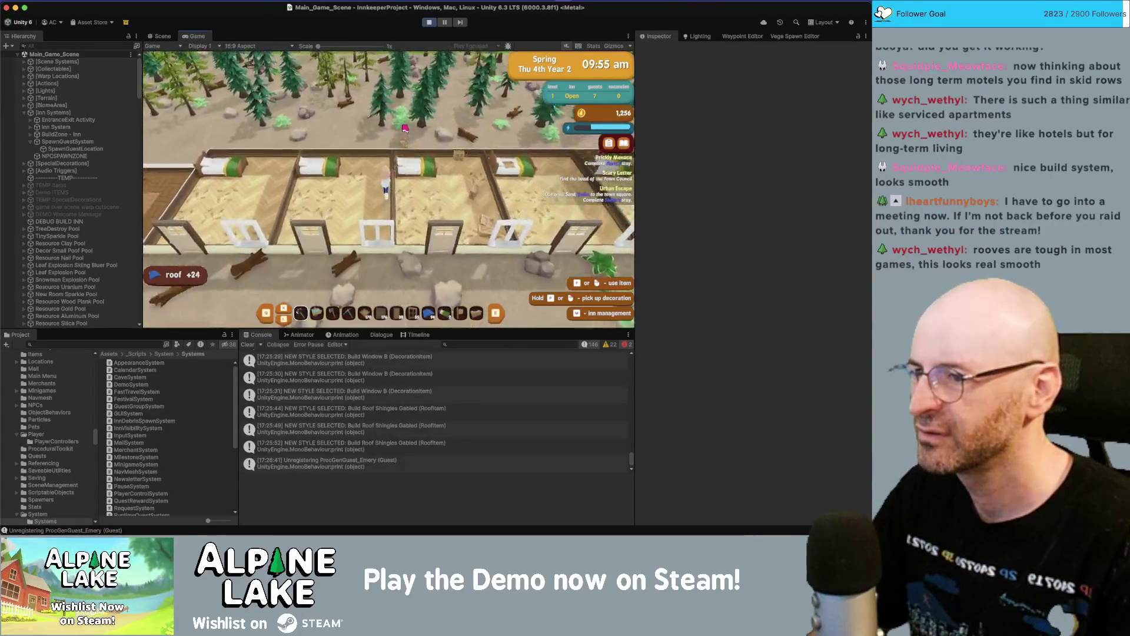
key("s")
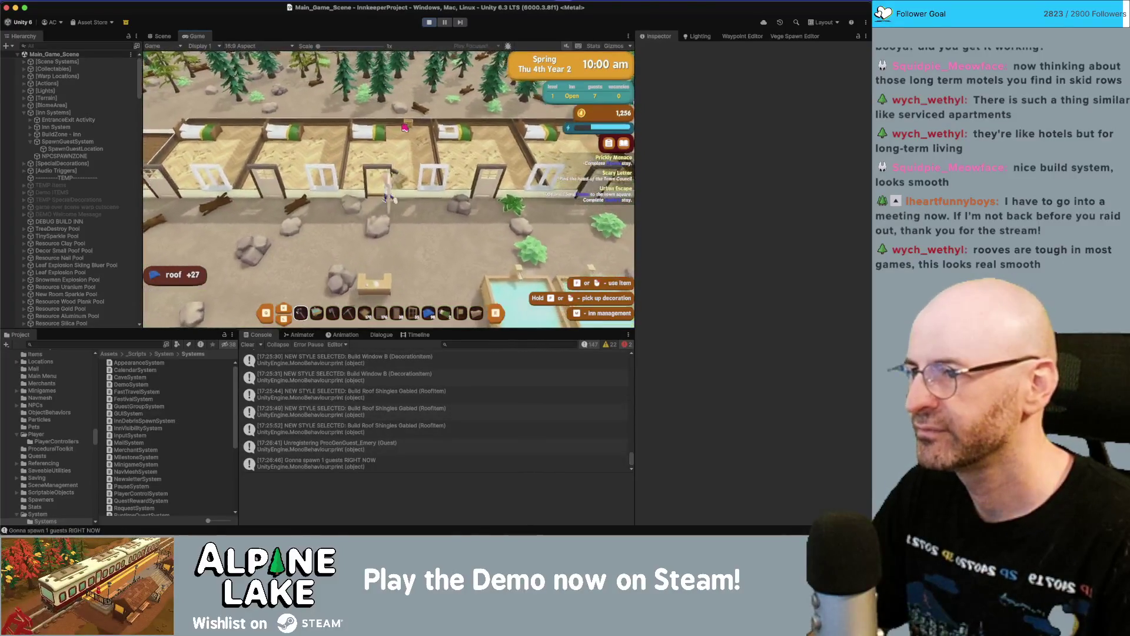
key("w")
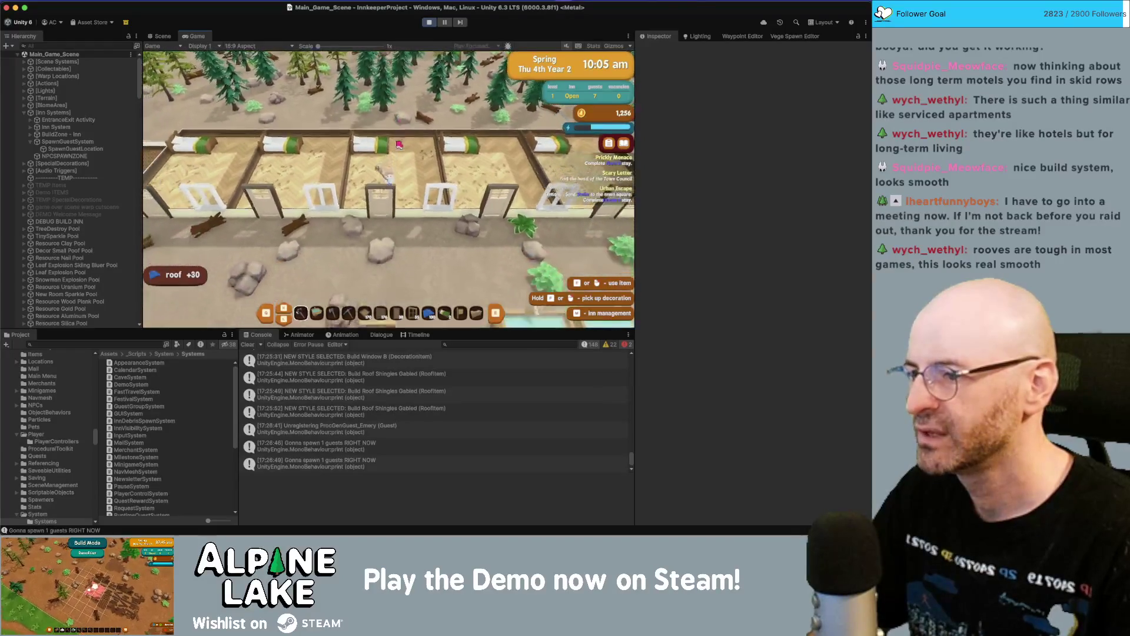
key("s")
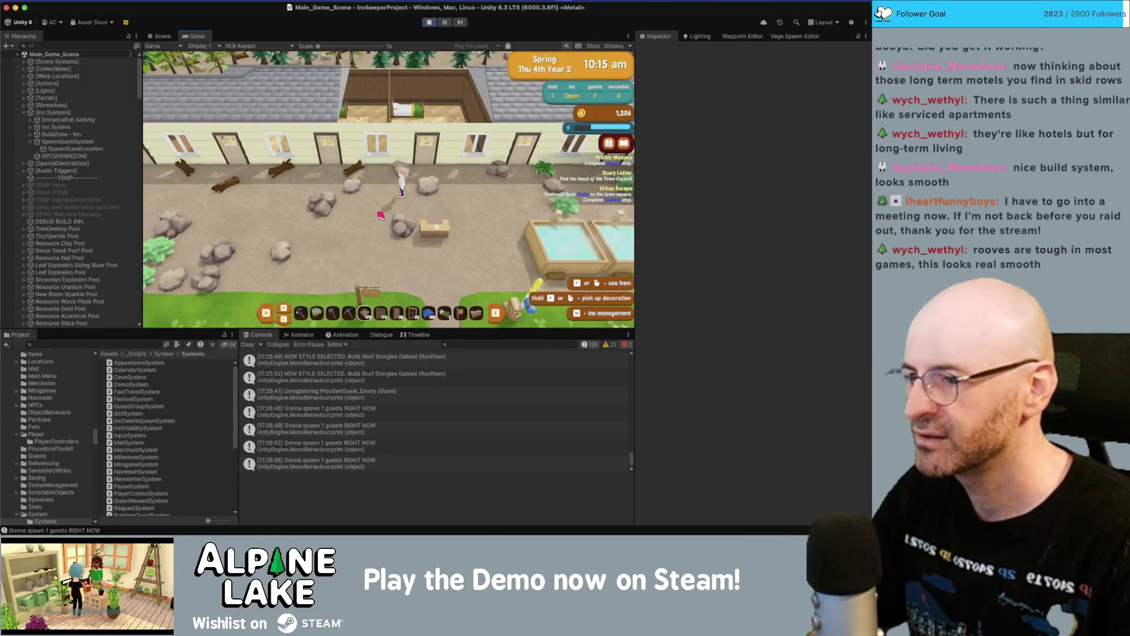
- Lay a row of foundation tiles, build cream walls along the room's edges, then exit building
key("b")
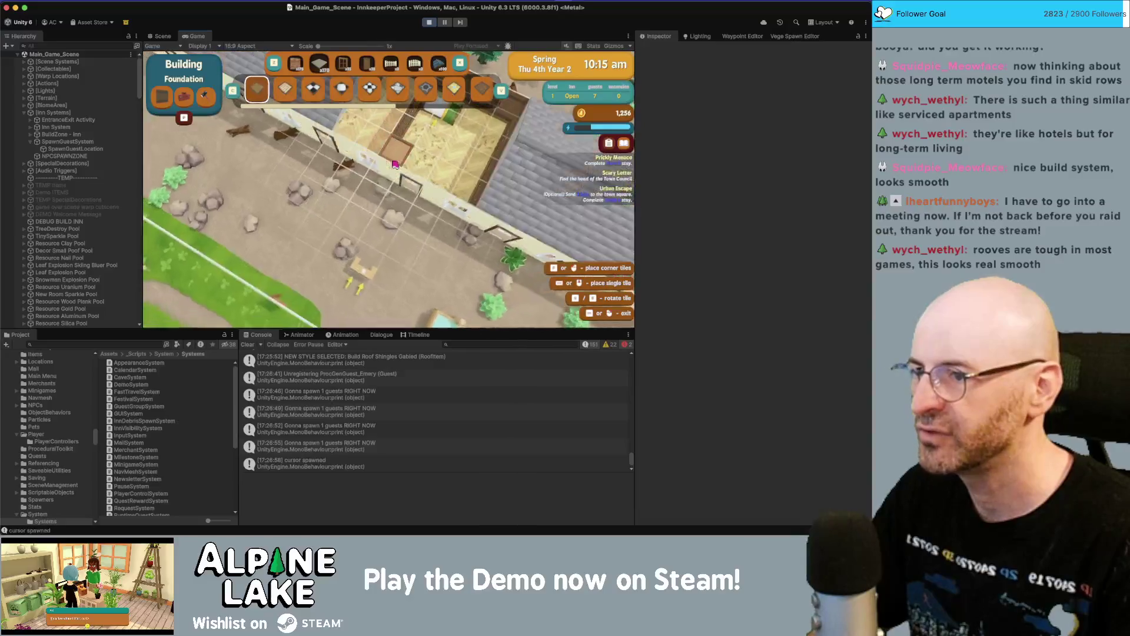
mouse_move(328, 161)
left_mouse_down()
mouse_move(456, 209)
mouse_move(470, 179)
left_mouse_up()
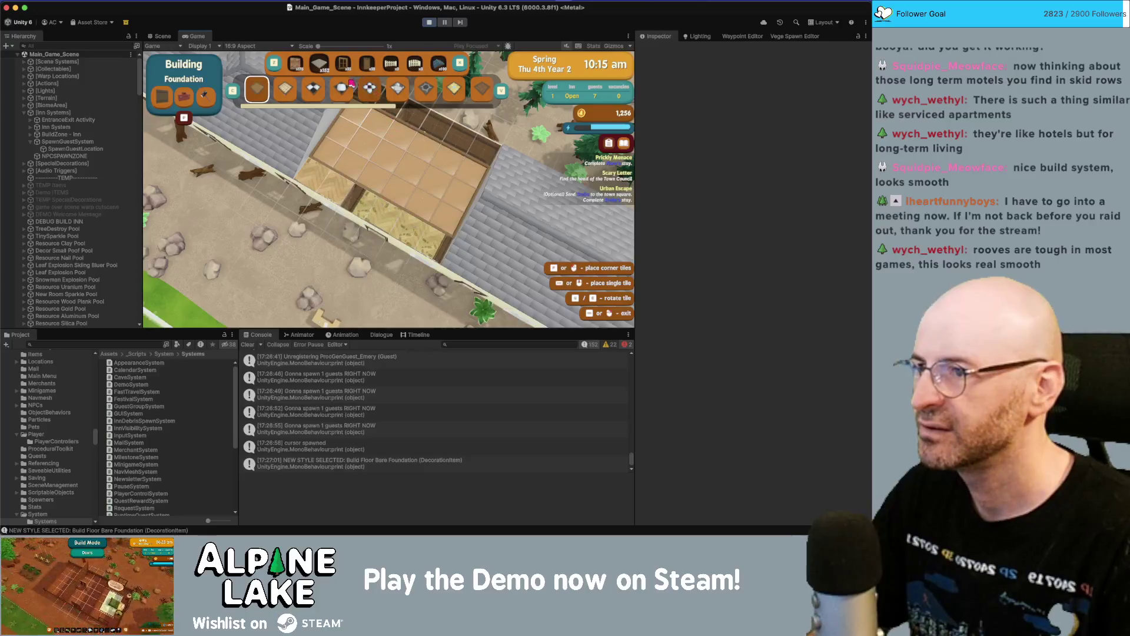
left_click(298, 64)
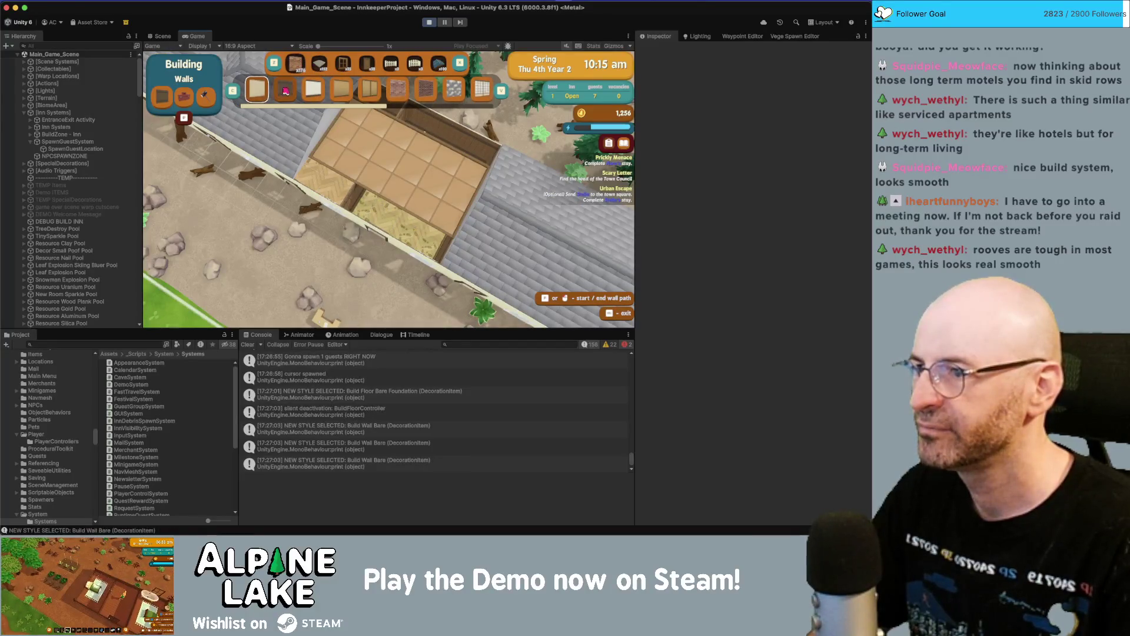
scroll(382, 108, "down", 5)
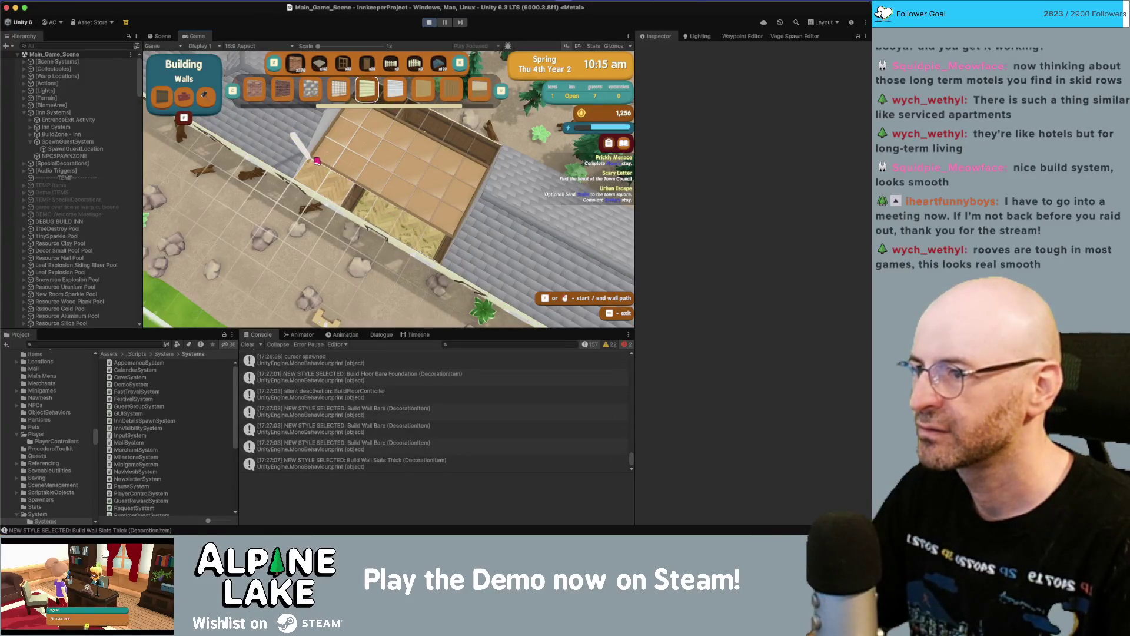
left_click(317, 161)
left_click(480, 199)
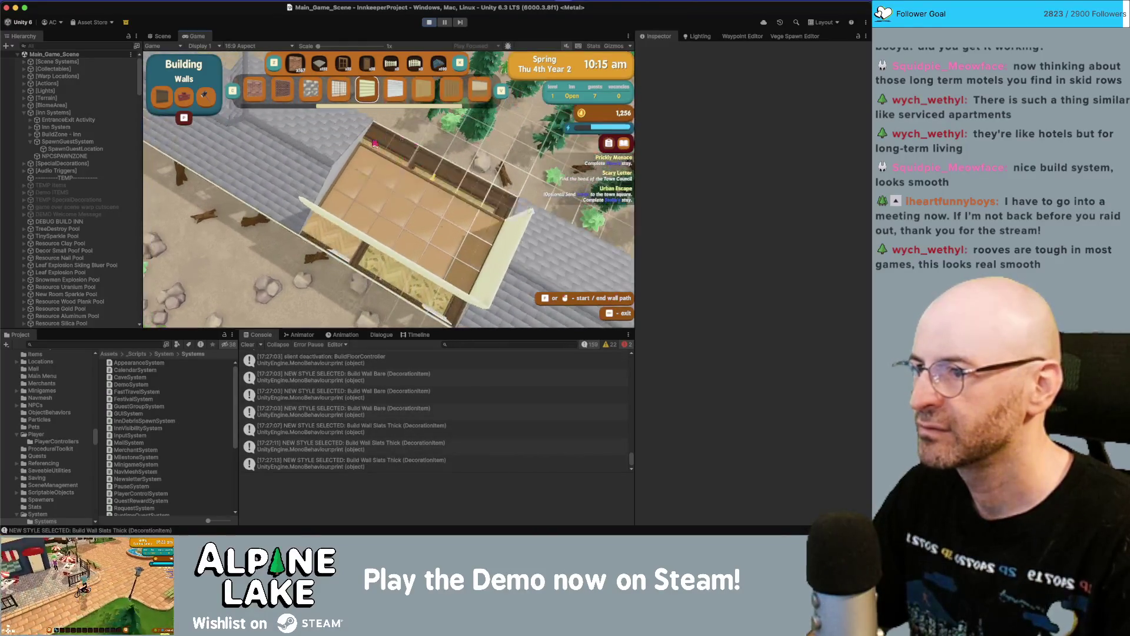
left_click(375, 143)
left_click(313, 201)
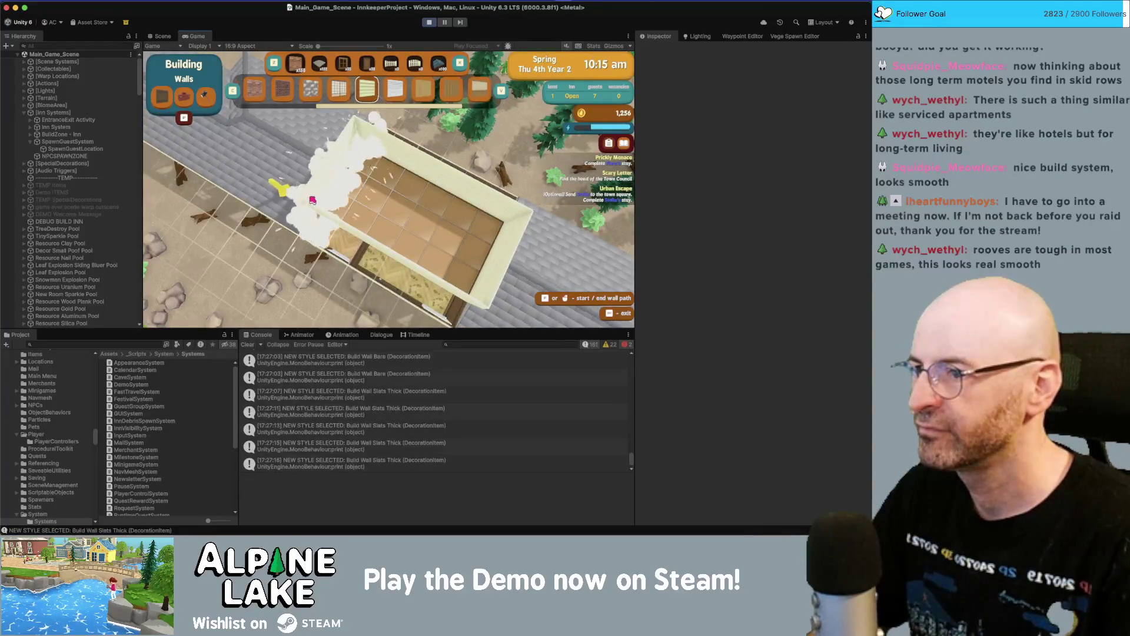
key("Escape")
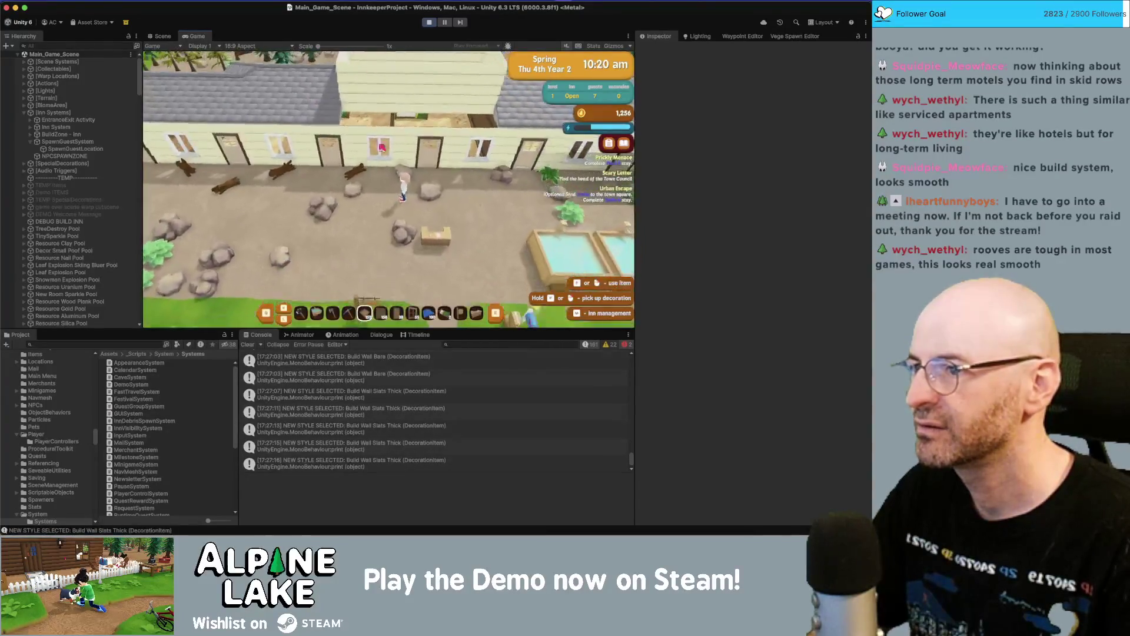
- Place a Shingles Gabled roof over the new room, rotating the preview to fit the walls
key("b")
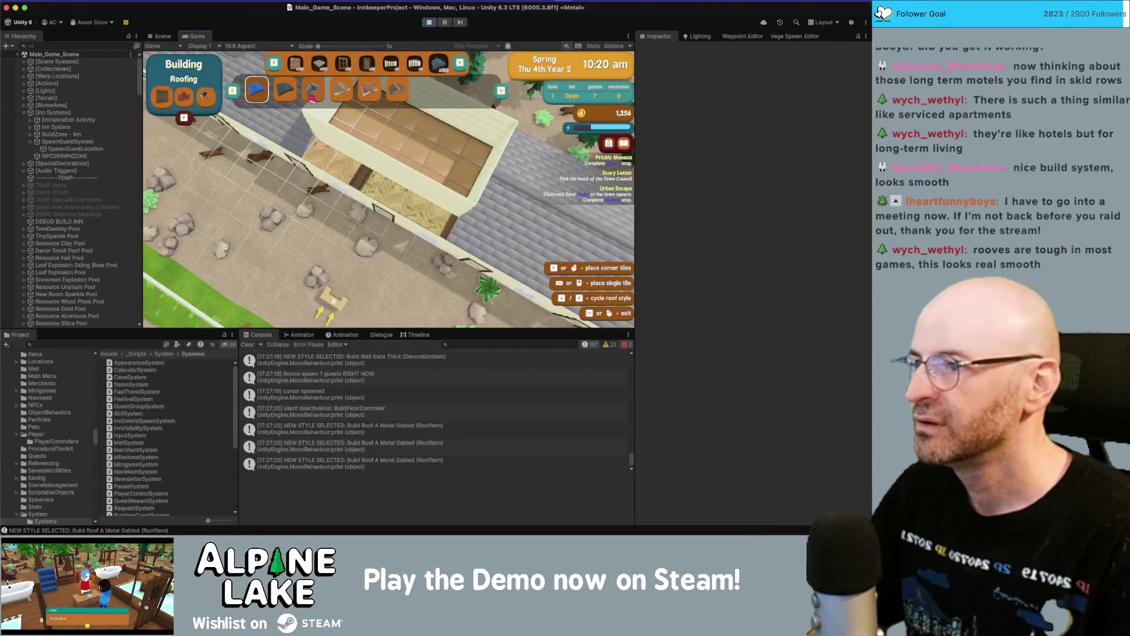
left_click(312, 97)
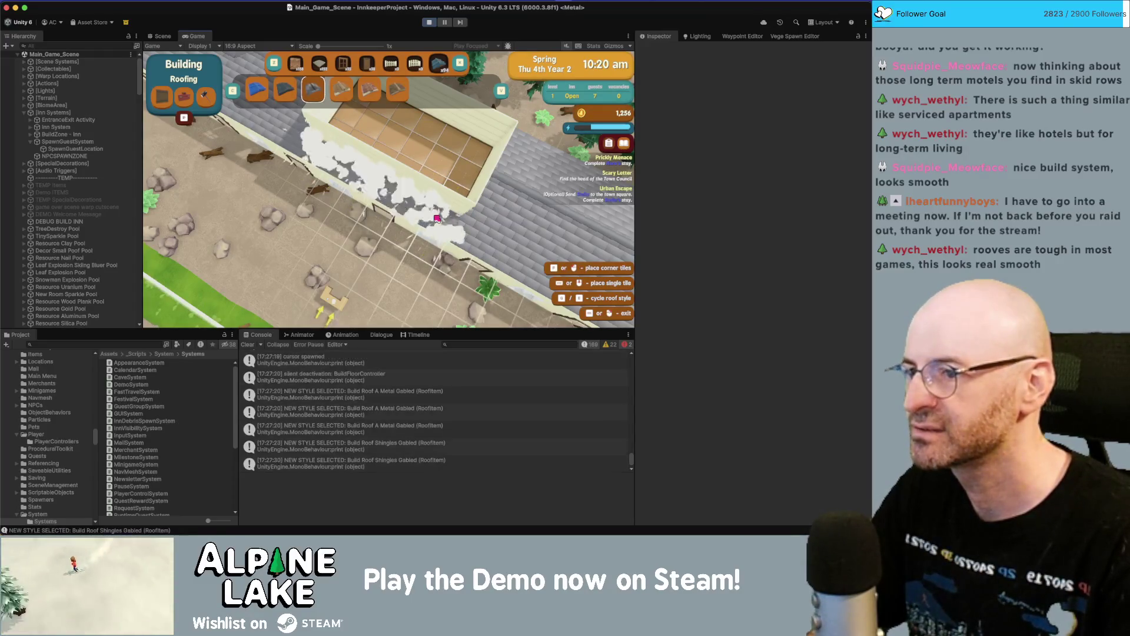
left_click(470, 224)
key("w")
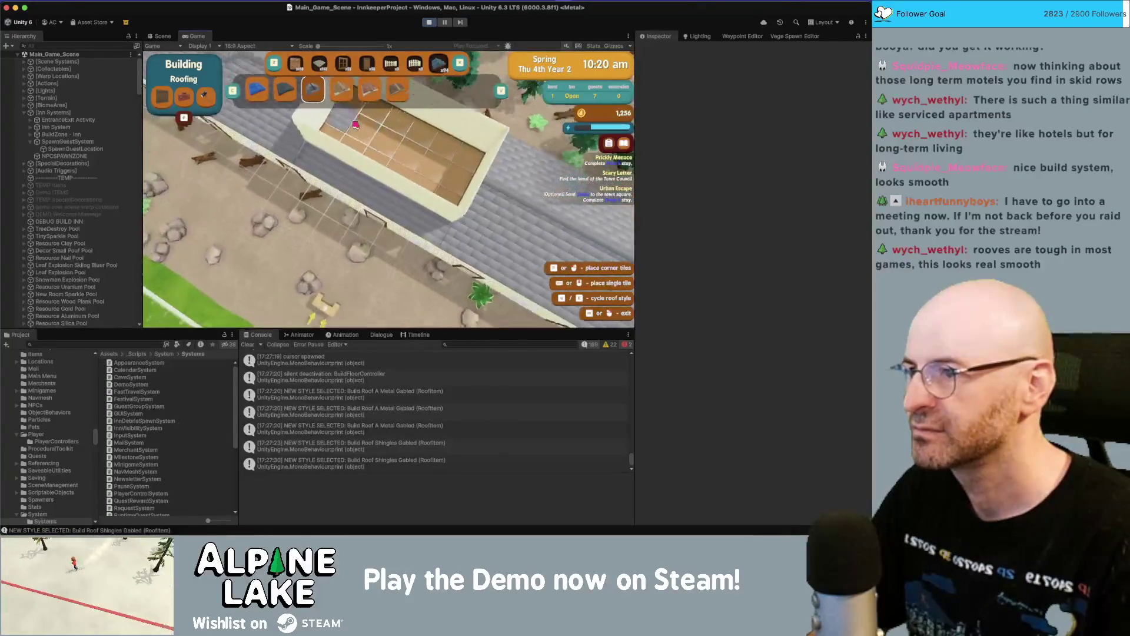
key("w")
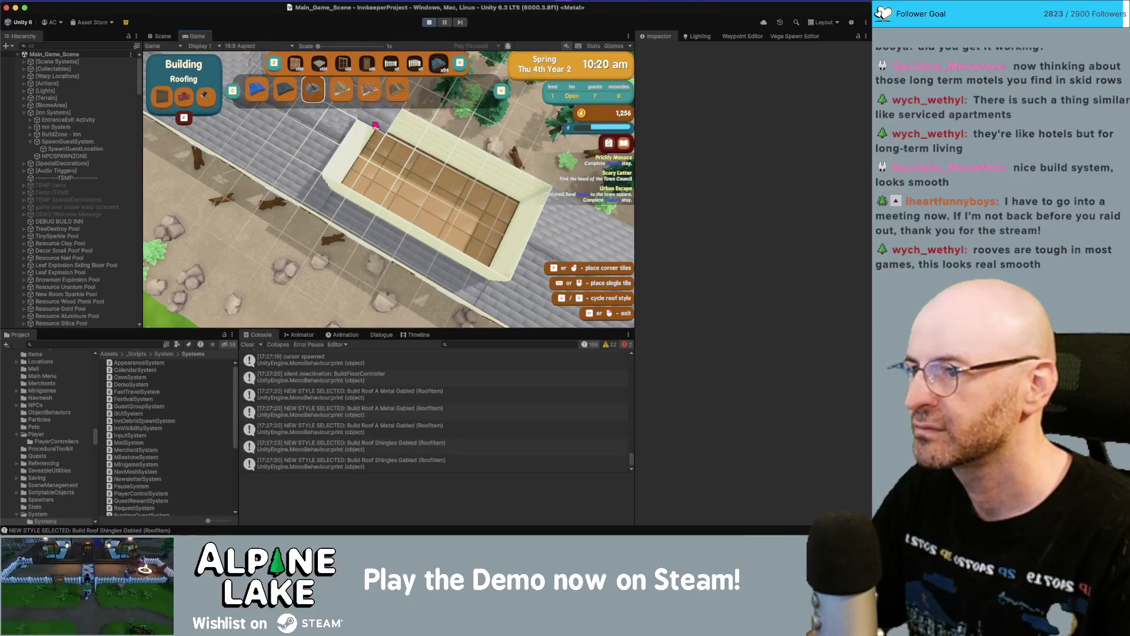
key("w")
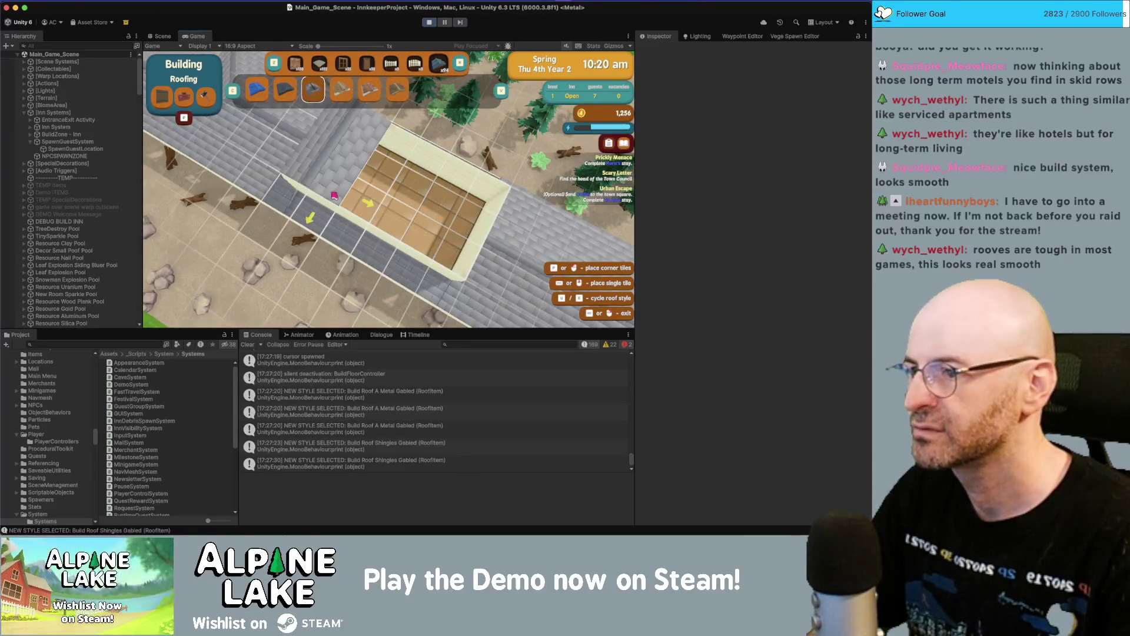
key("q")
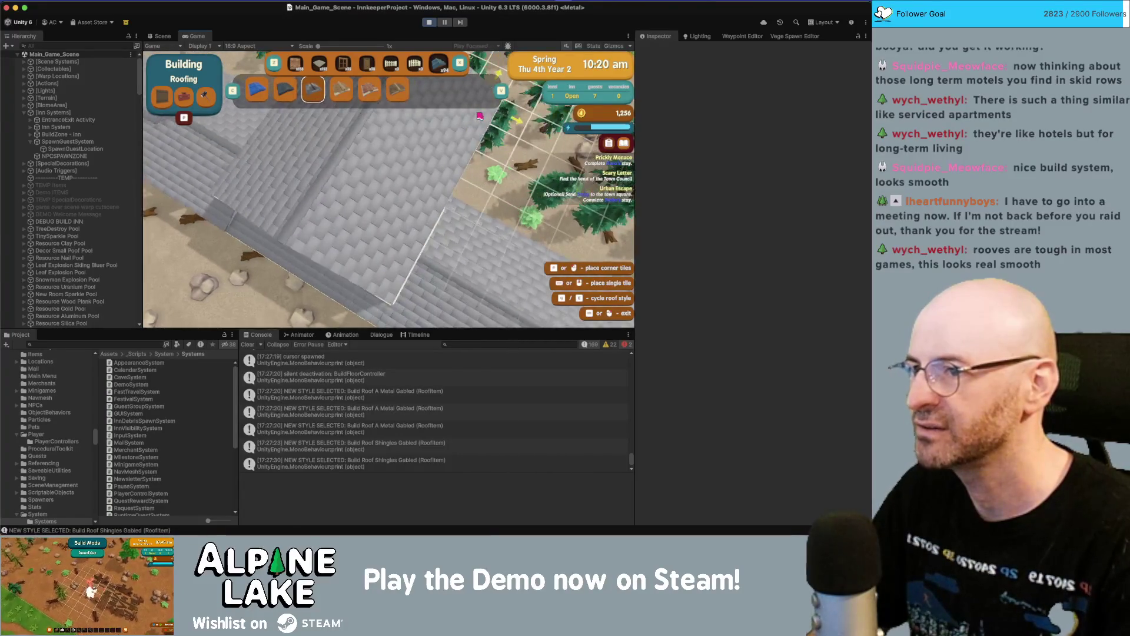
left_click(480, 116)
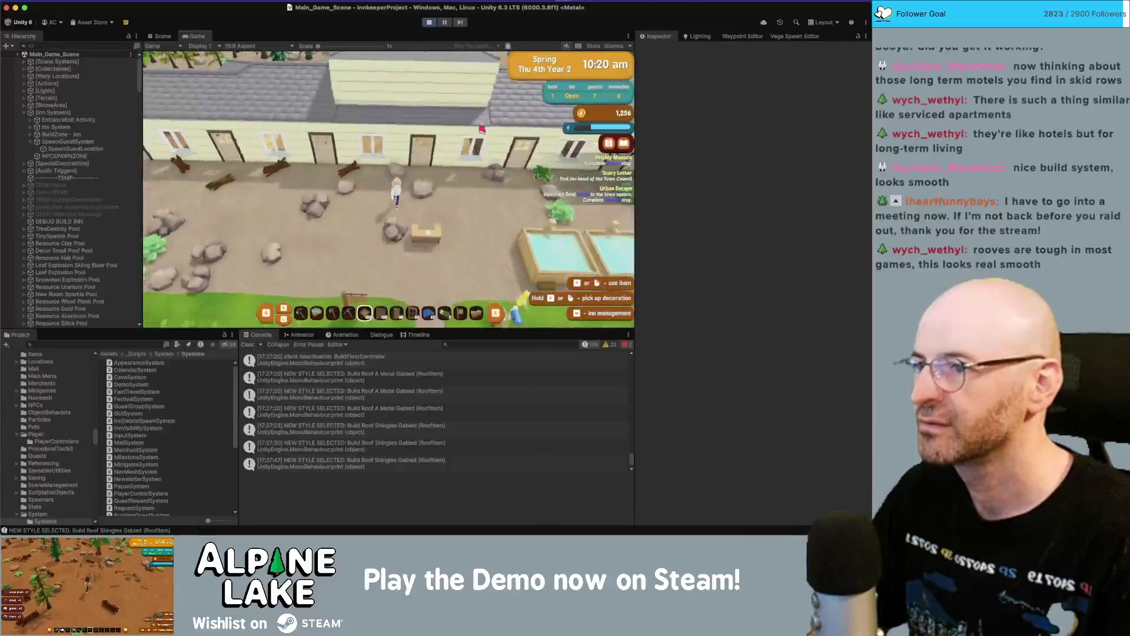
- Walk the innkeeper around the inn, briefly glancing at the rosebud motel image search
key("s")
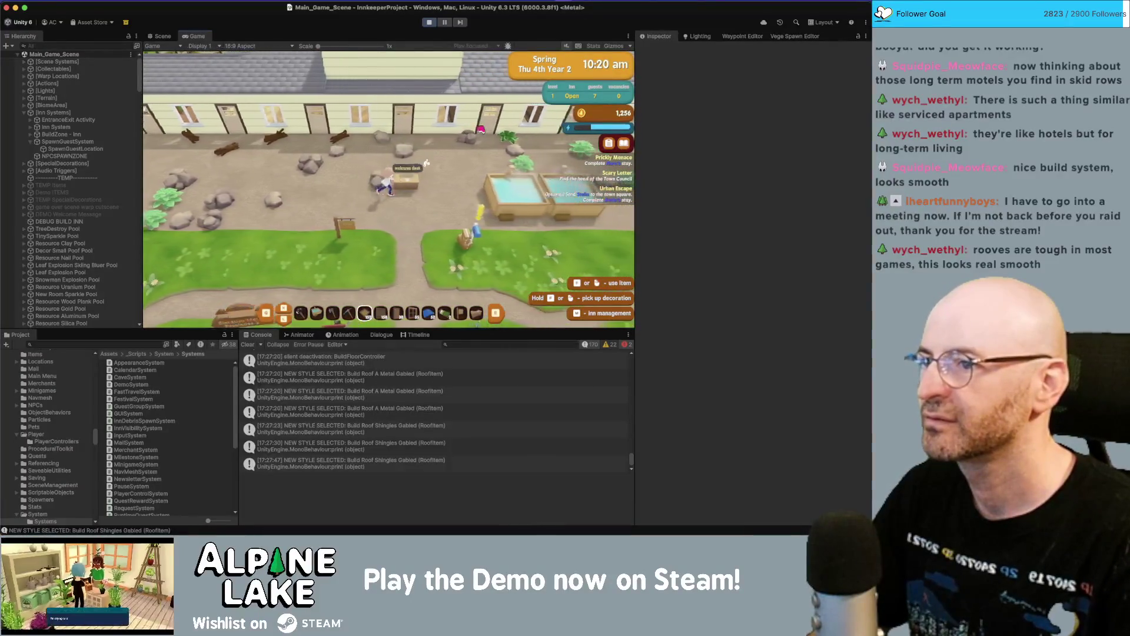
key("s")
key("w")
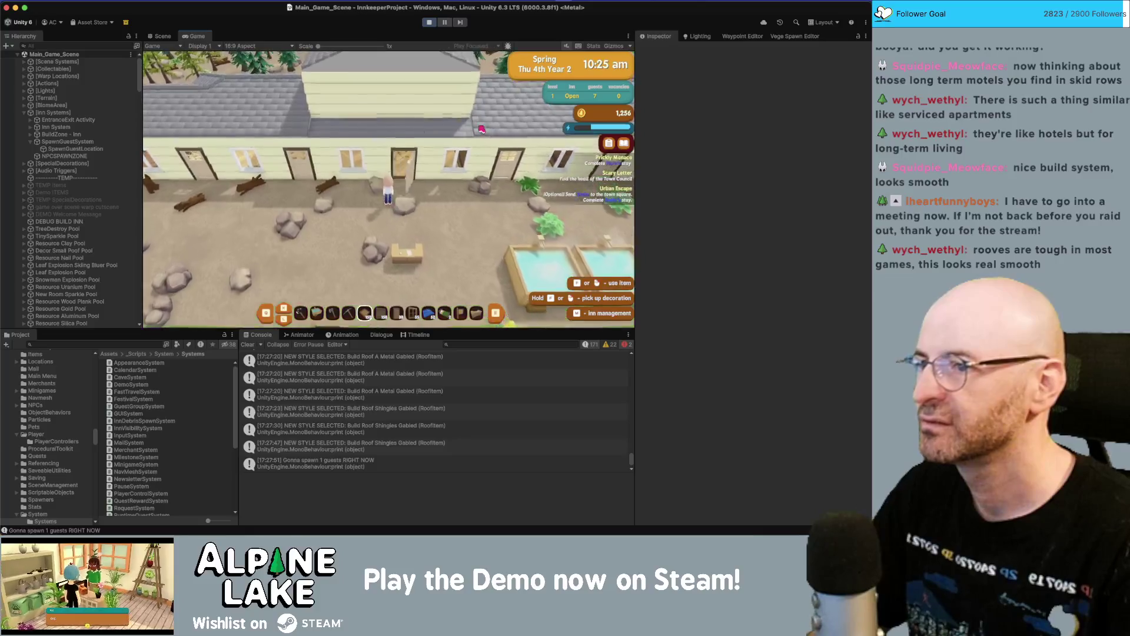
key("super+Tab")
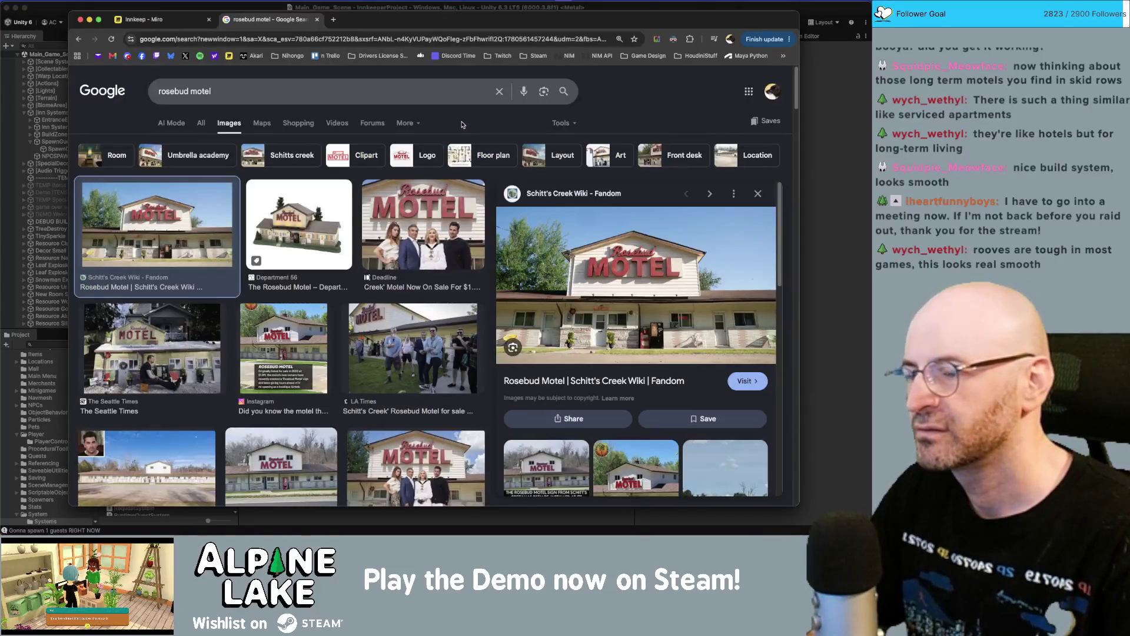
key("super+Tab")
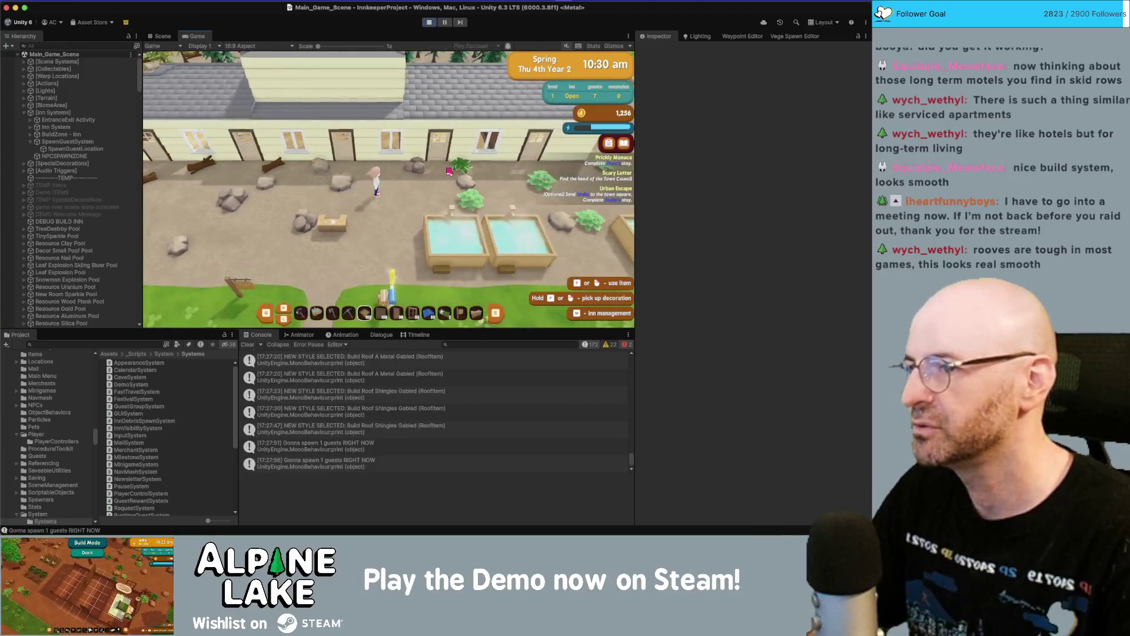
- Run the innkeeper right among the inn doors as a guest arrives, then back toward the desk
key("d")
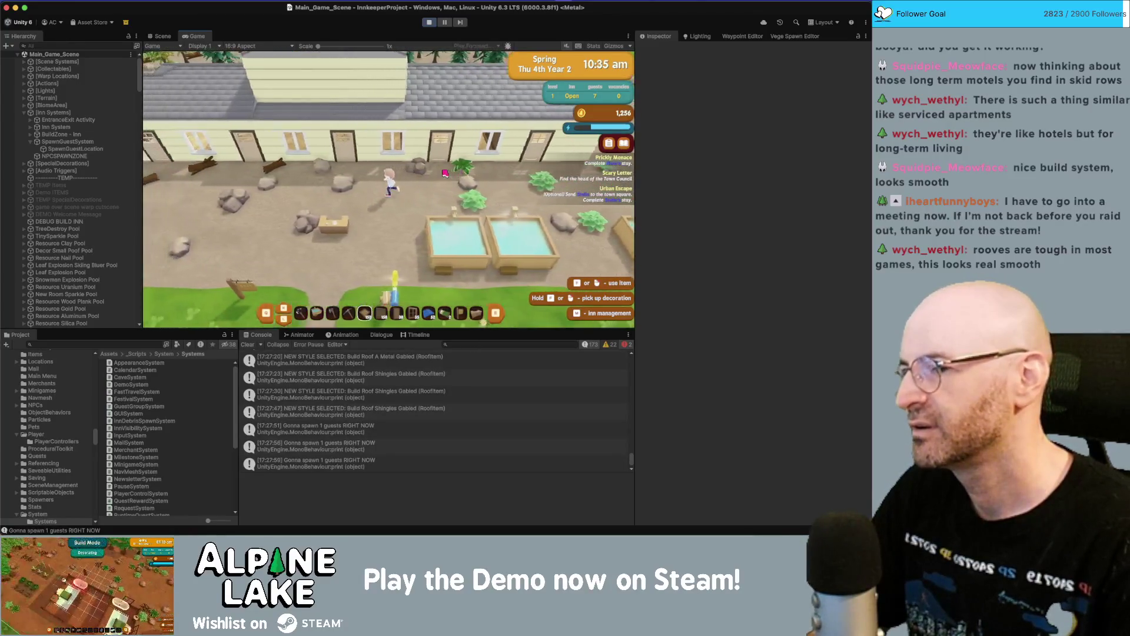
key("d")
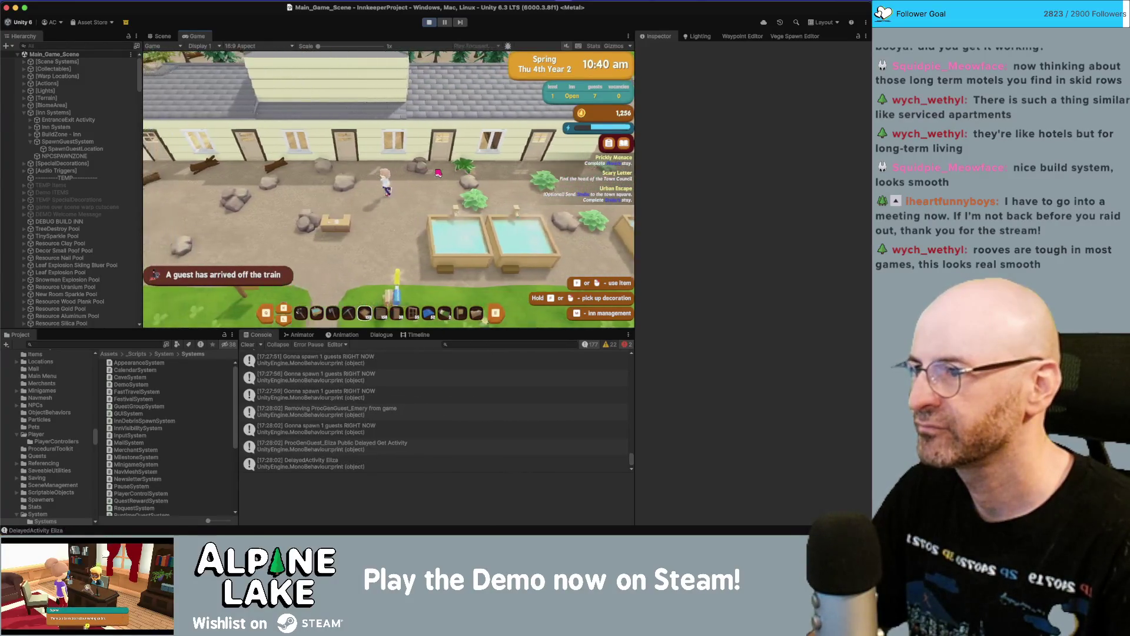
key("d")
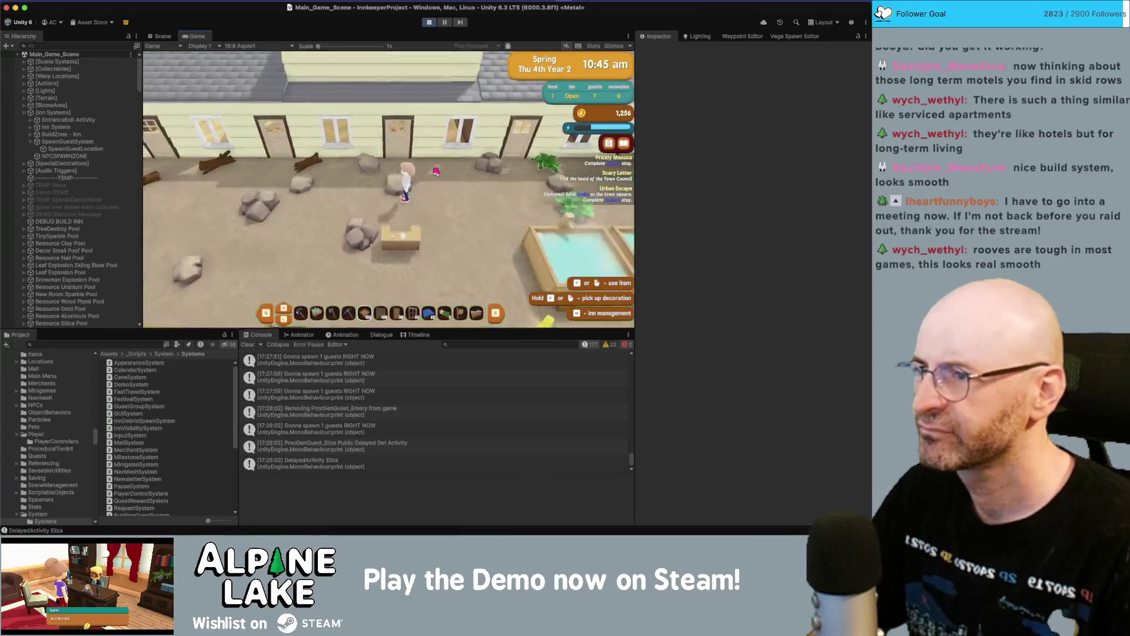
key("w")
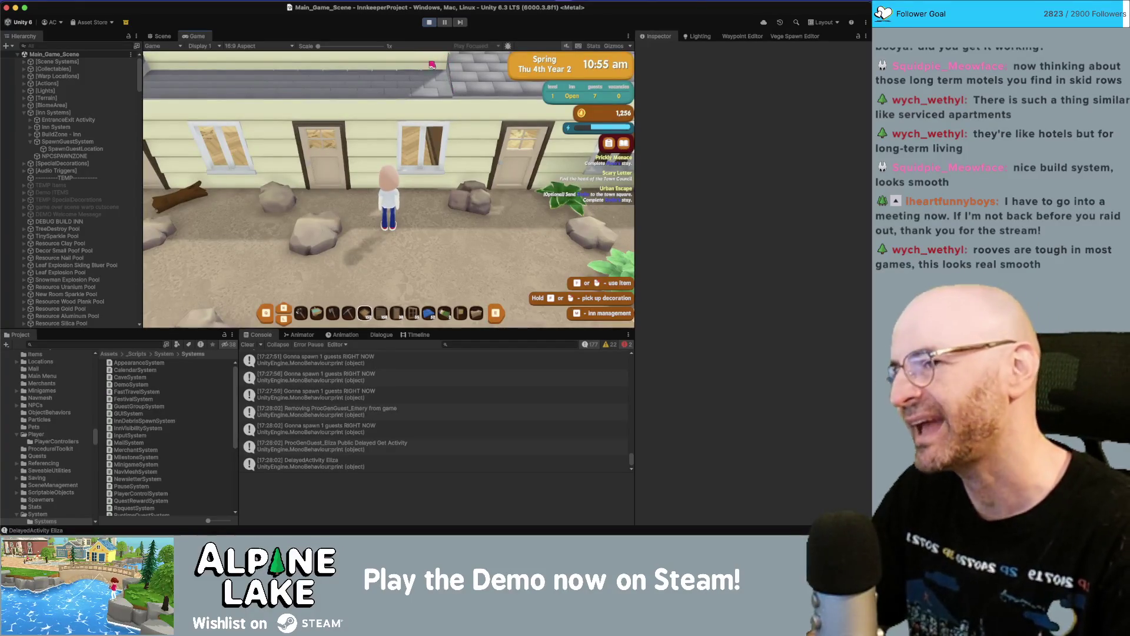
key("s")
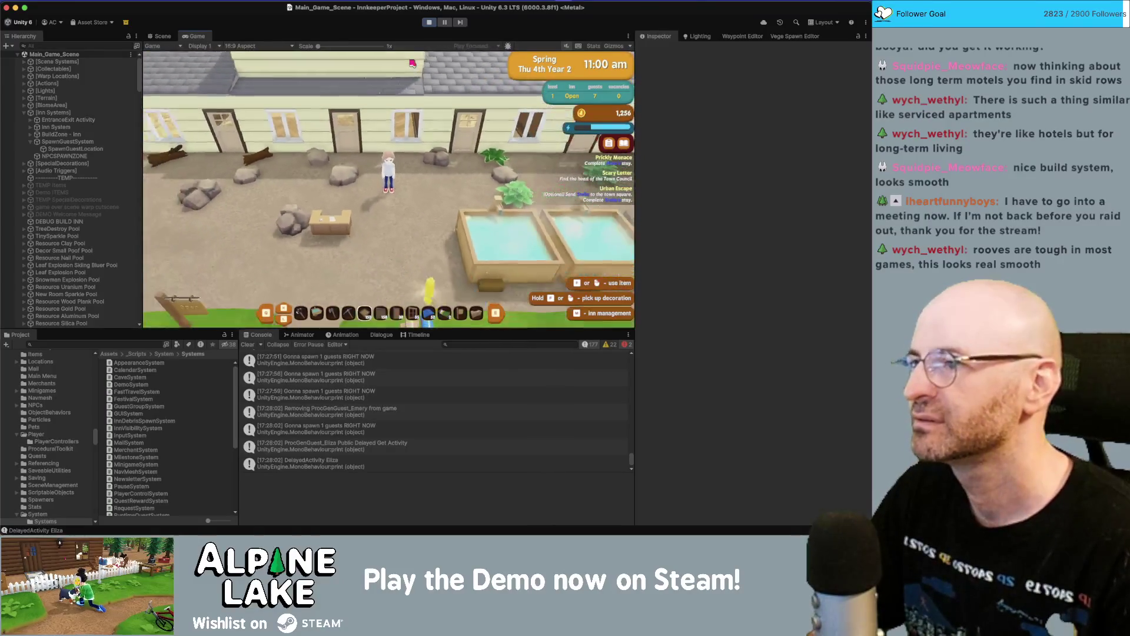
key("s")
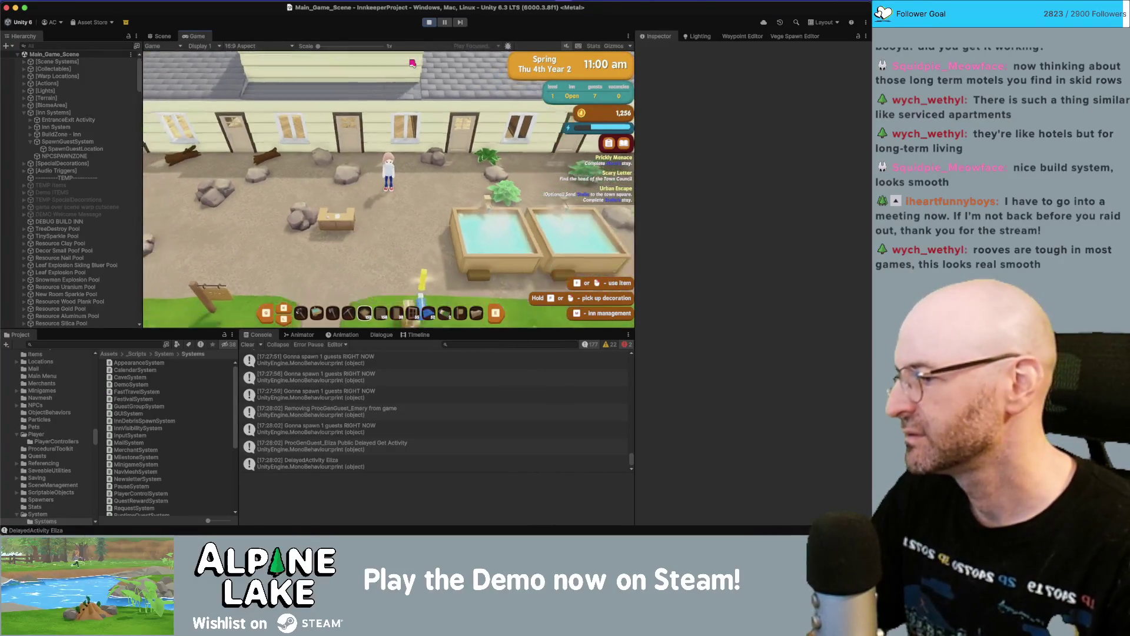
key("s")
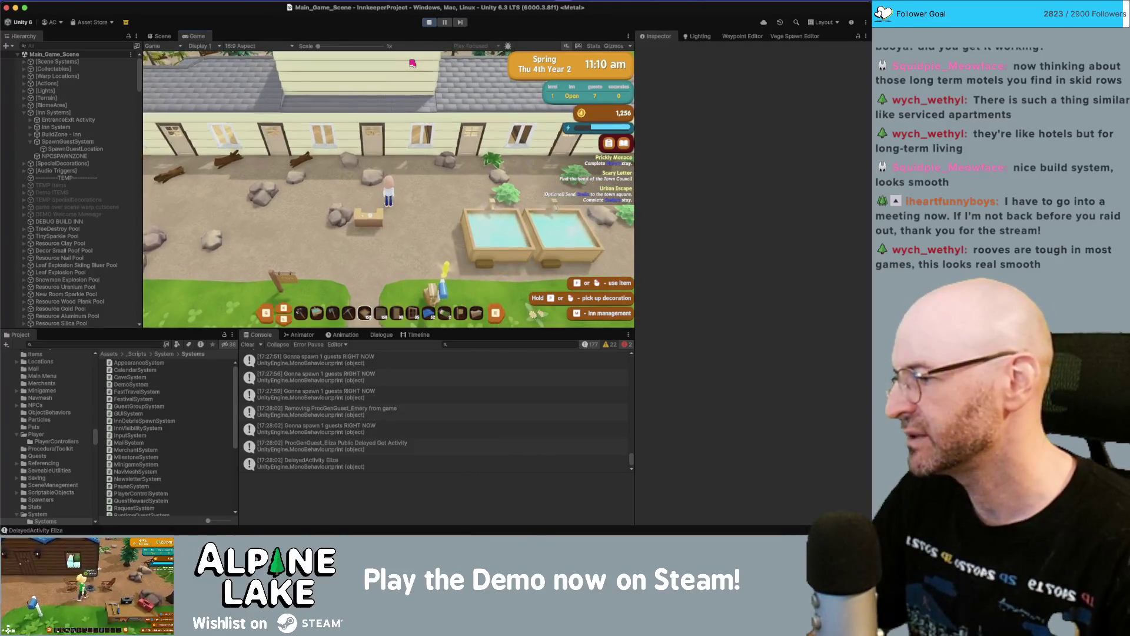
- Walk around the welcome desk onto the grass, then bring up the rosebud motel image search
key("a")
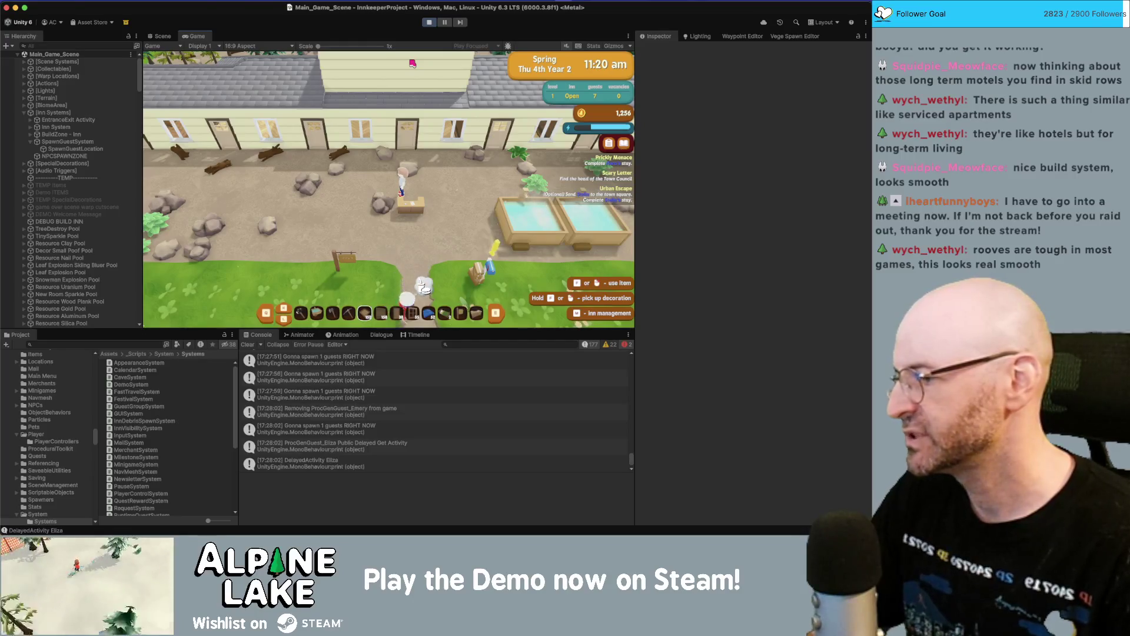
key("d")
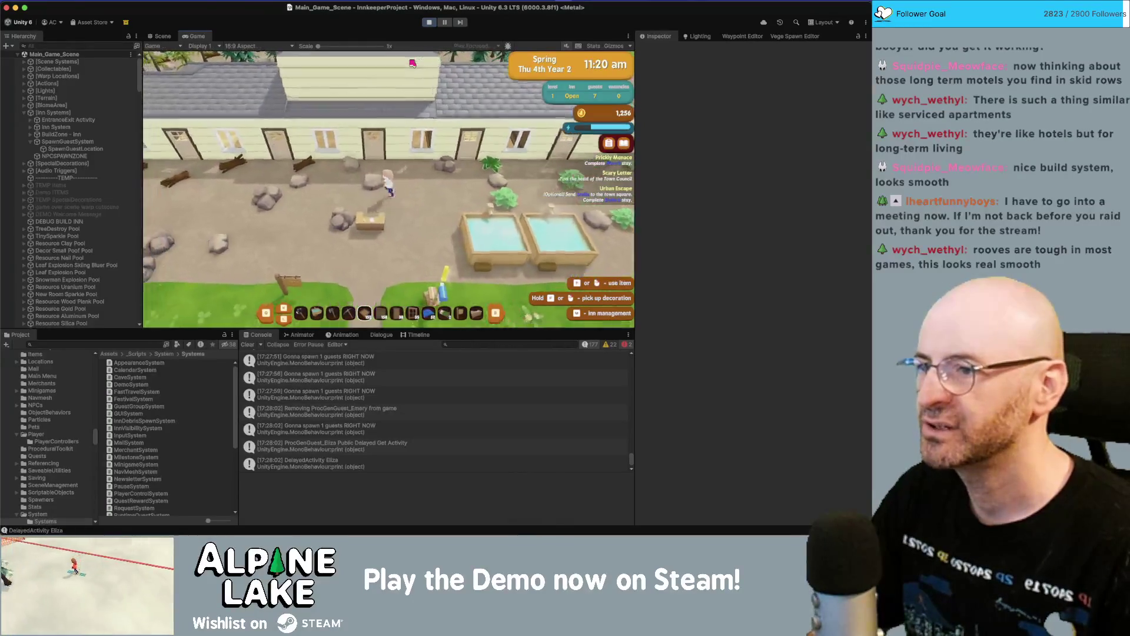
key("a")
key("s")
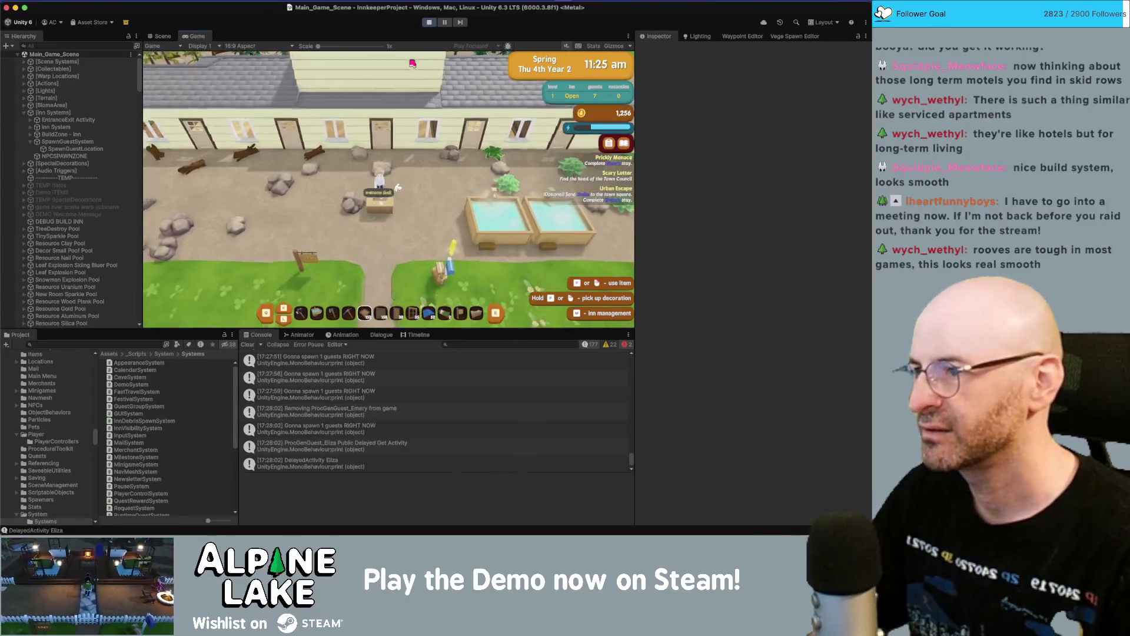
key("d")
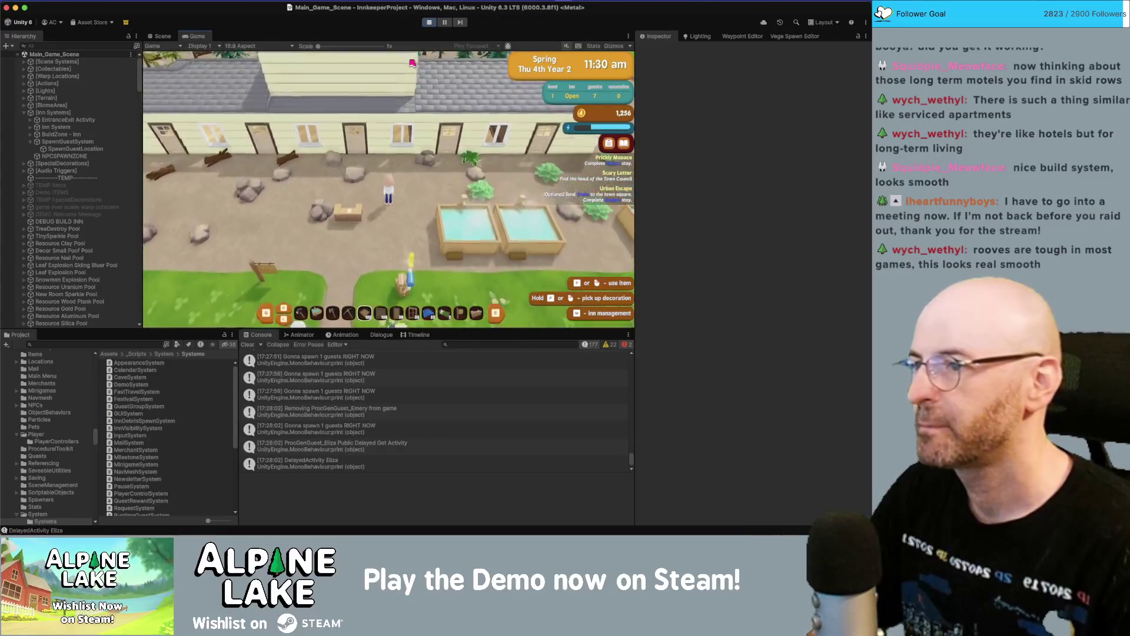
key("s")
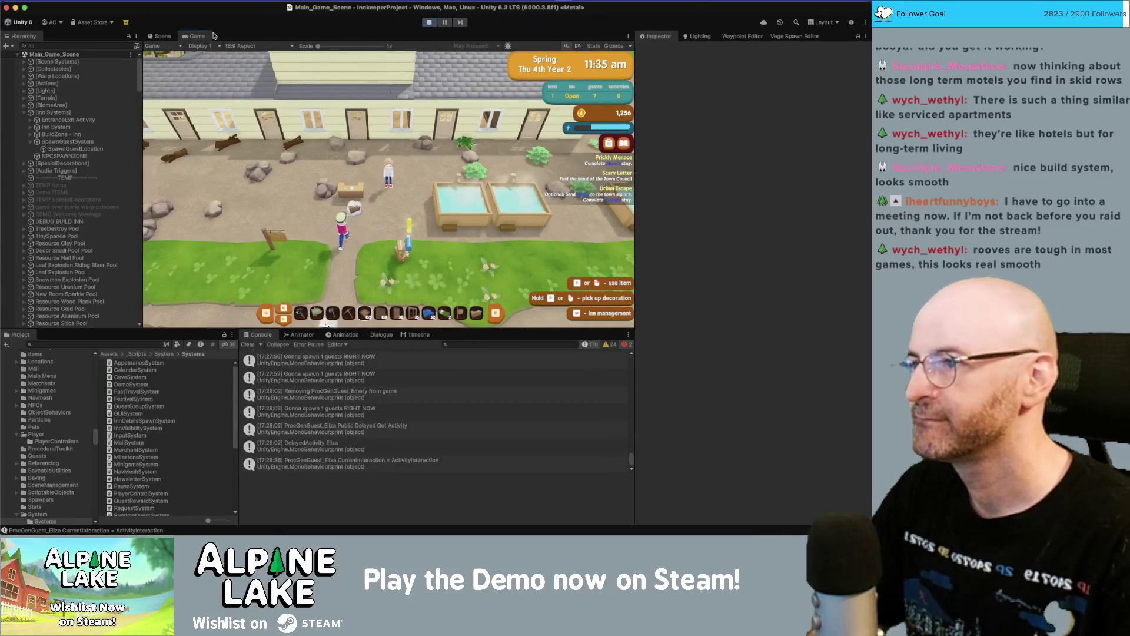
key("super+Tab")
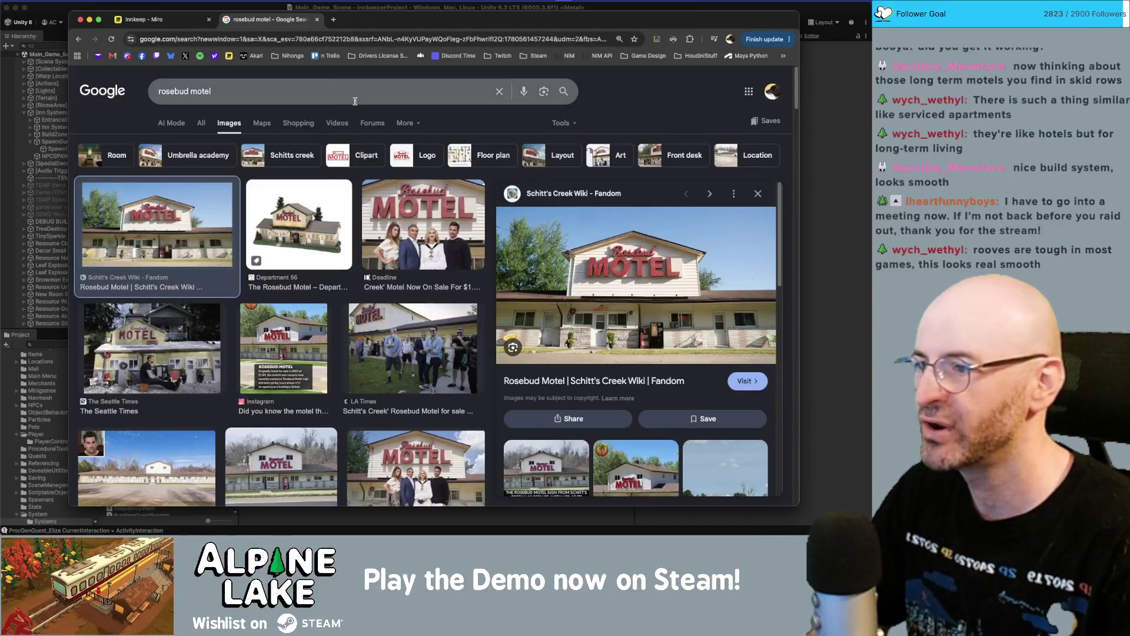
- Switch from the rosebud motel images back to the running Unity inn game
key("super+Tab")
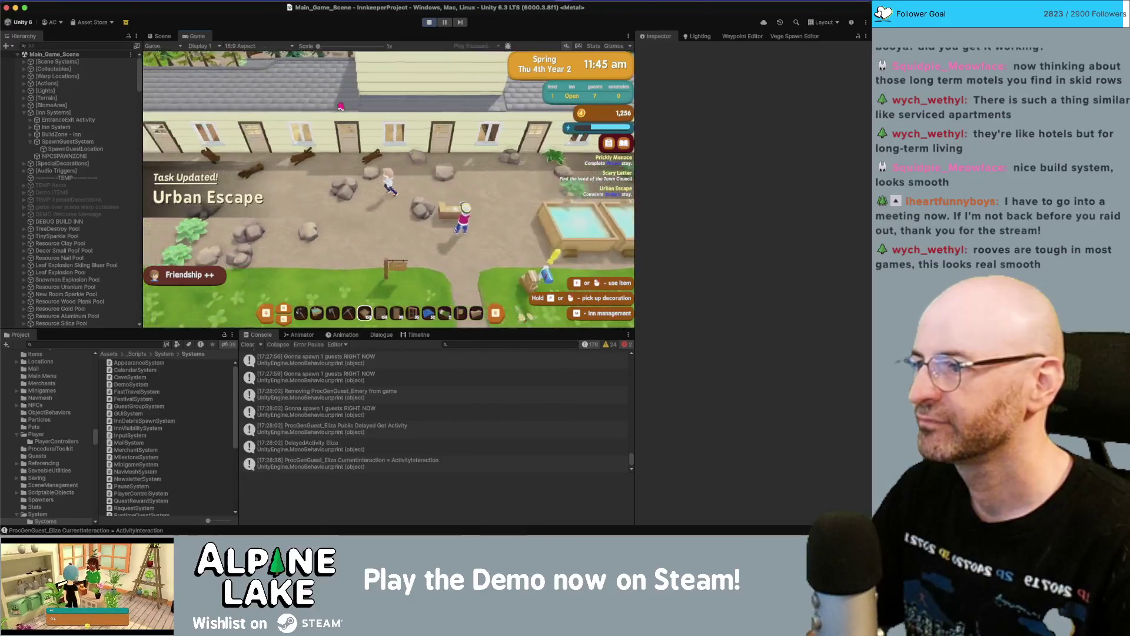
- Walk the innkeeper toward the pools and scuffling guests, then switch to the overhead management view
key("d")
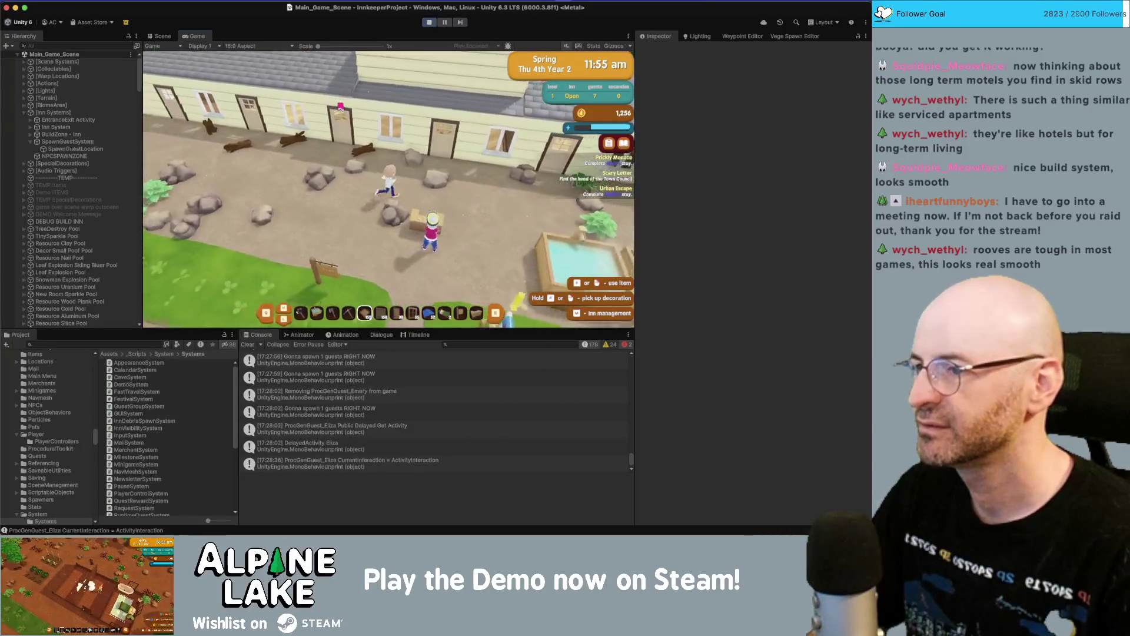
key("s")
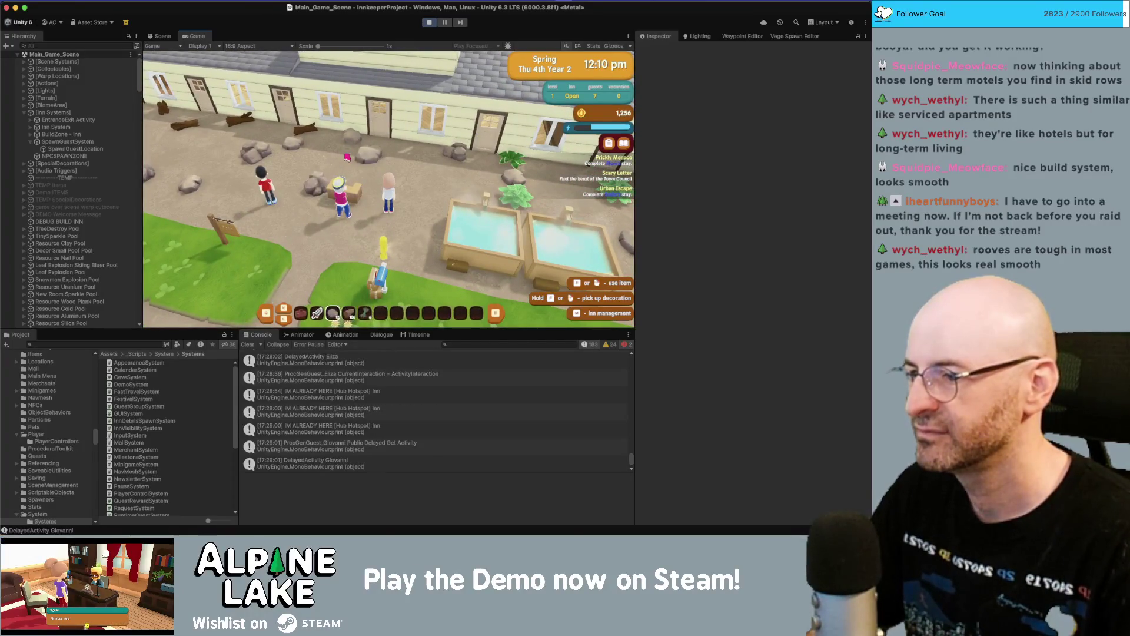
key("q")
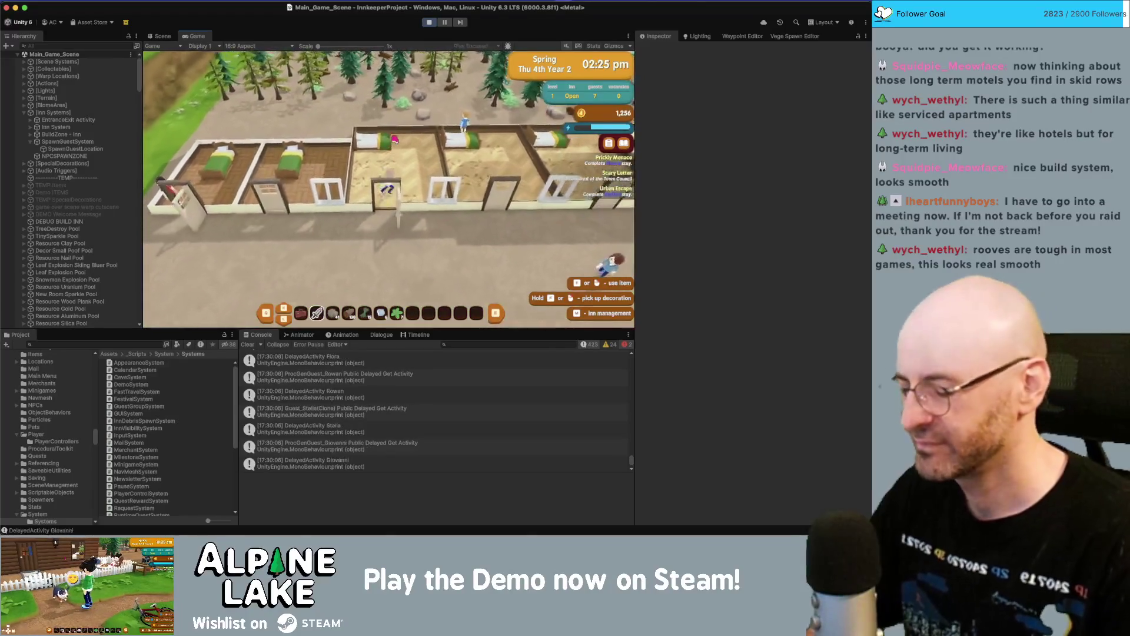
key("m")
key("m")
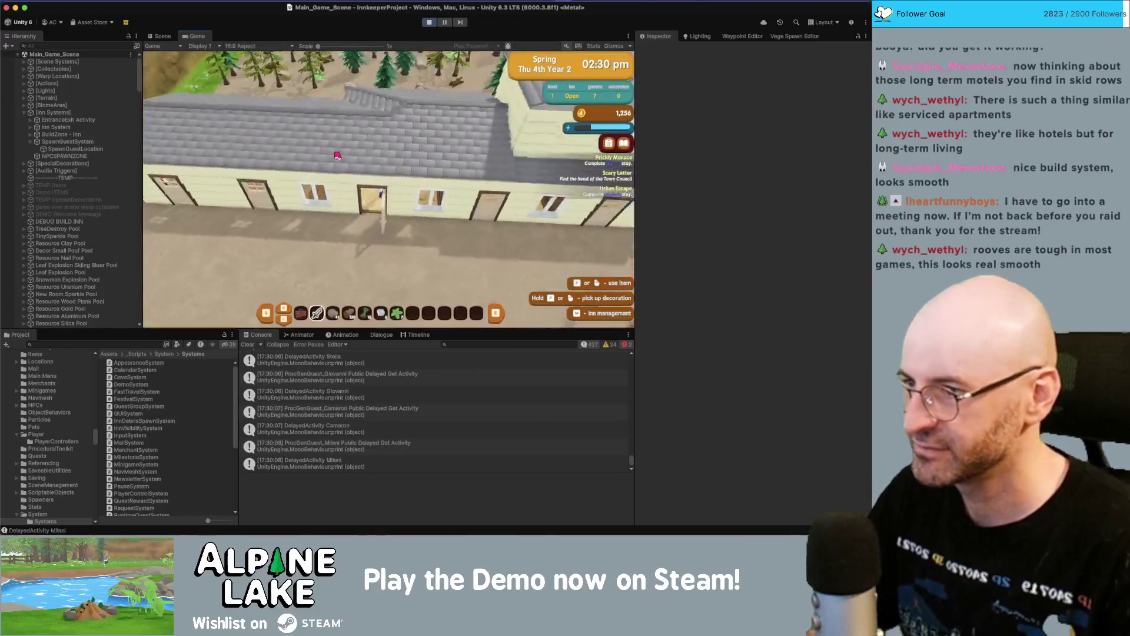
- Walk the character left along the inn front, dipping south toward the pools and back
key("a")
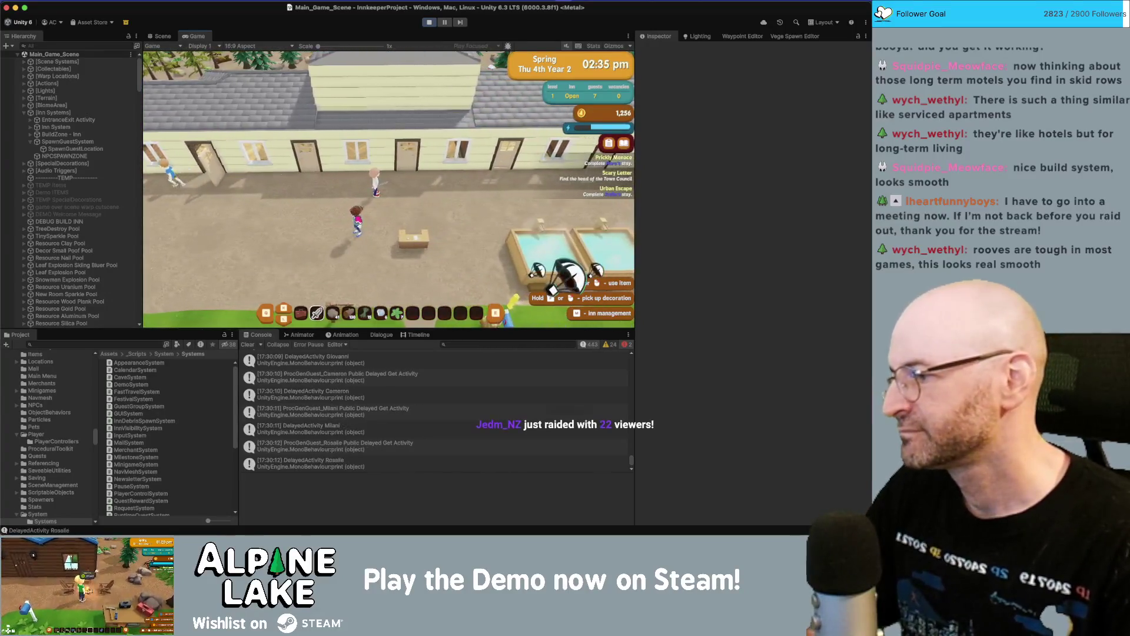
key("a")
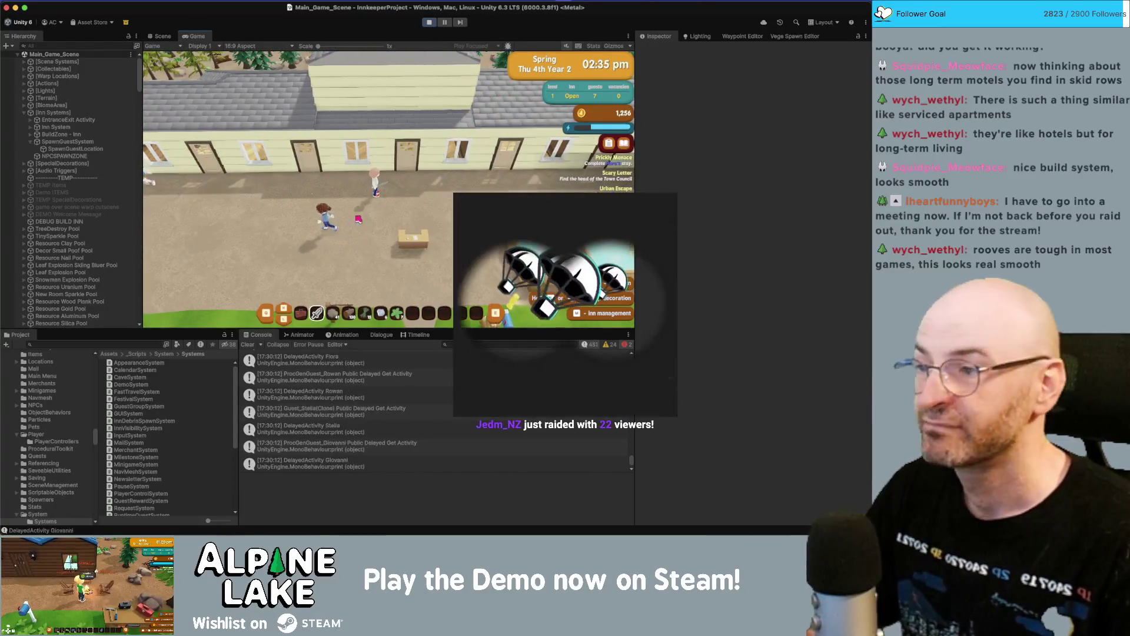
key("s")
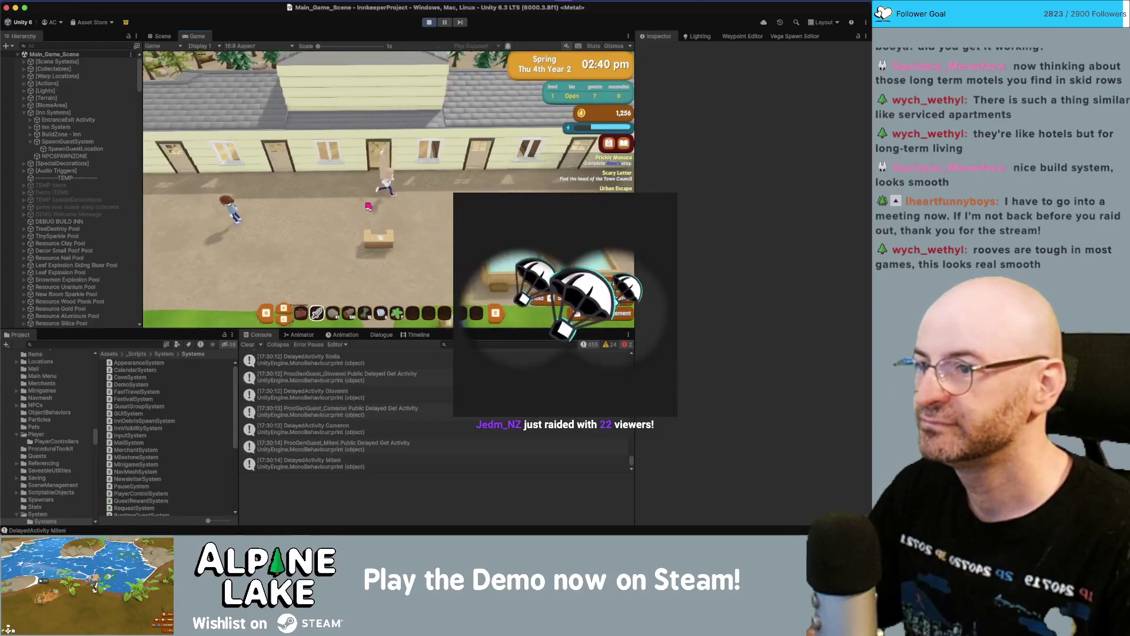
key("w")
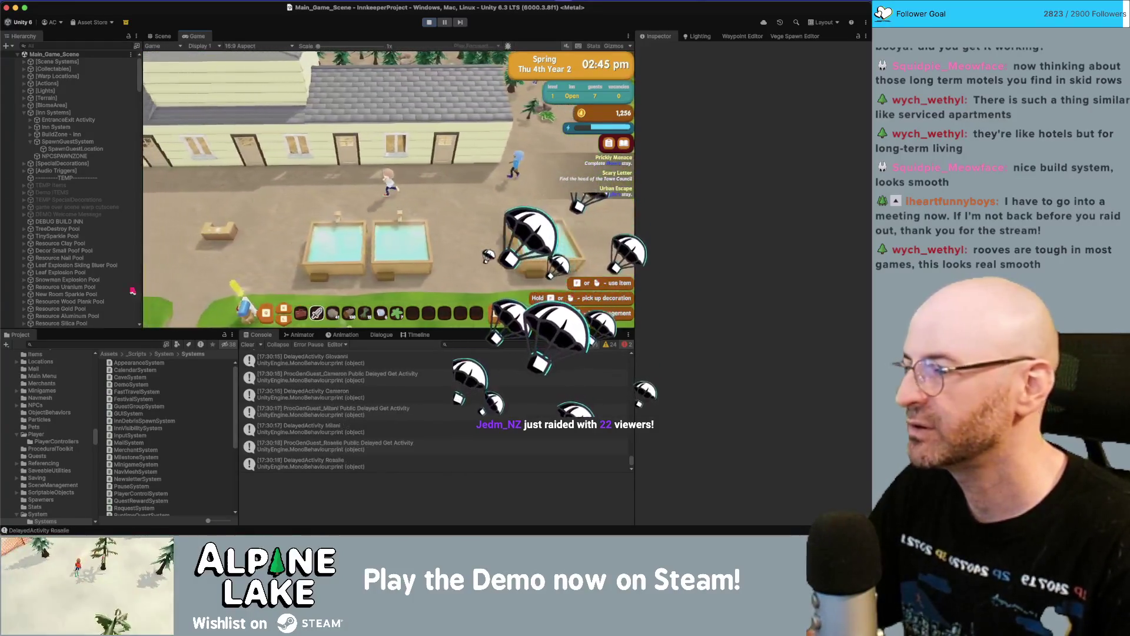
key("a")
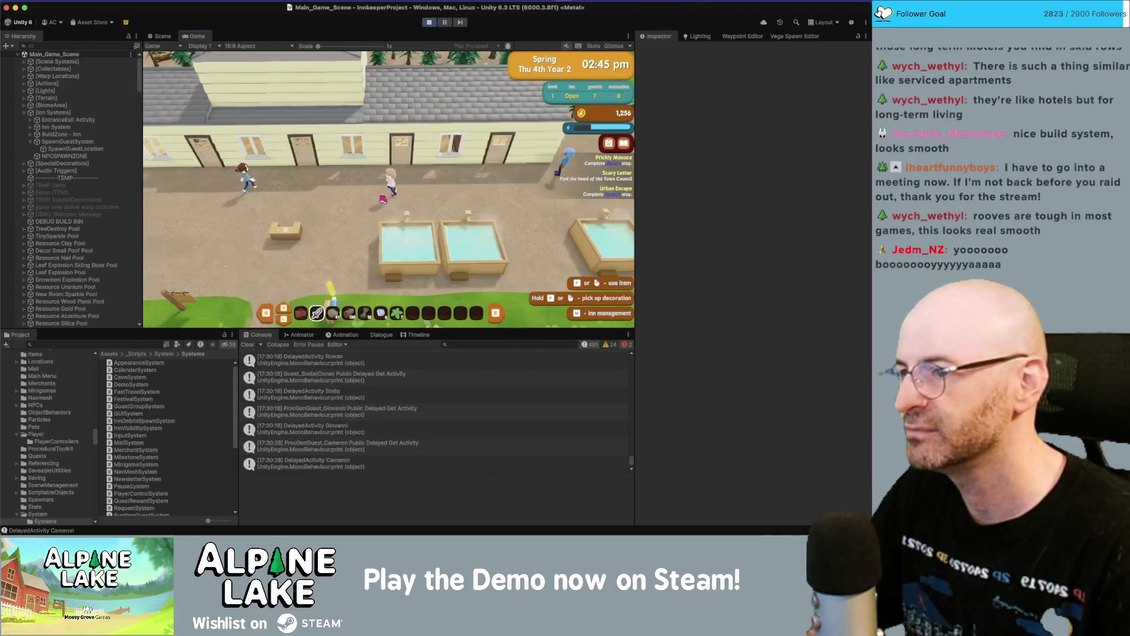
key("a")
key("a")
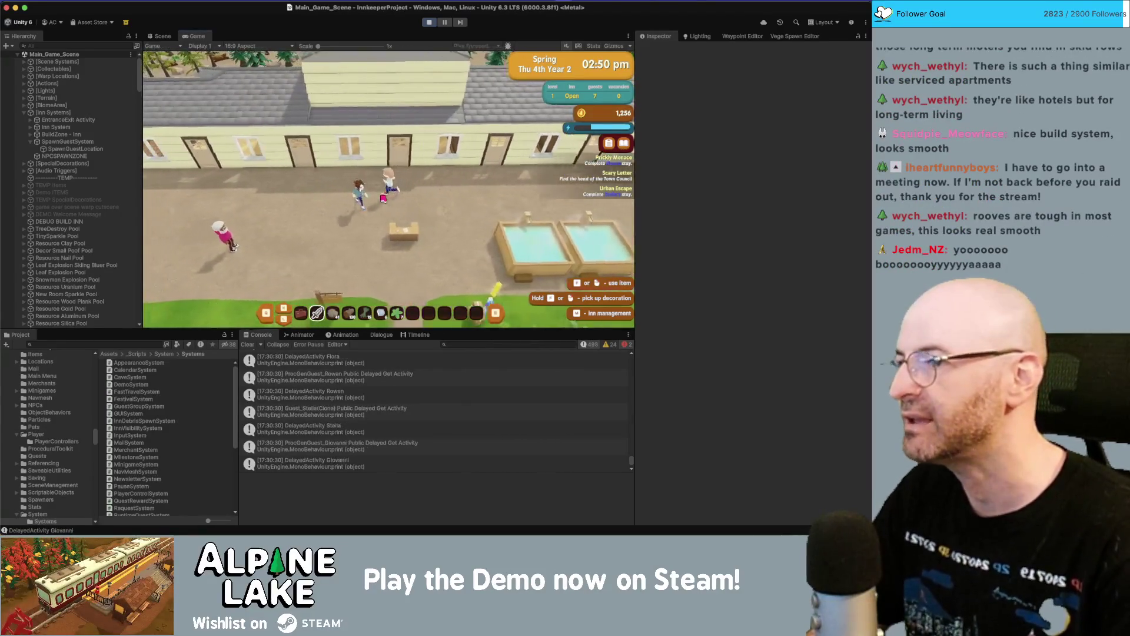
key("a")
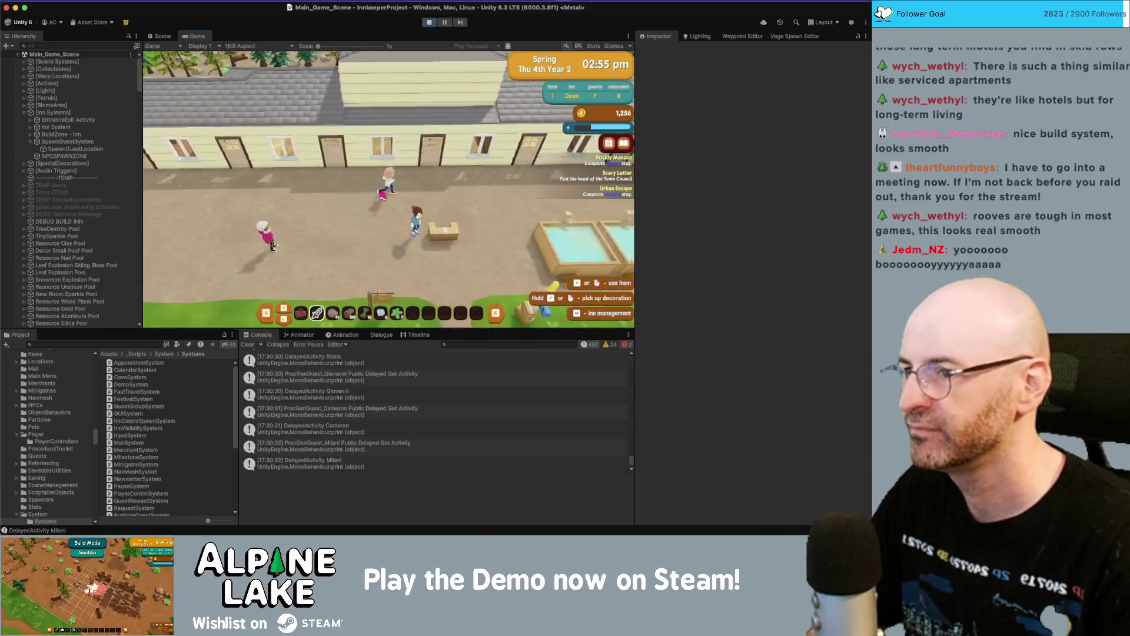
key("a")
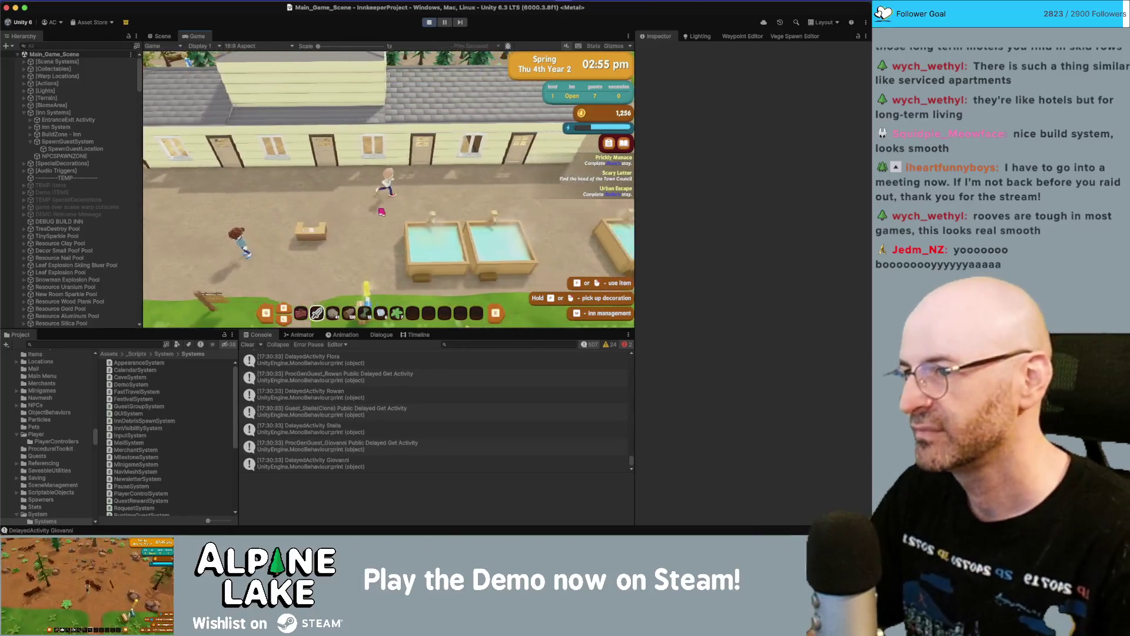
- Continue left past the water tanks and crate to a guest, then view the inn's guest rooms
key("a")
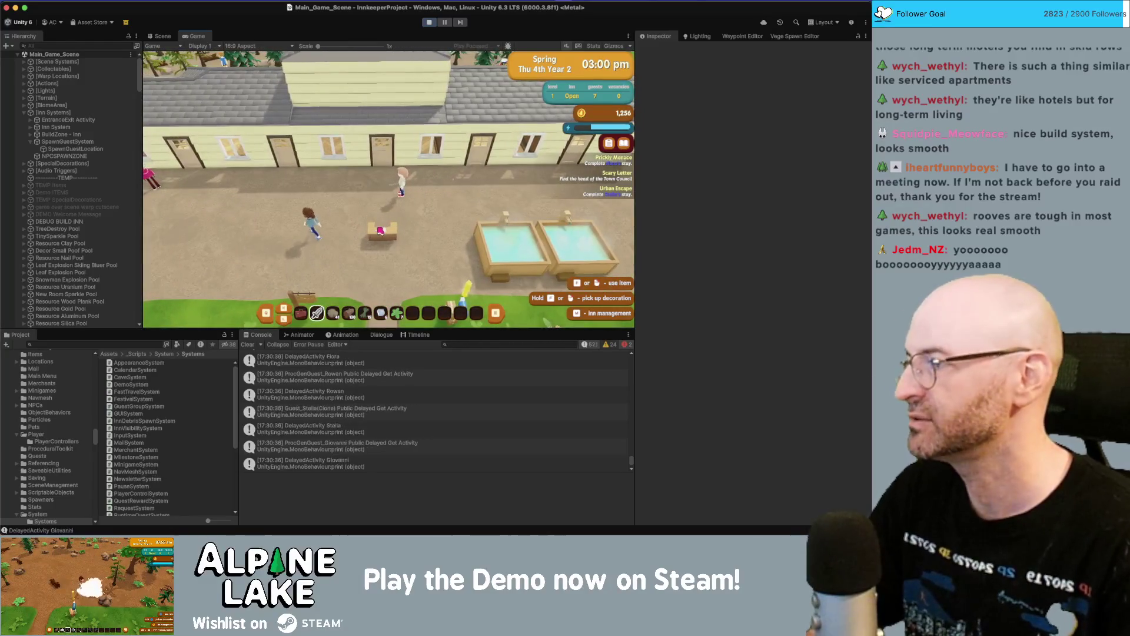
key("a")
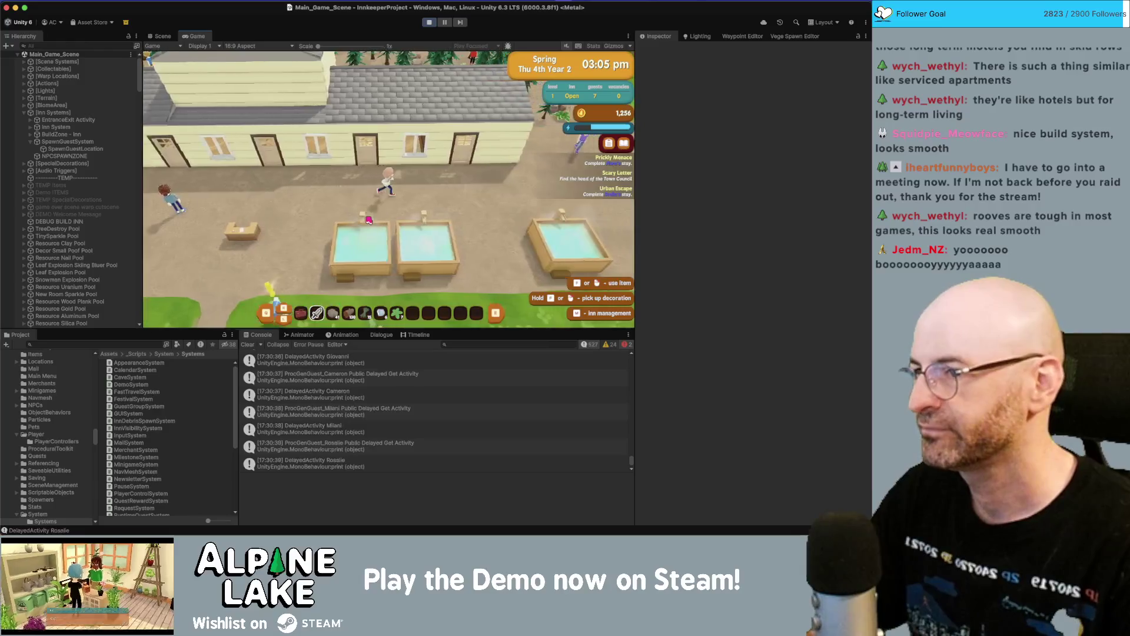
key("a")
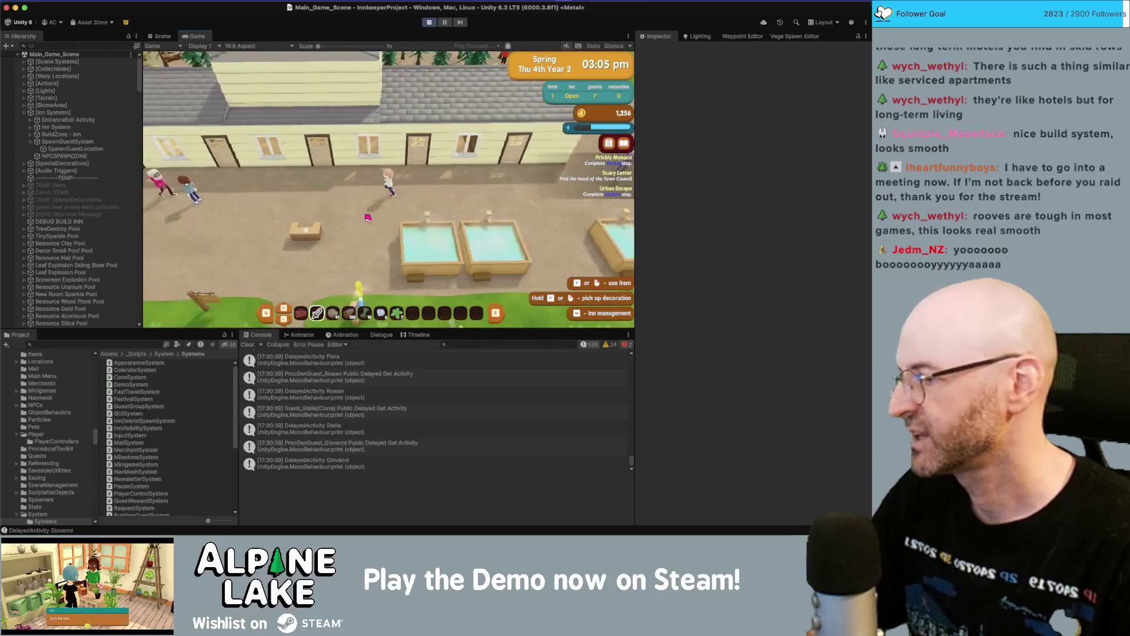
key("a")
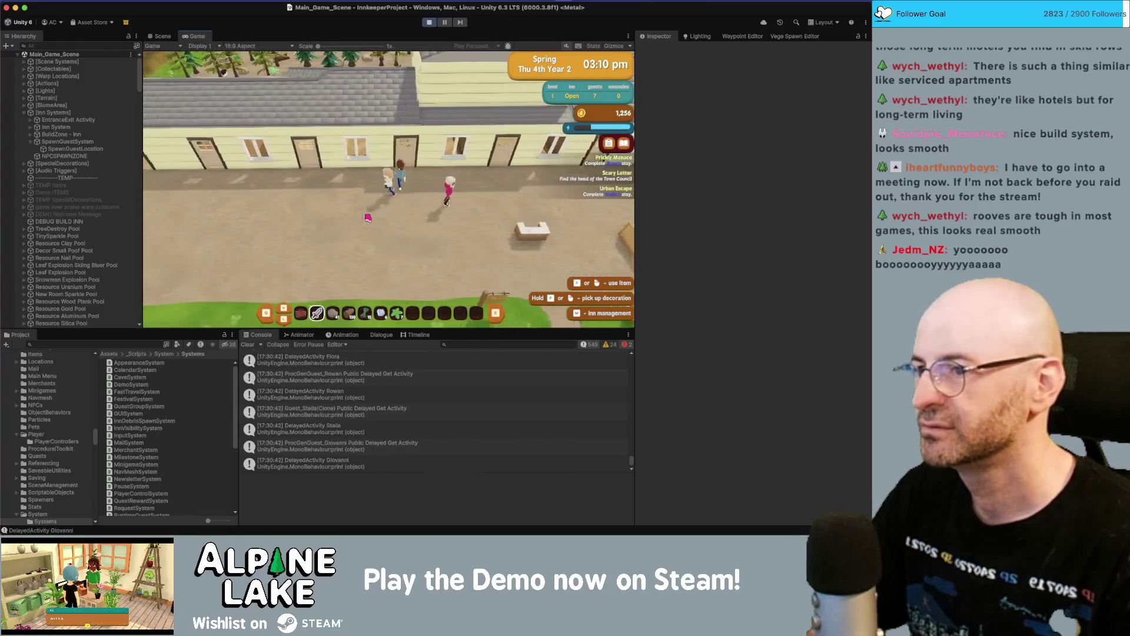
key("a")
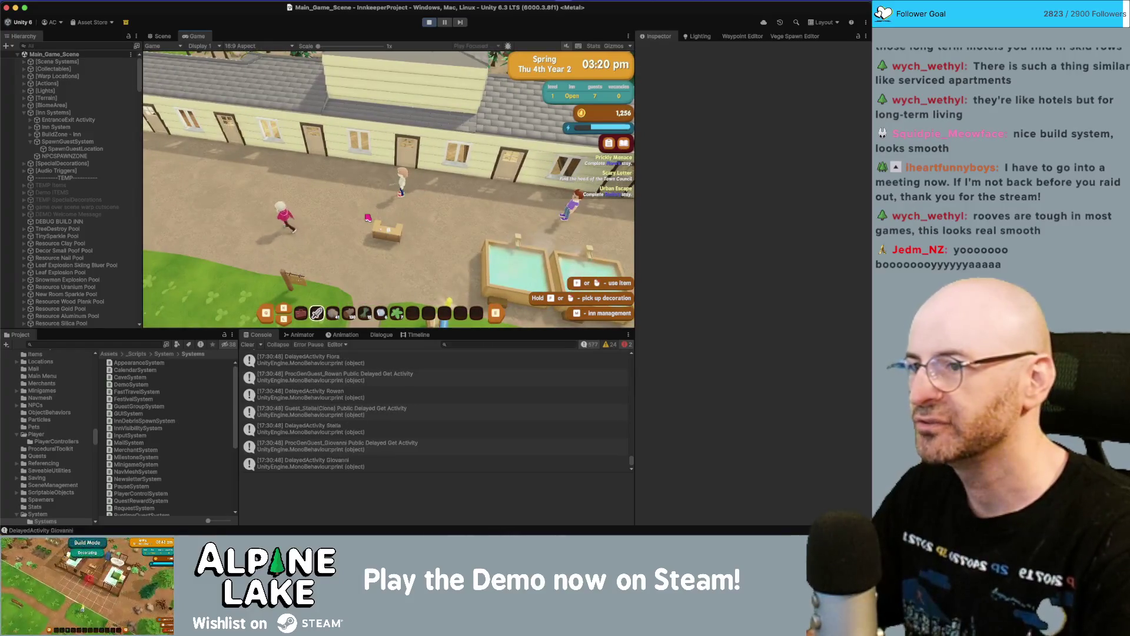
key("i")
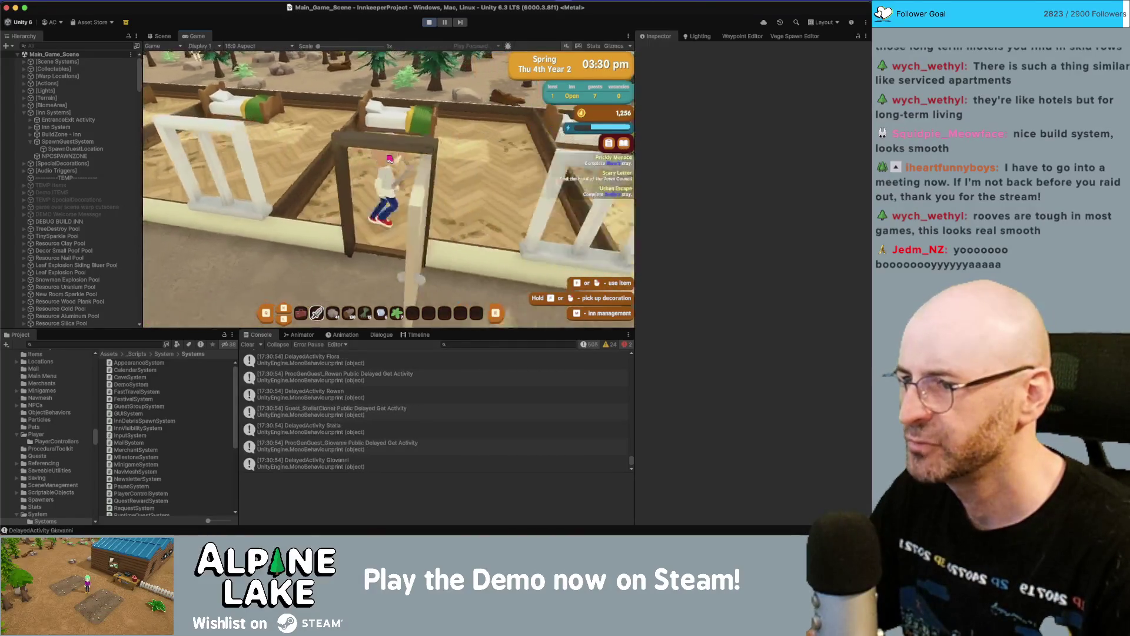
key("d")
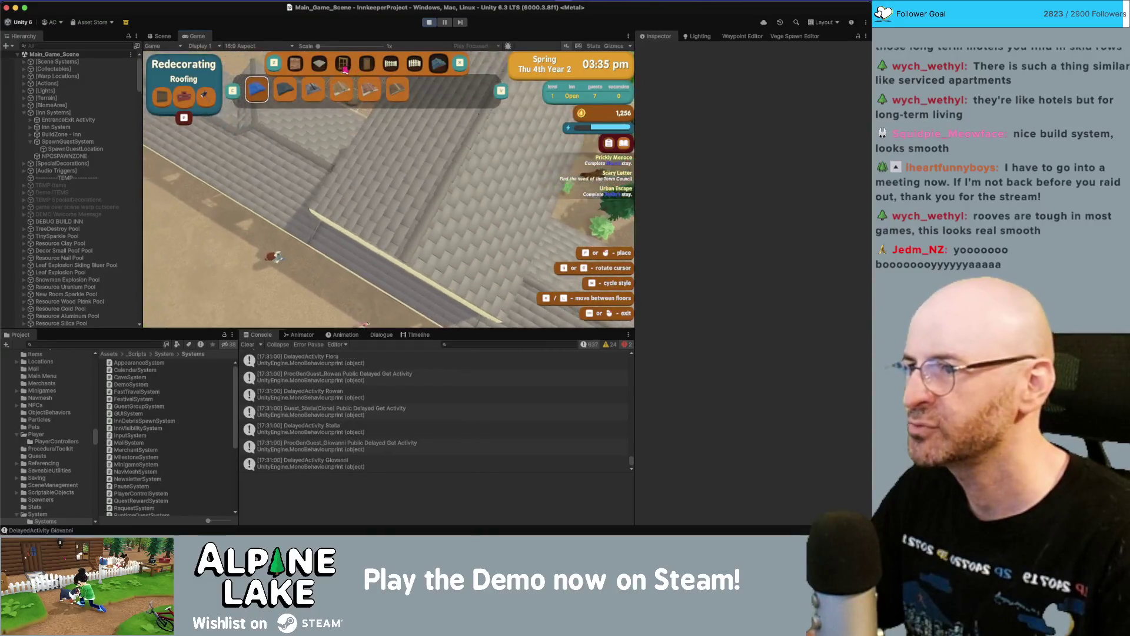
- Switch redecorating to Foundation and preview several floor styles, ending on Floor Planks, then exit
key("Page_Down")
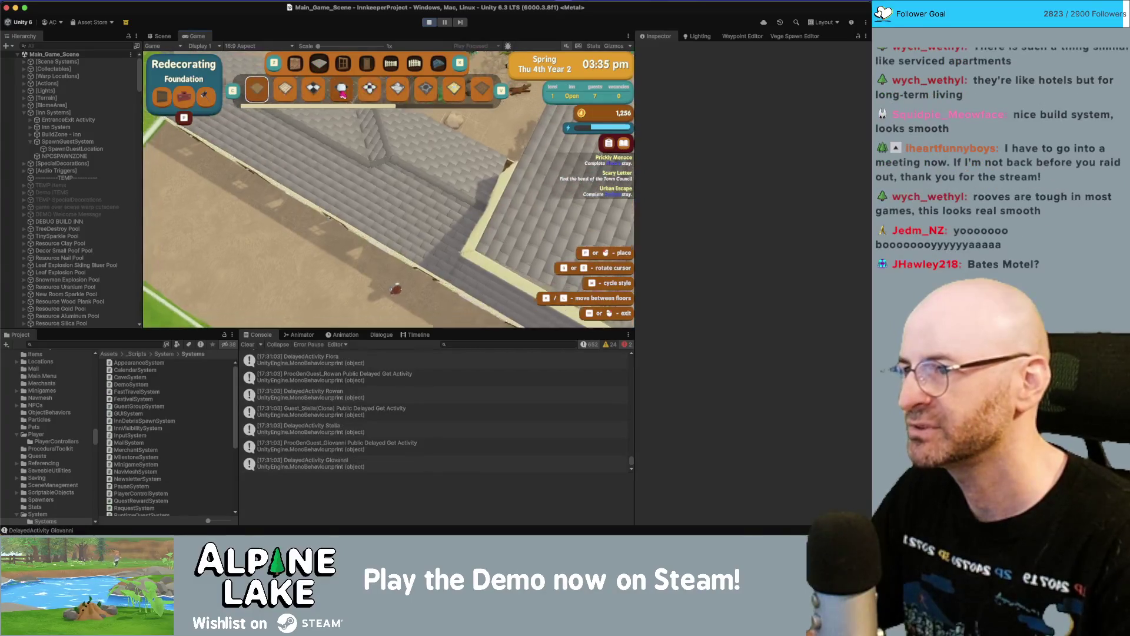
left_click(470, 96)
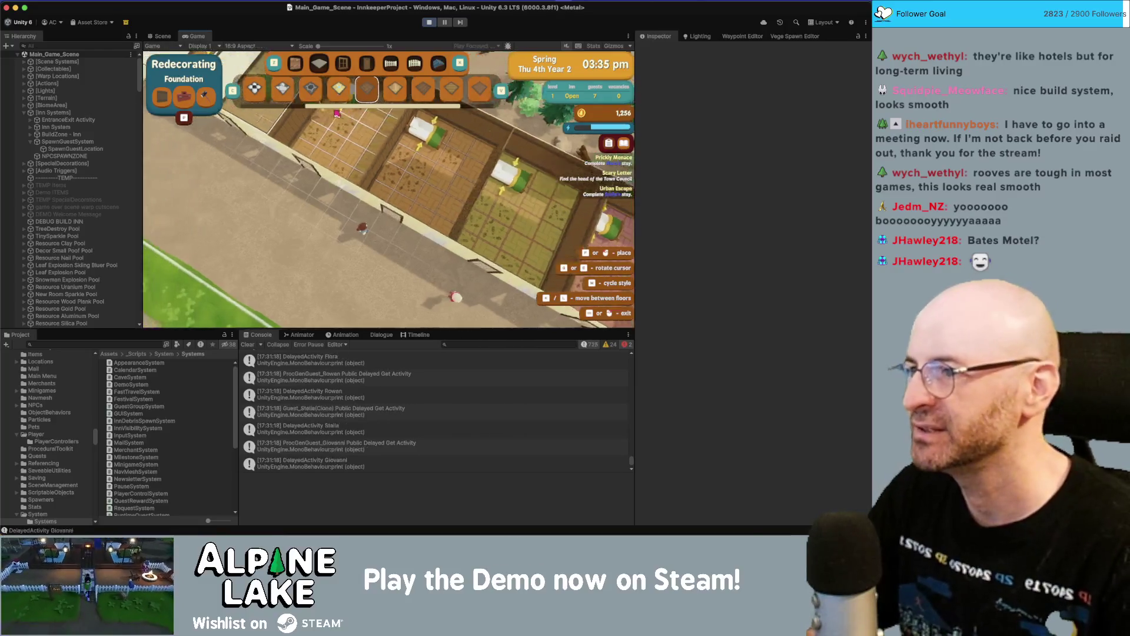
left_click(419, 95)
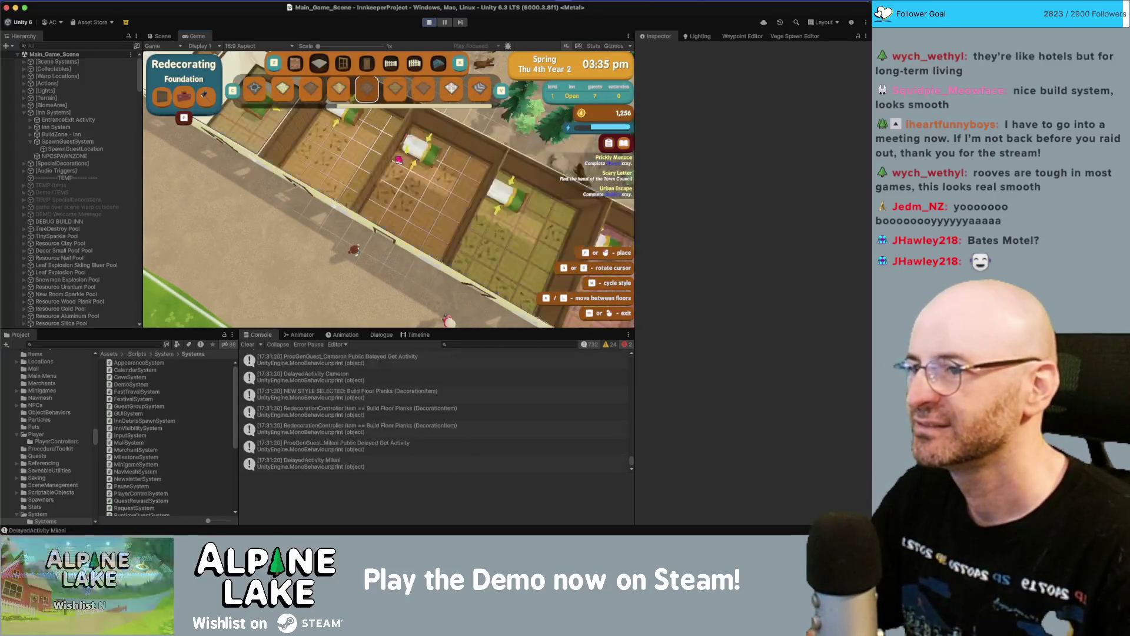
left_click(423, 97)
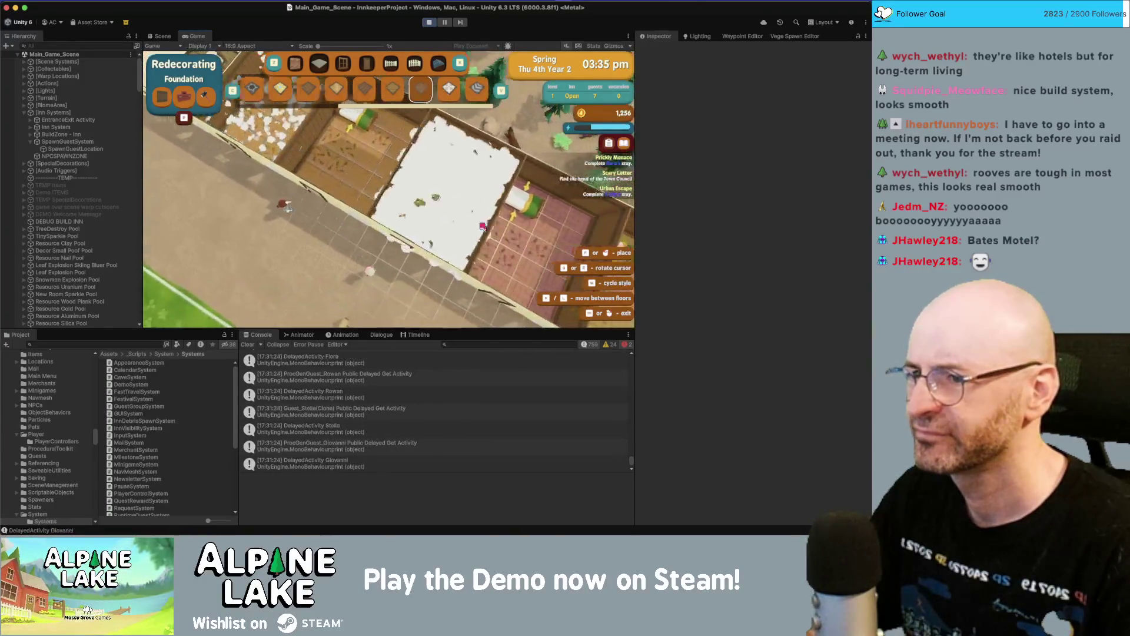
key("d")
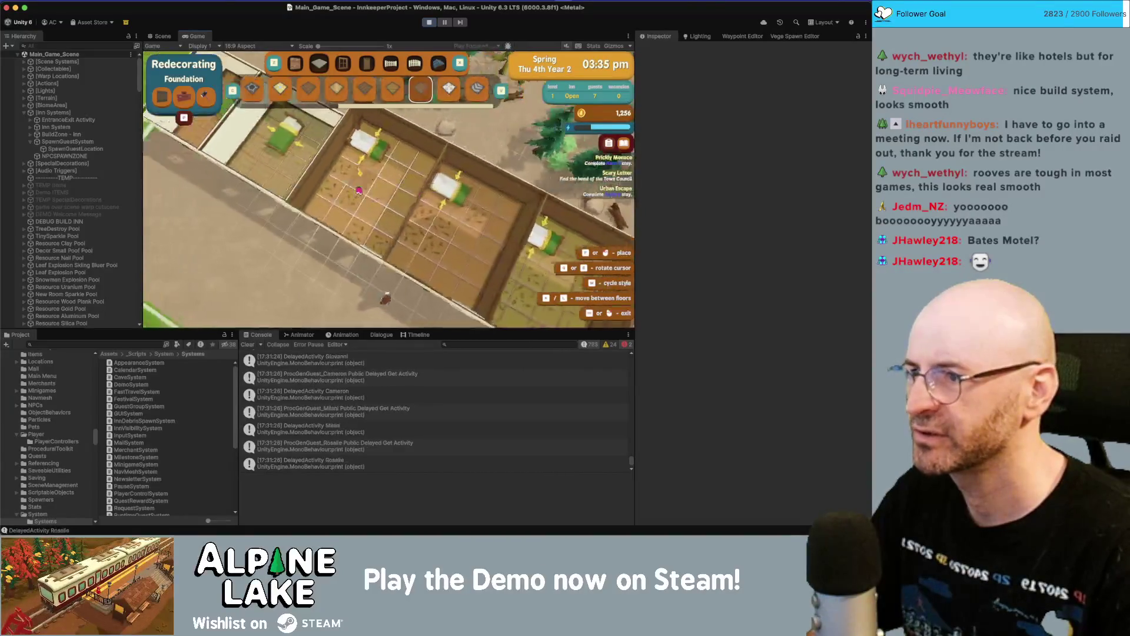
key("a")
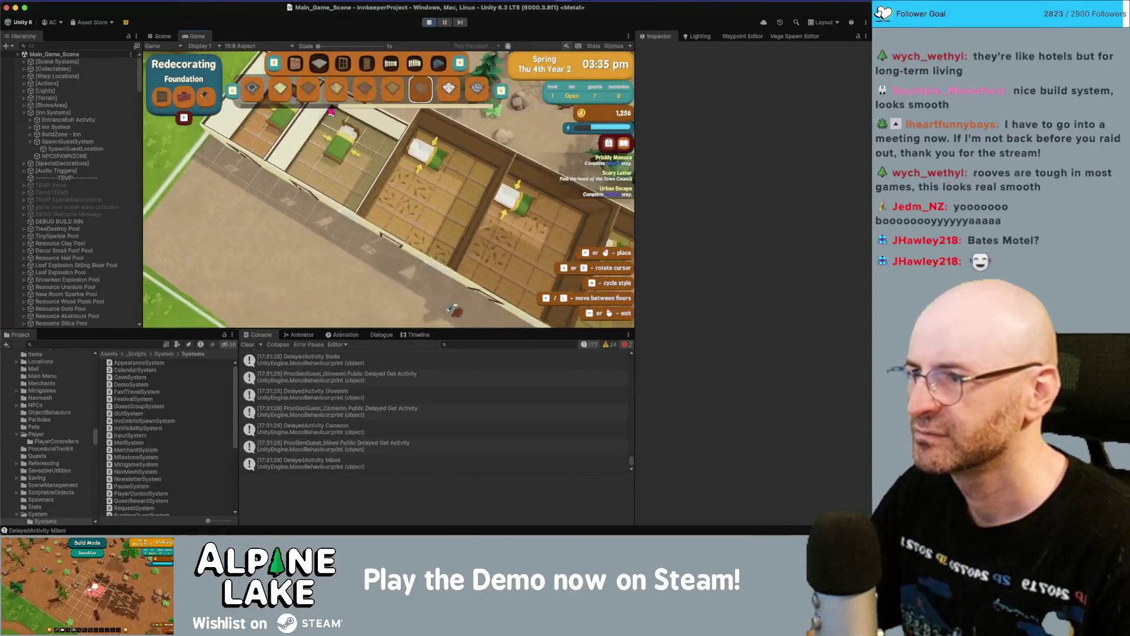
key("Escape")
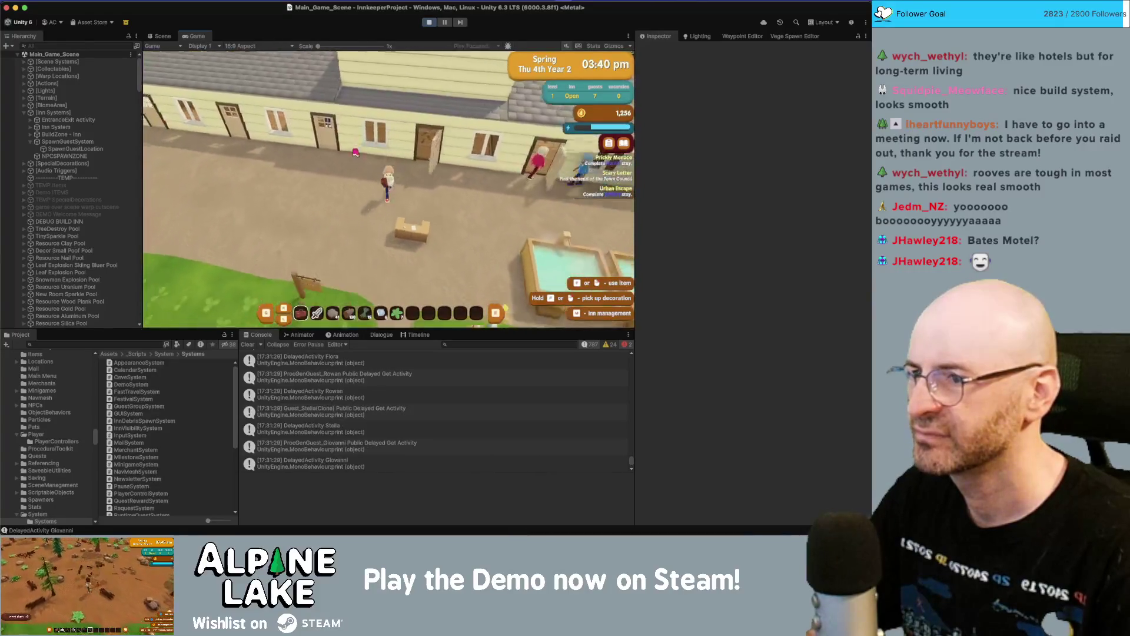
key("s")
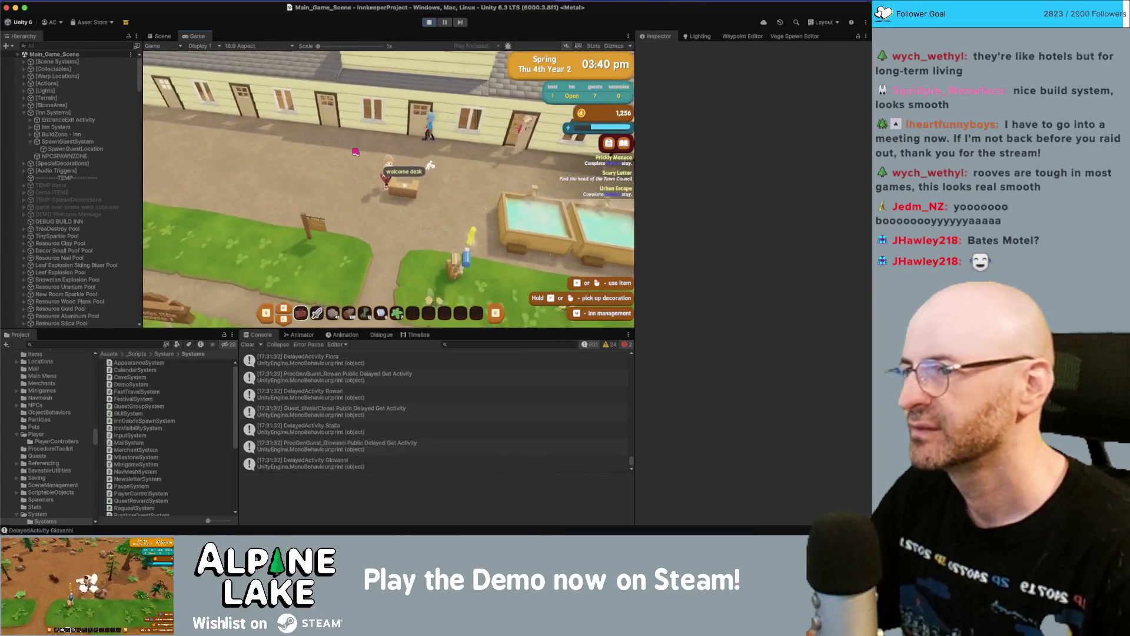
key("w")
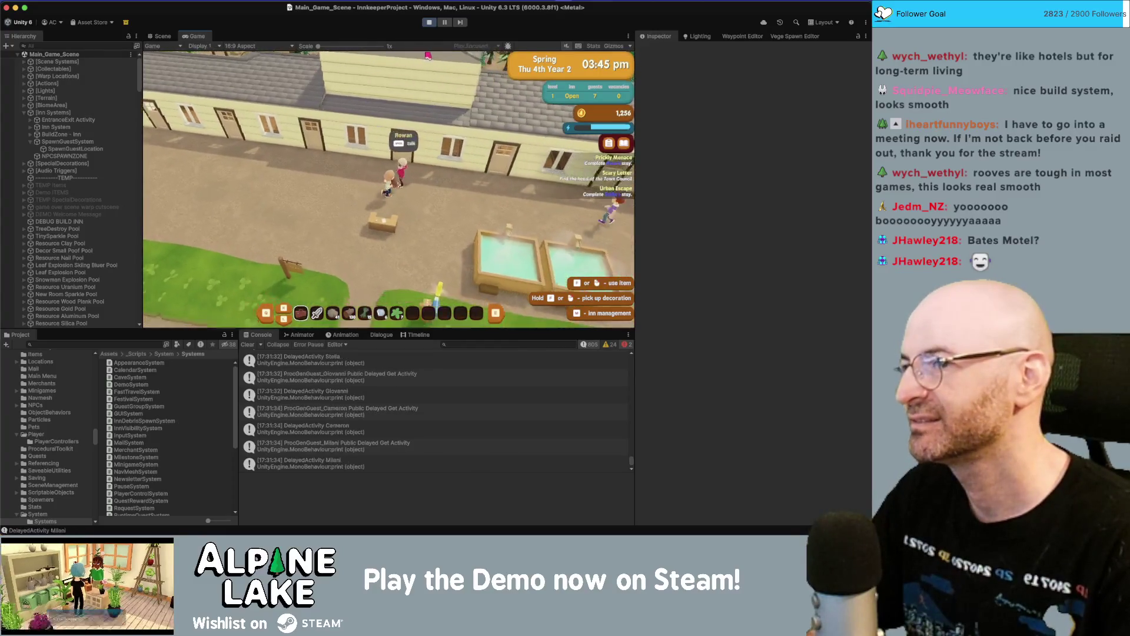
key("w")
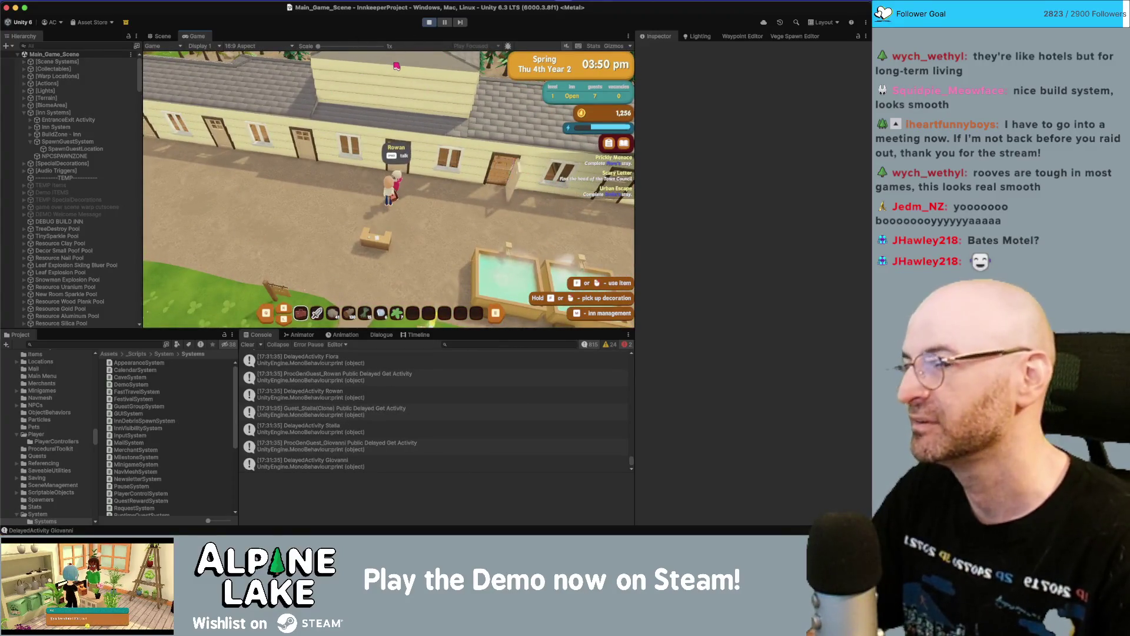
key("a")
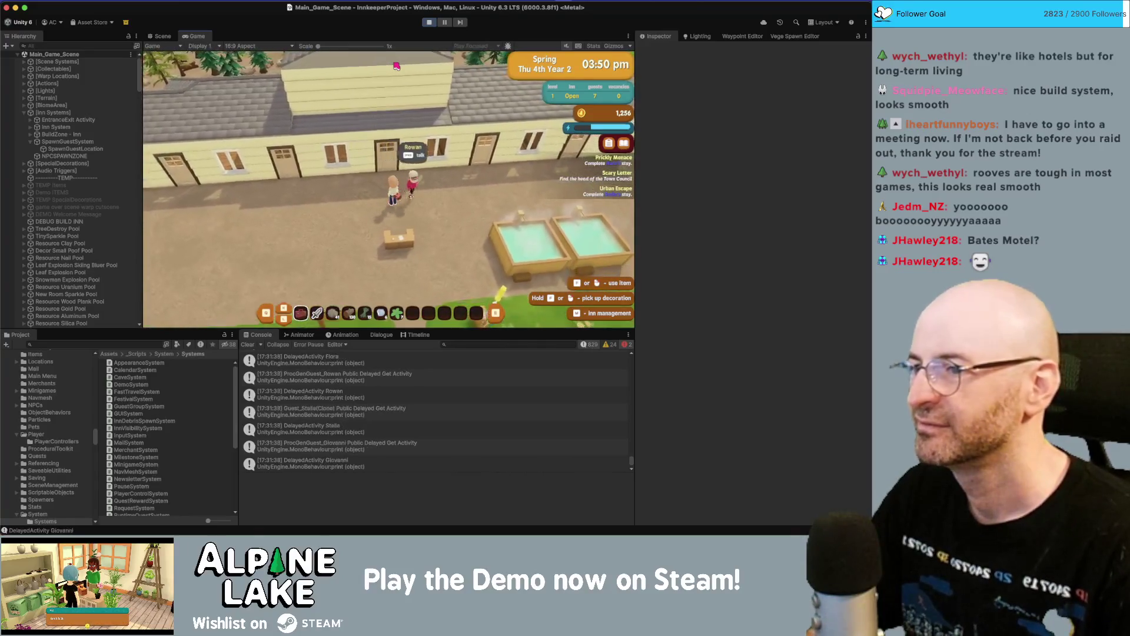
key("super+Tab")
key("super+Tab")
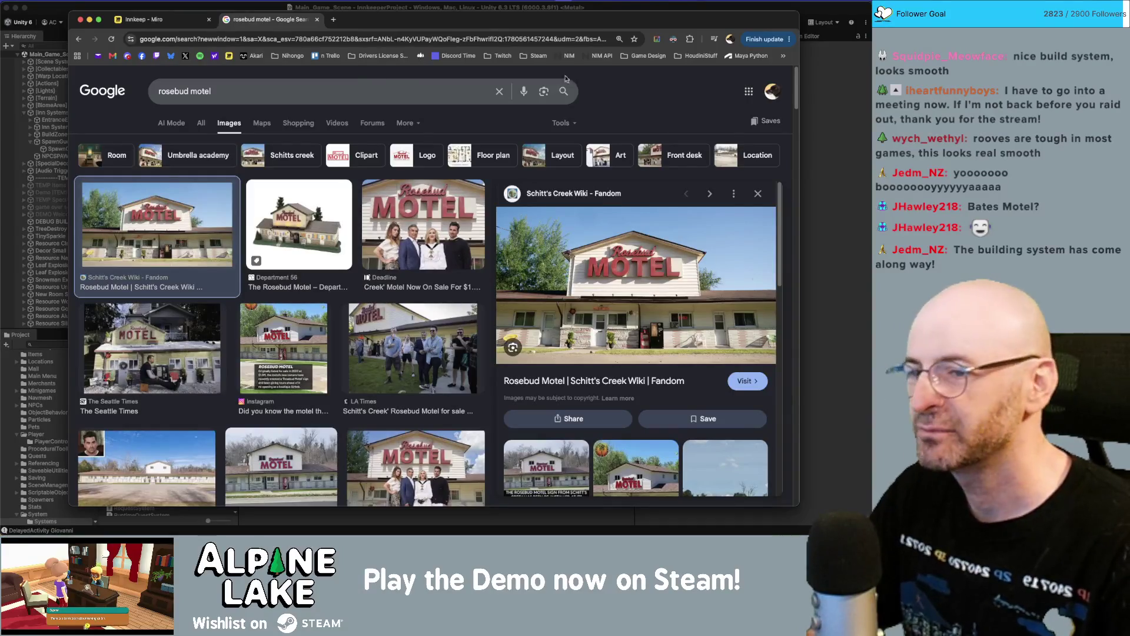
key("super+Tab")
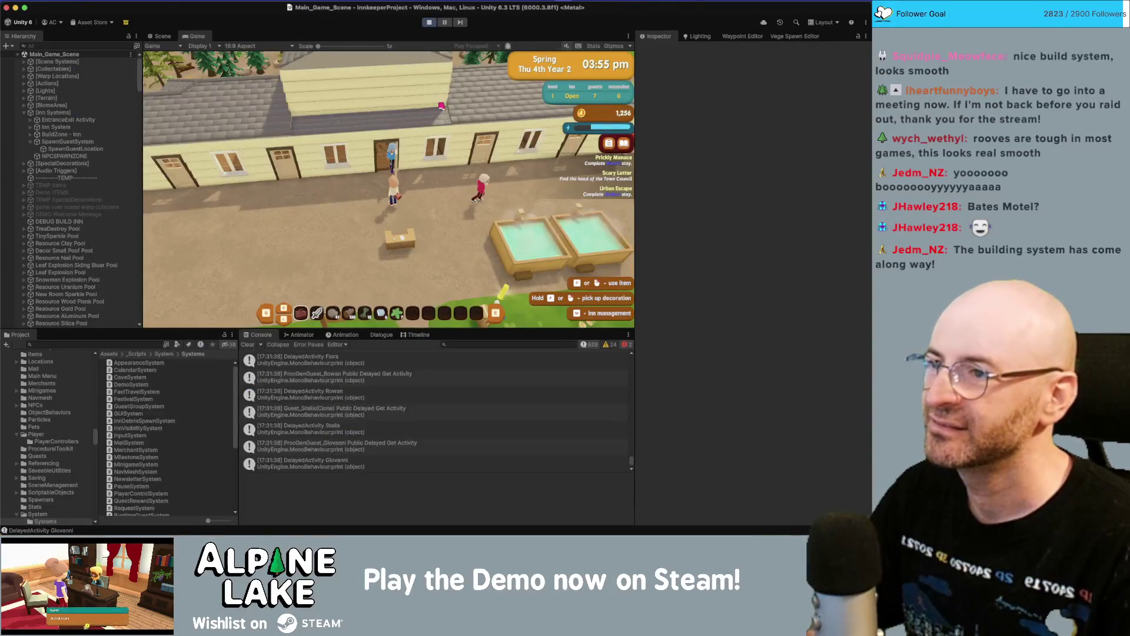
- Walk west then east along the inn, rotating the camera for a diagonal view
key("a")
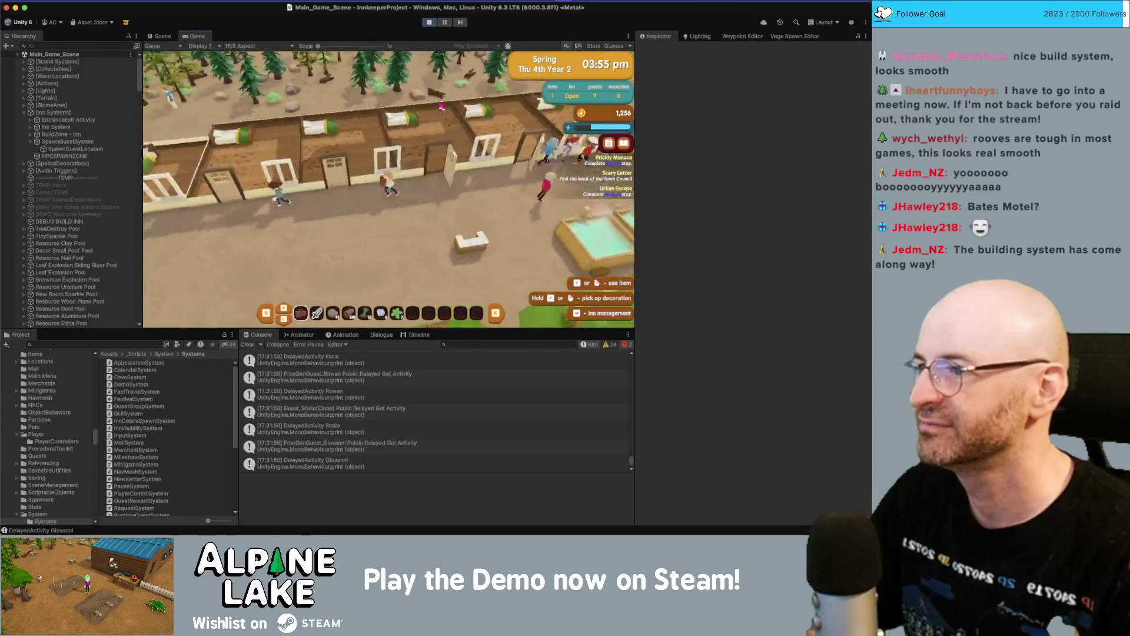
key("s")
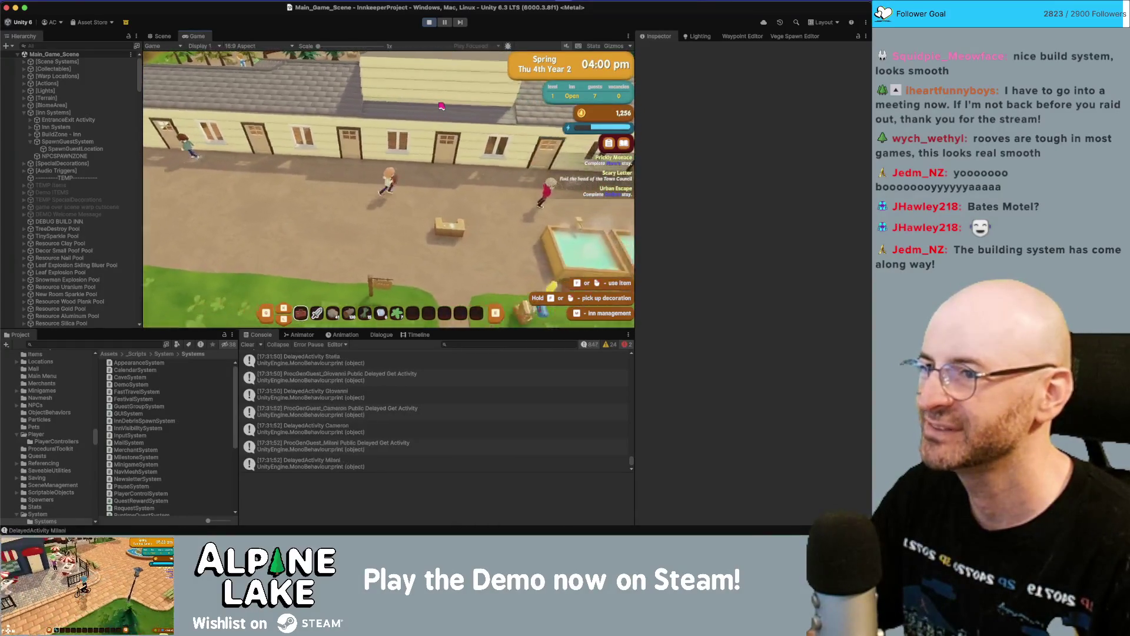
key("a")
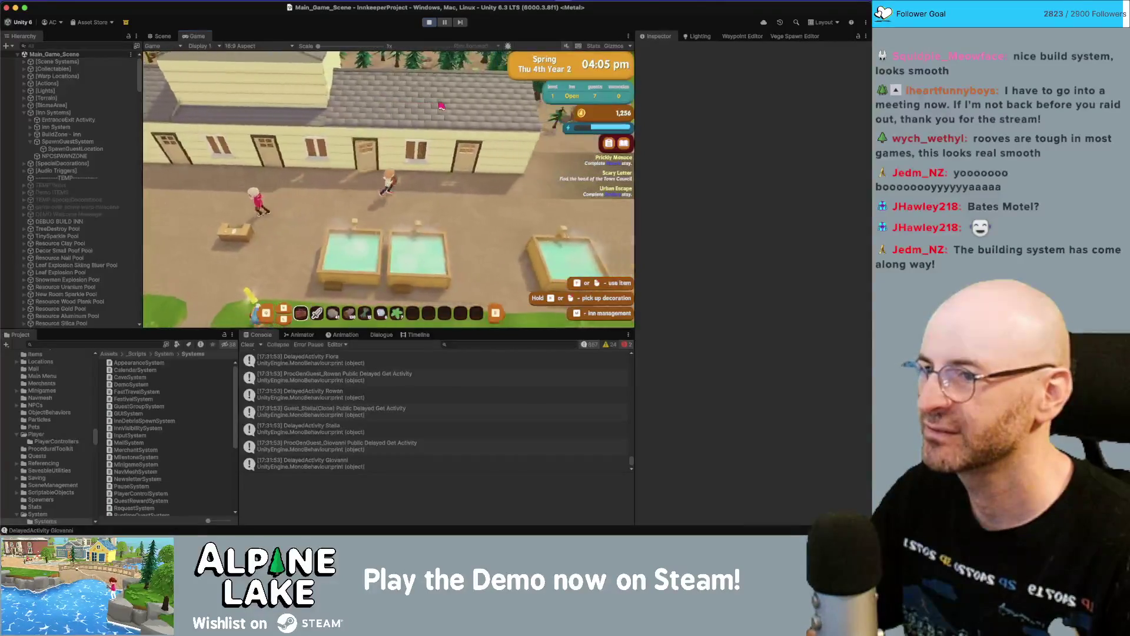
key("e")
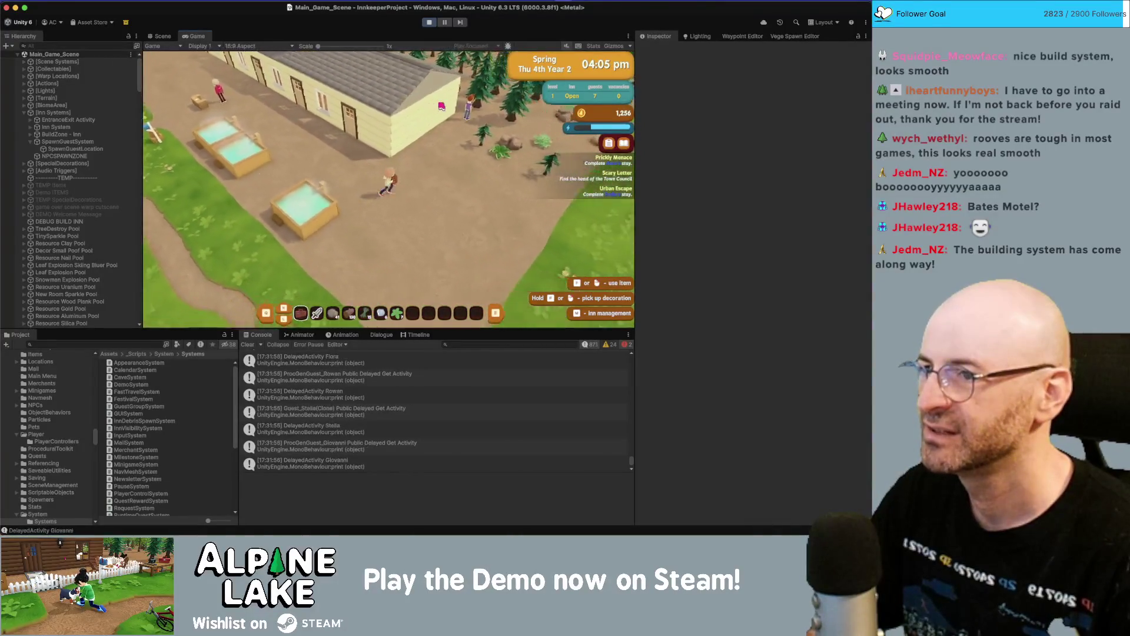
key("d")
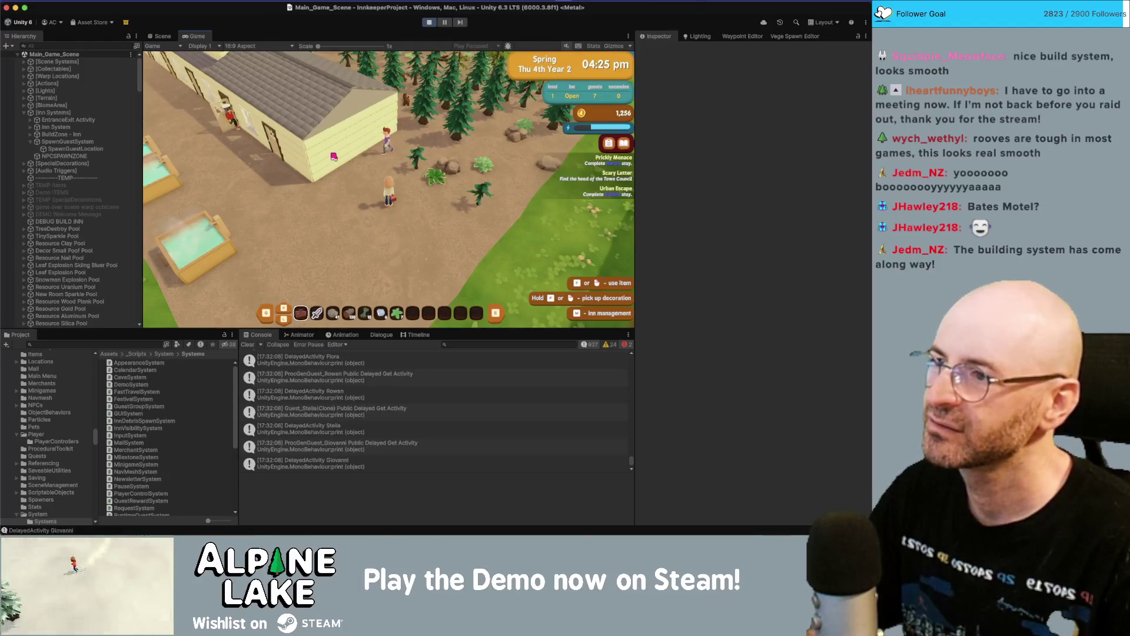
key("d")
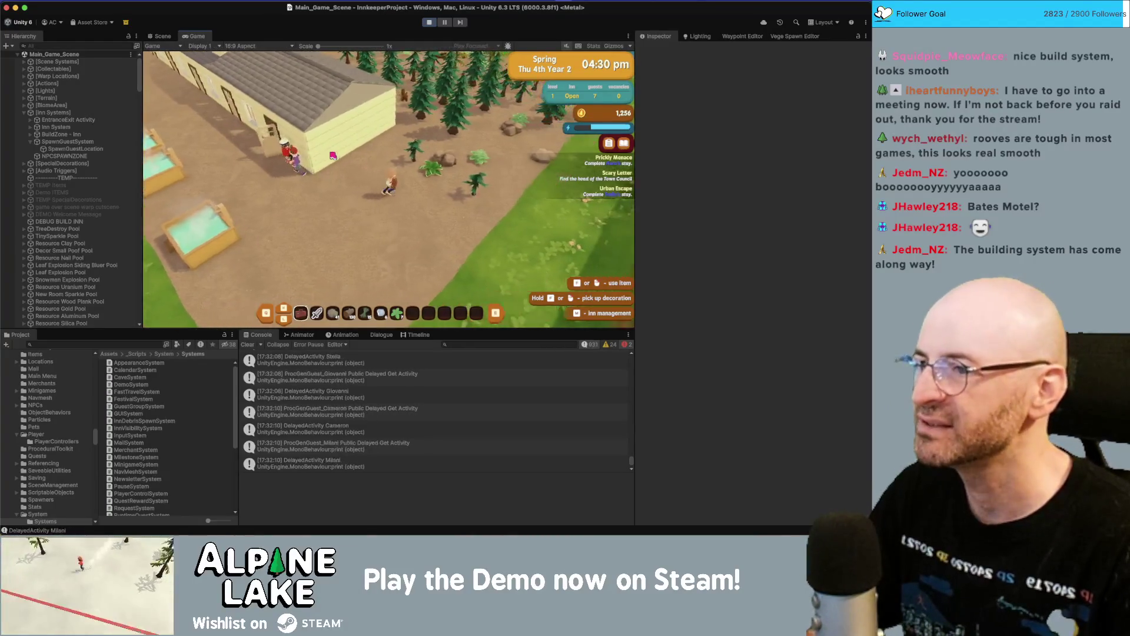
- Walk back left past the welcome desk while turning the camera, then show the Statistics overlay
key("a")
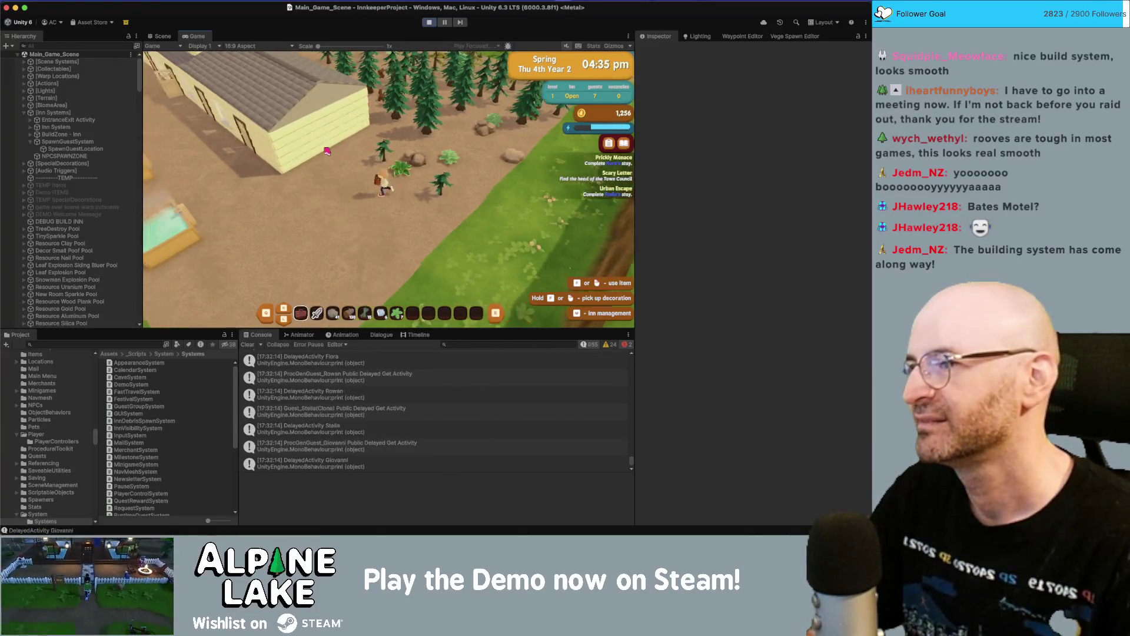
key("a")
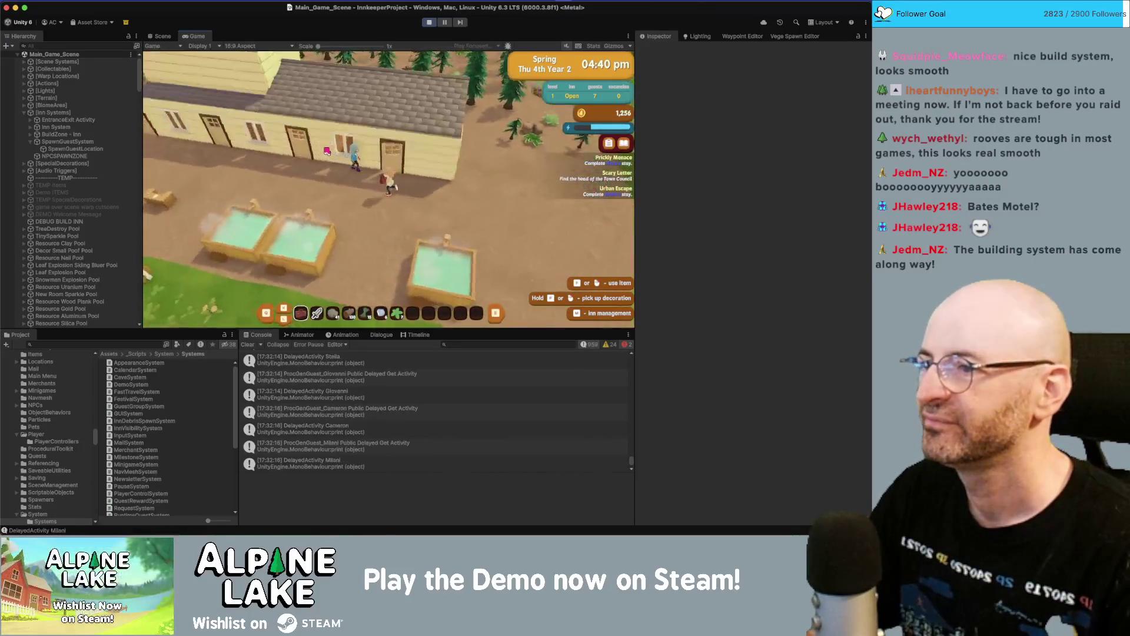
key("a")
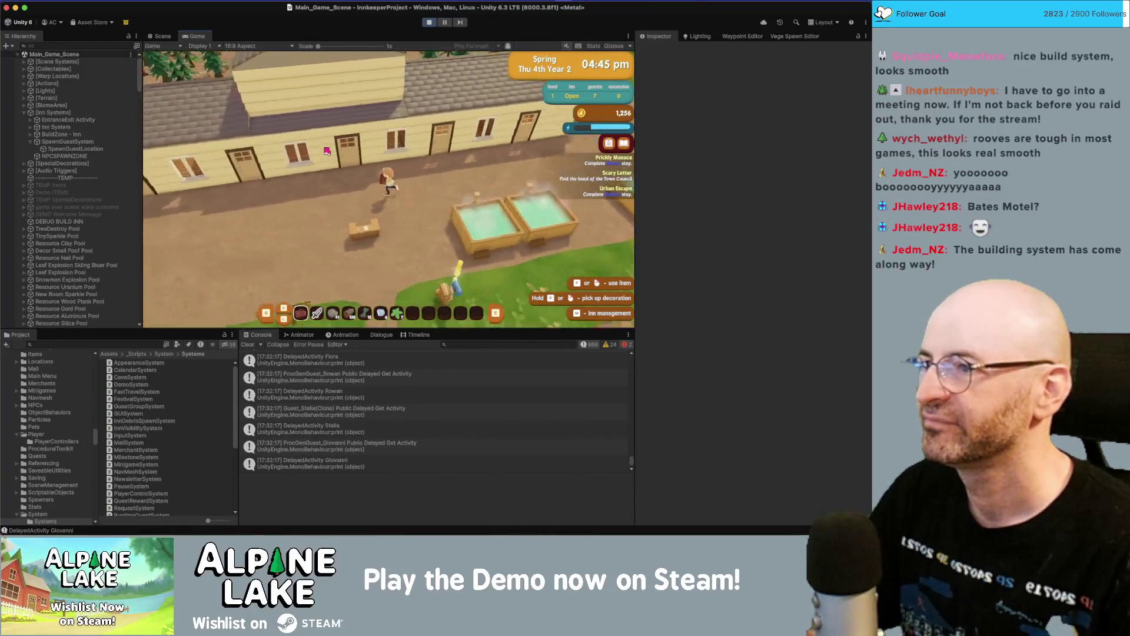
key("e")
key("e")
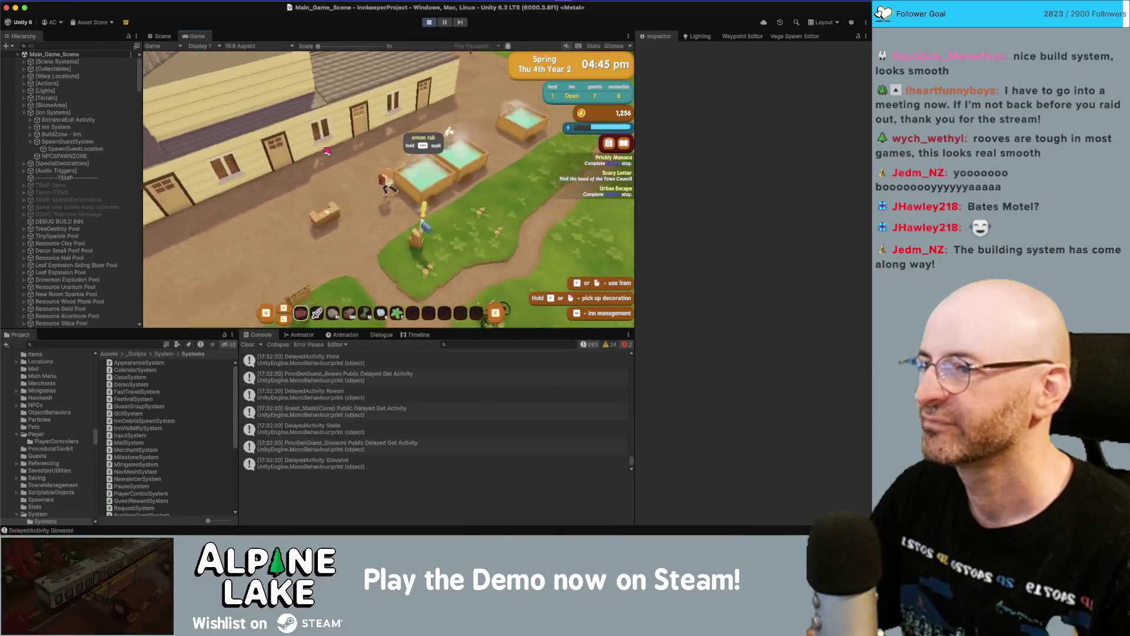
key("a")
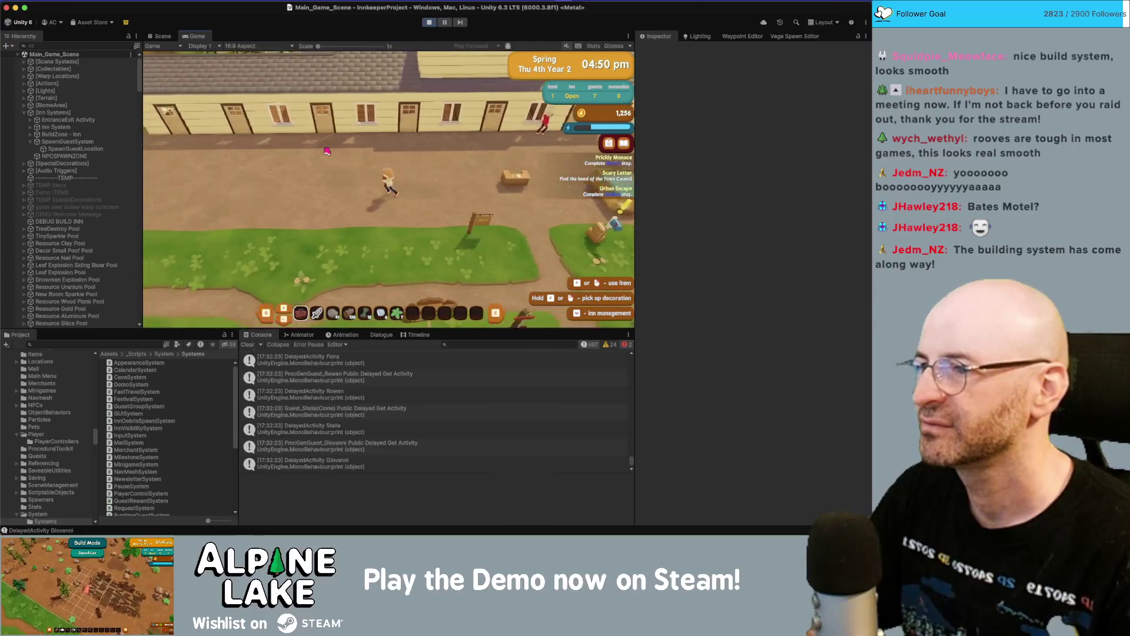
key("q")
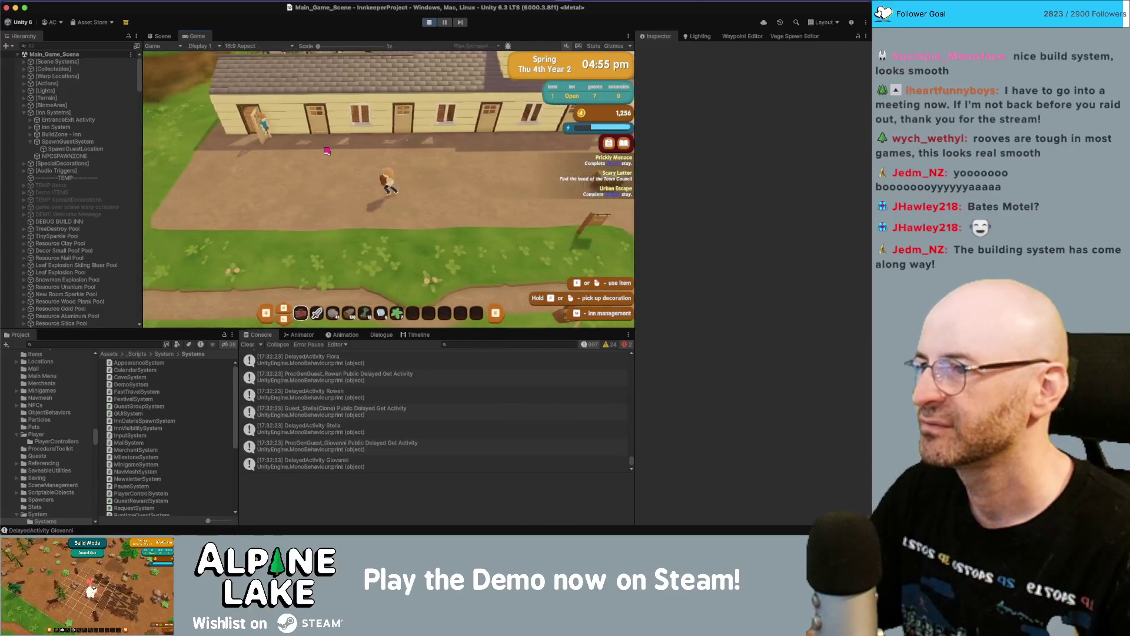
key("w")
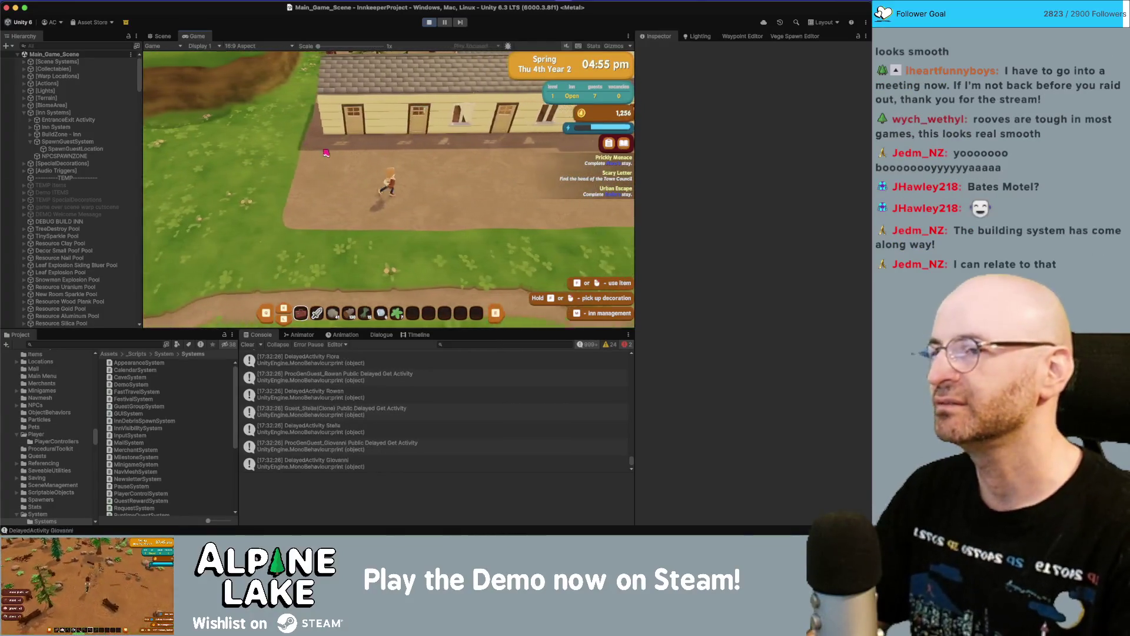
key("d")
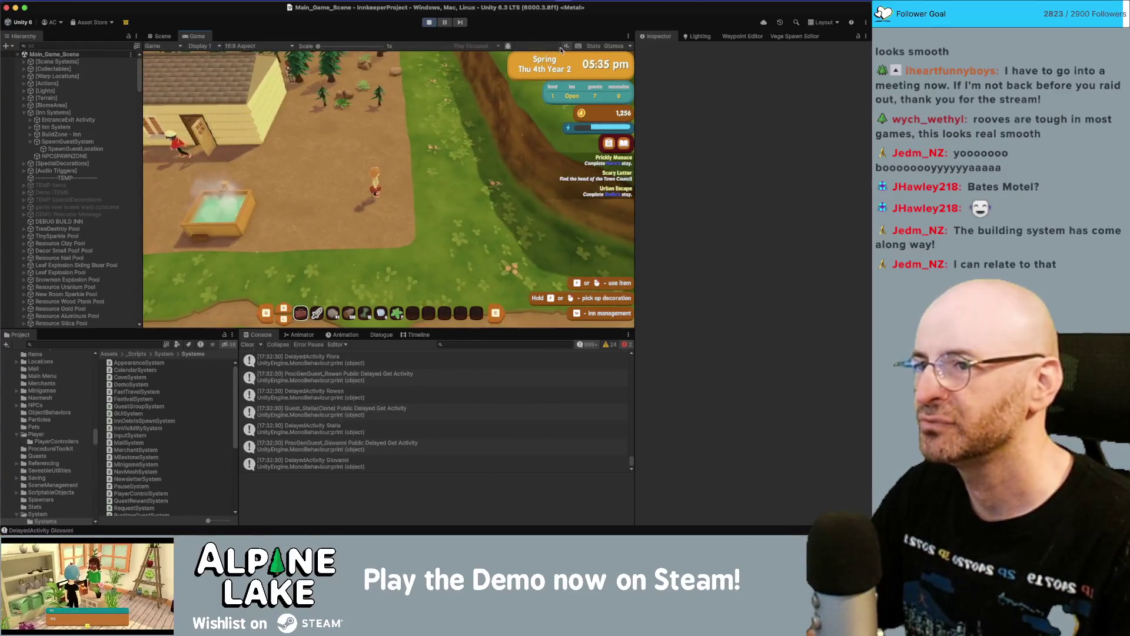
left_click(594, 46)
- Walk the innkeeper left along the inn front past the desk and up toward the inn
key("d")
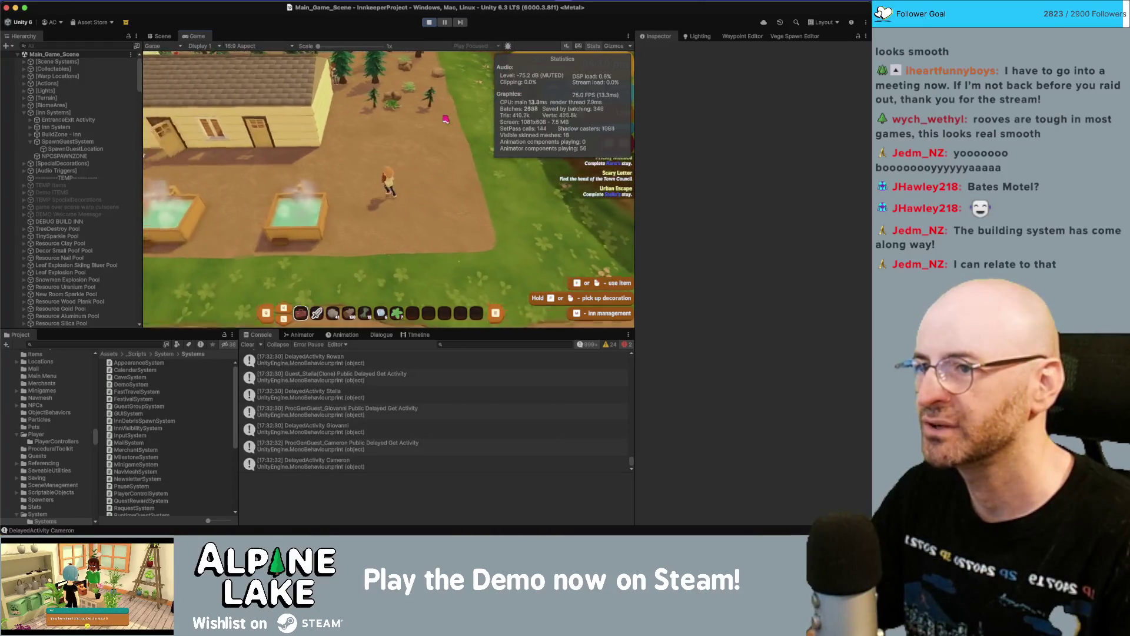
key("a")
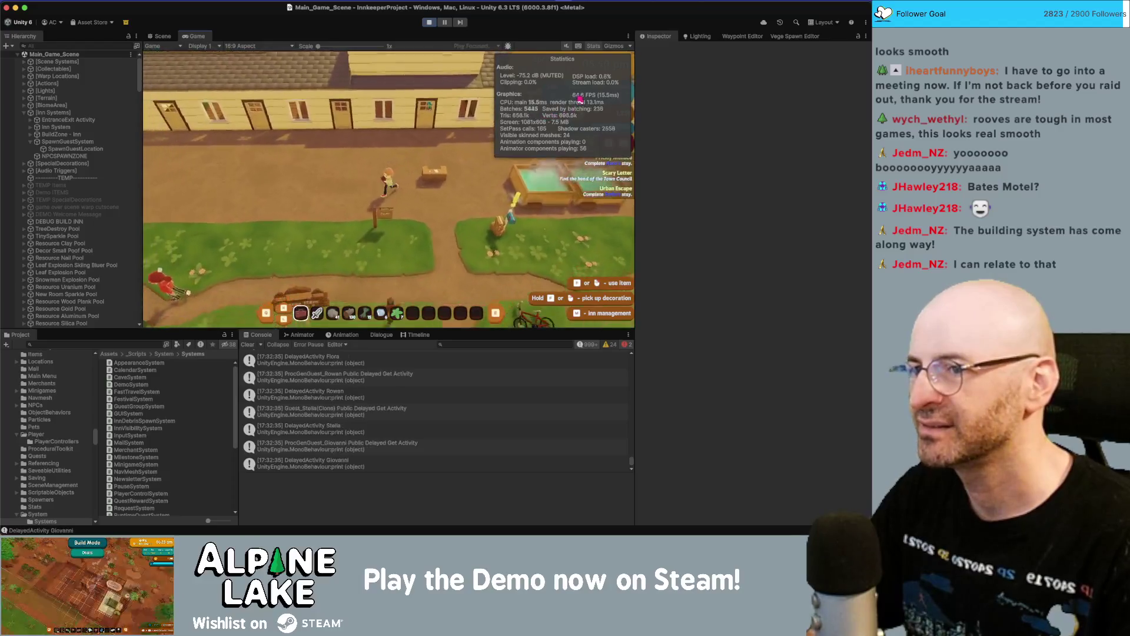
key("a")
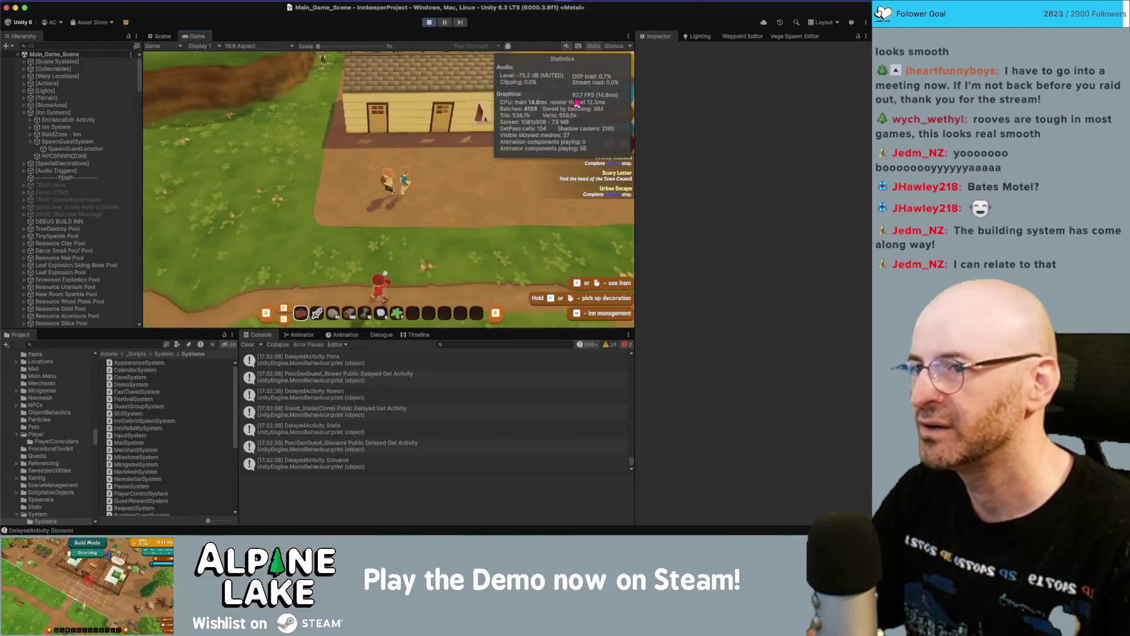
key("w")
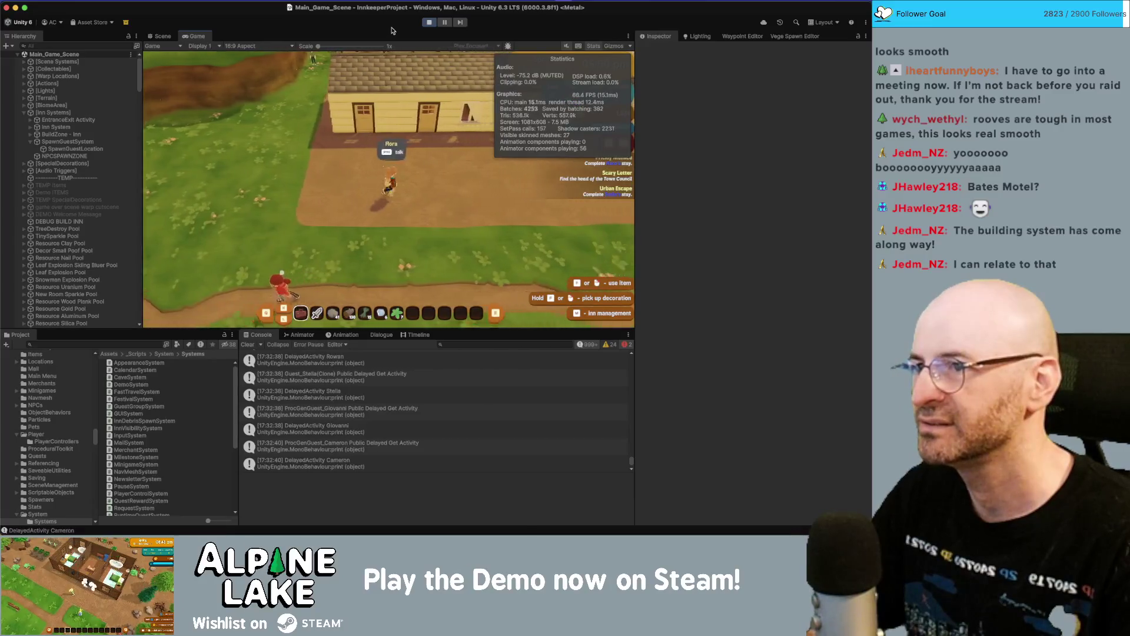
- Open Window > Analysis > Profiler, then switch to the rosebud motel image results in Chrome
left_click(432, 6)
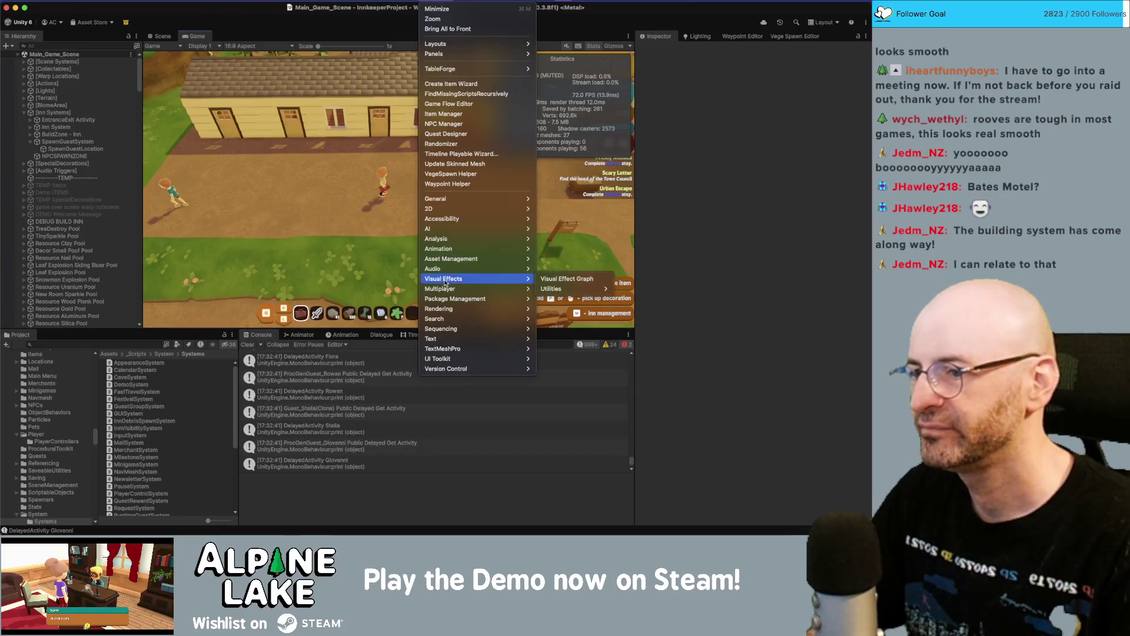
mouse_move(481, 242)
left_click(551, 239)
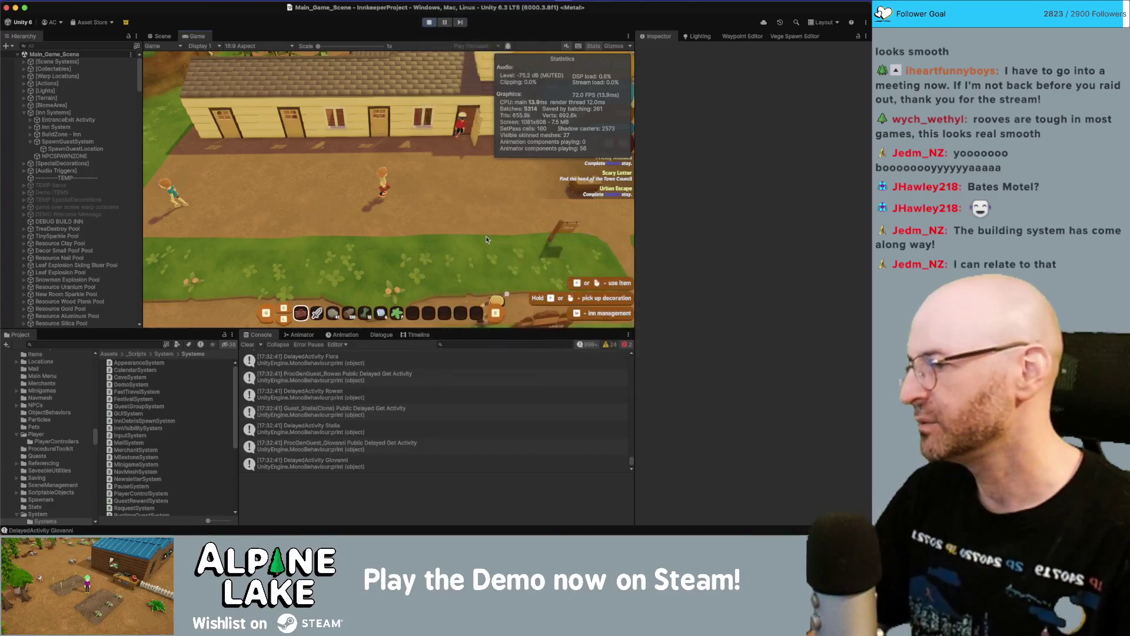
key("super+Tab")
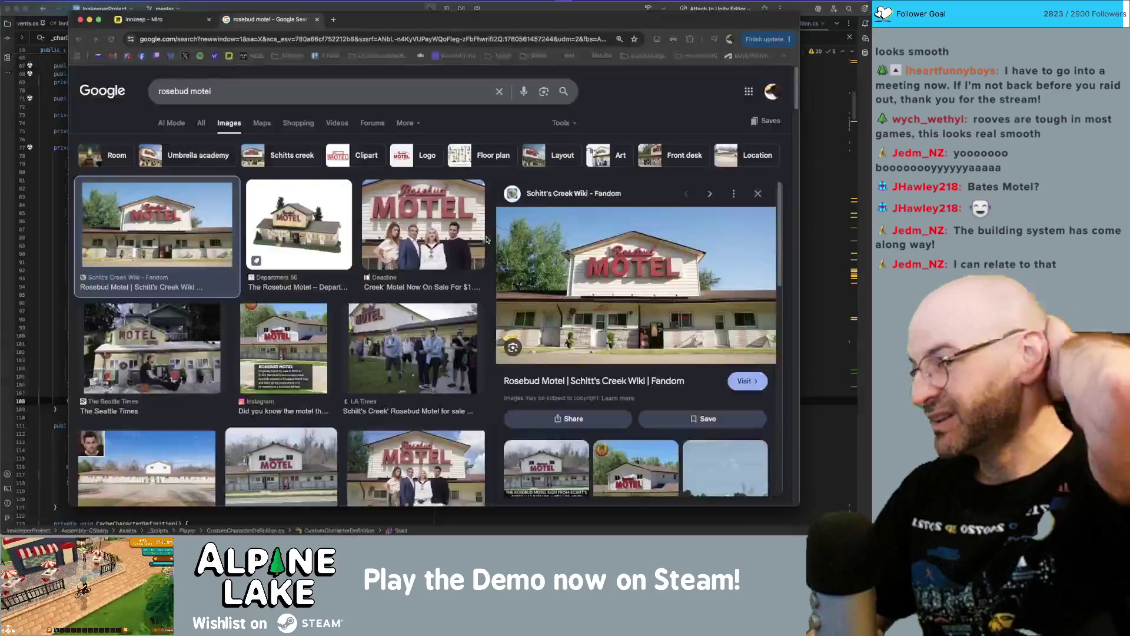
- Look over the Rosebud Motel reference photos, then return to Main_Game_Scene in Unity
key("super+Tab")
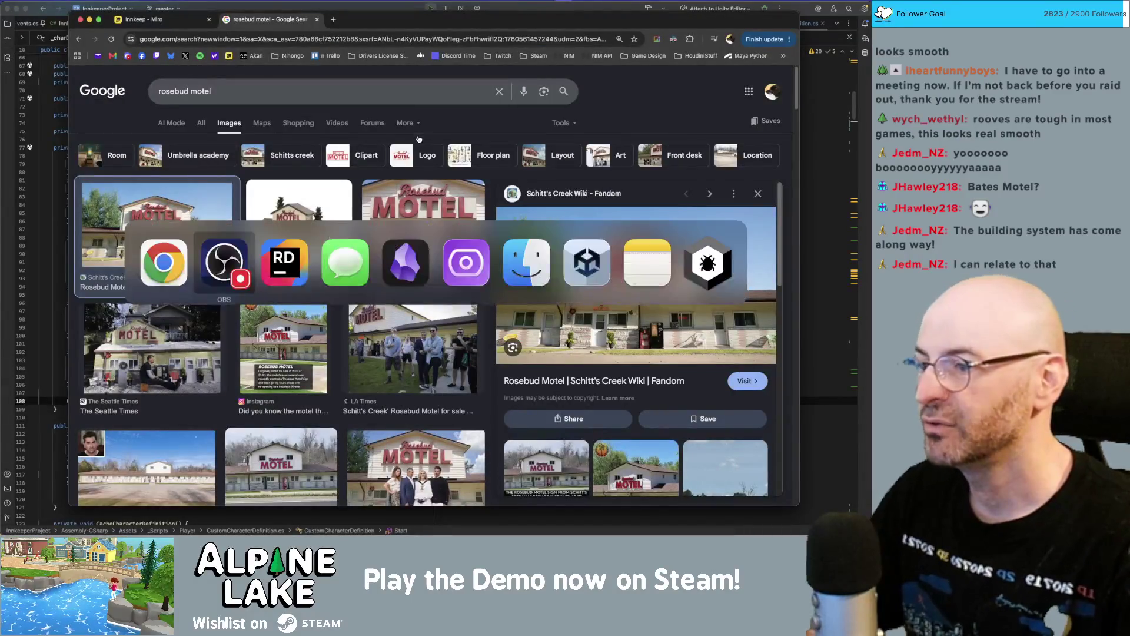
key("Escape")
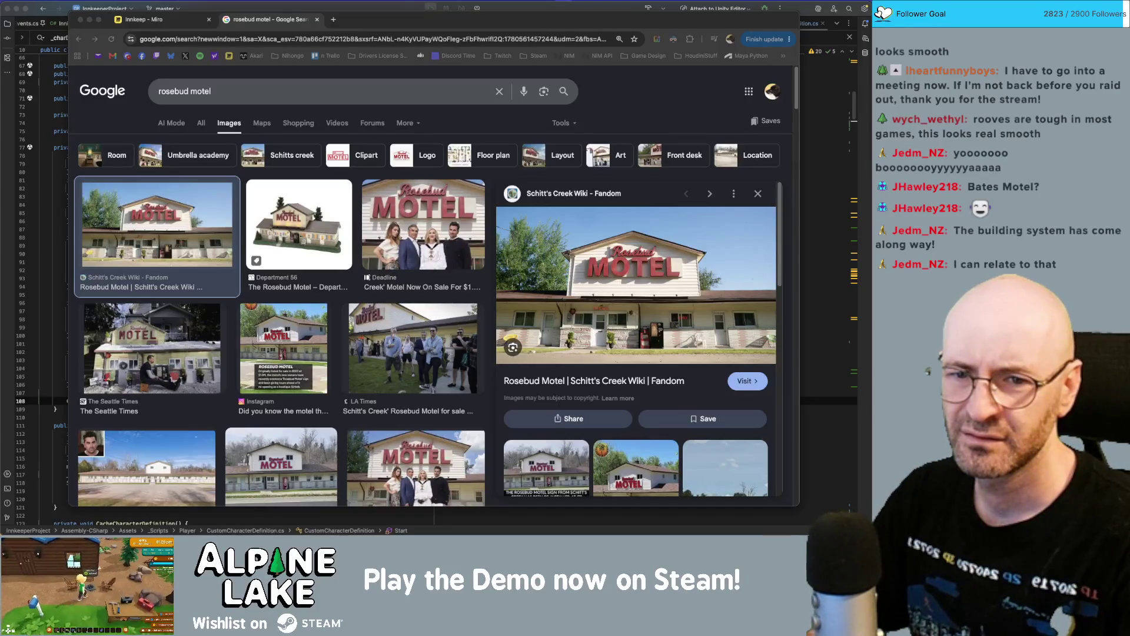
key("super+Tab")
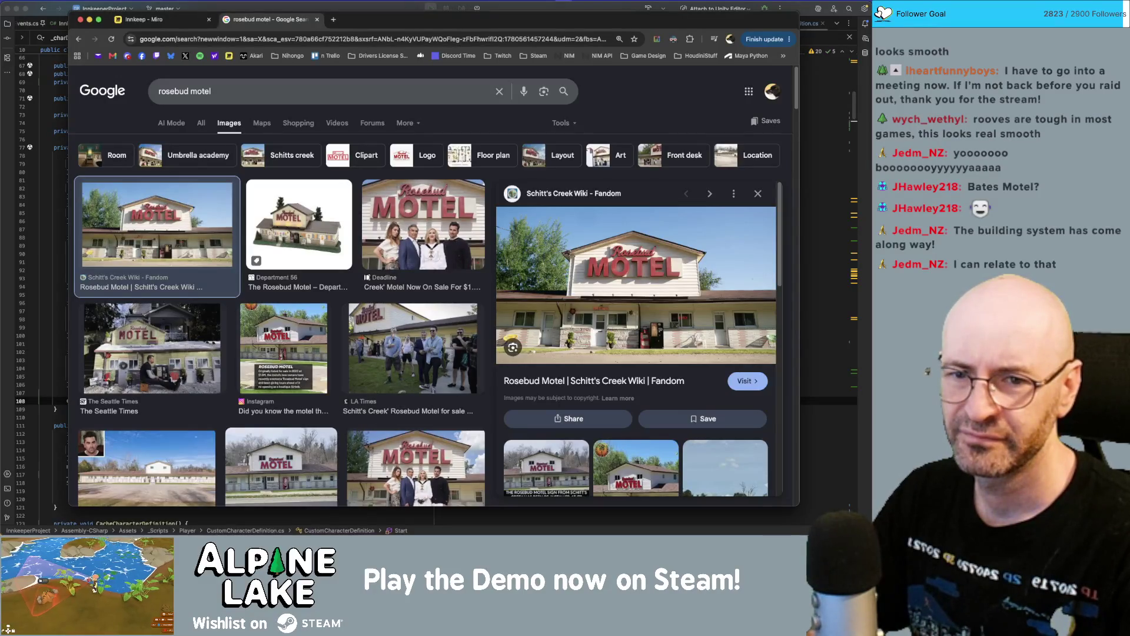
key("super+Tab")
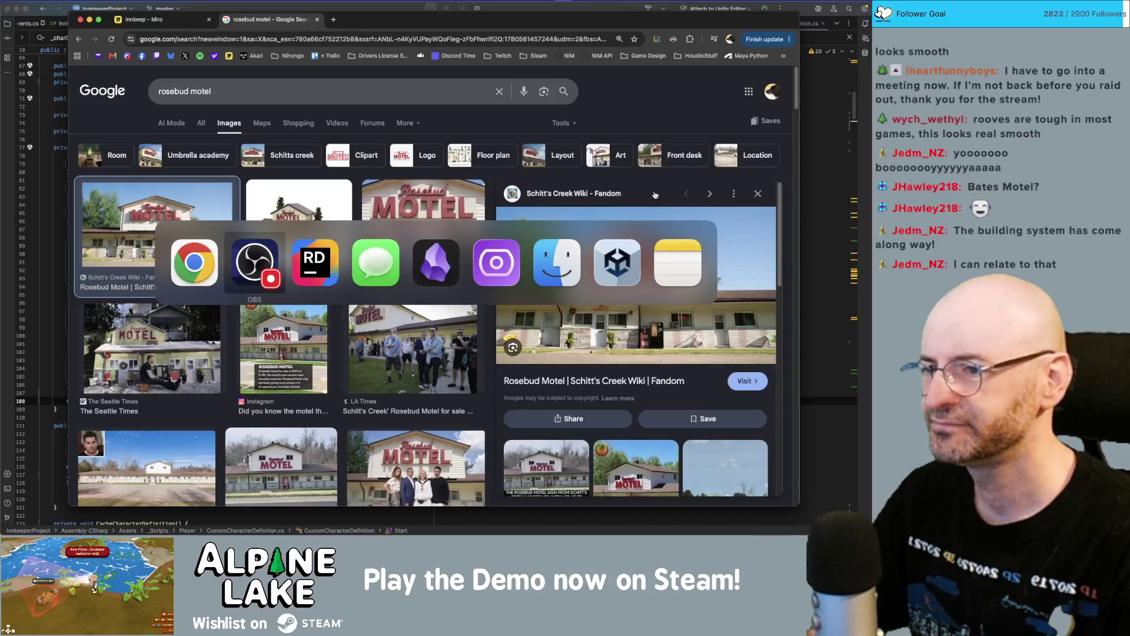
left_click(619, 257)
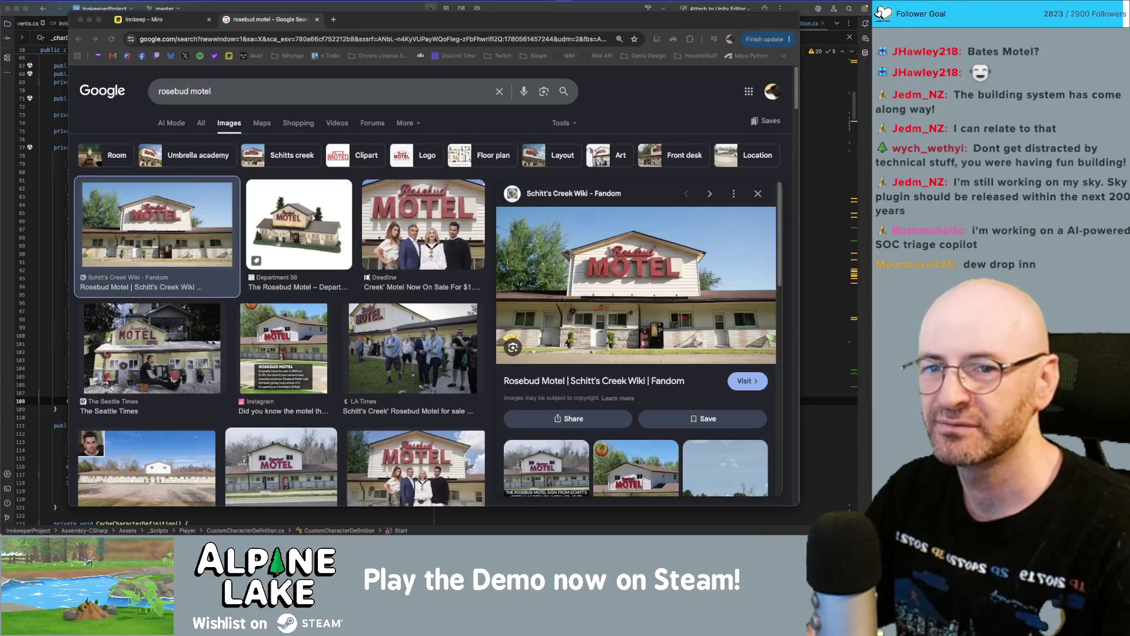
key("super+Tab")
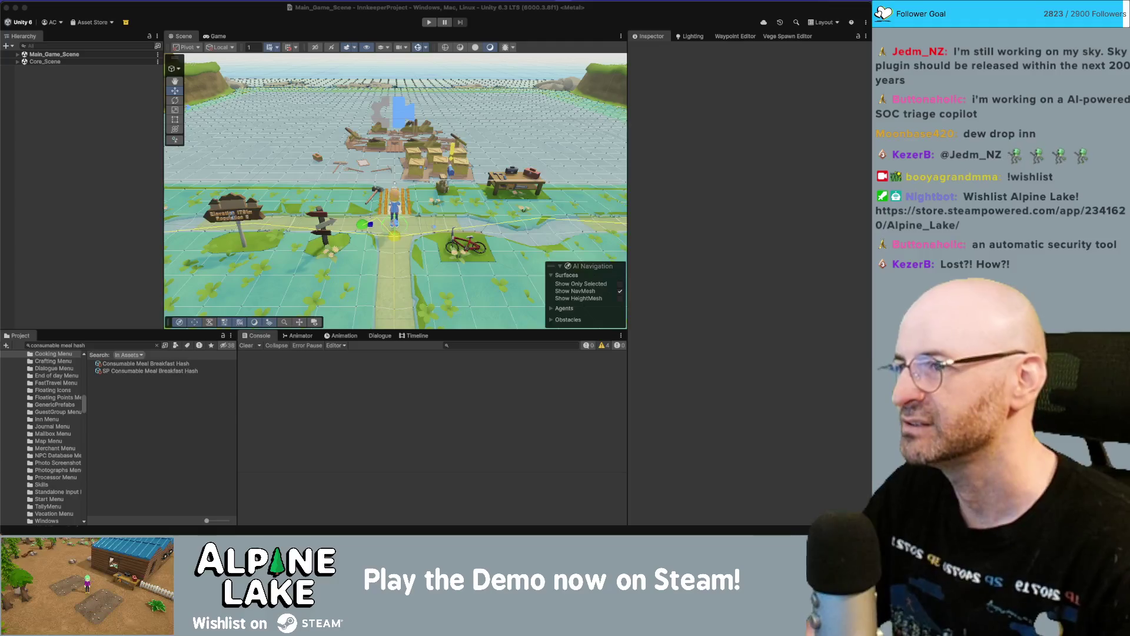
- Hide the blue NavMesh overlay and path gizmos in the Scene view, then go to Obsidian
left_click(445, 46)
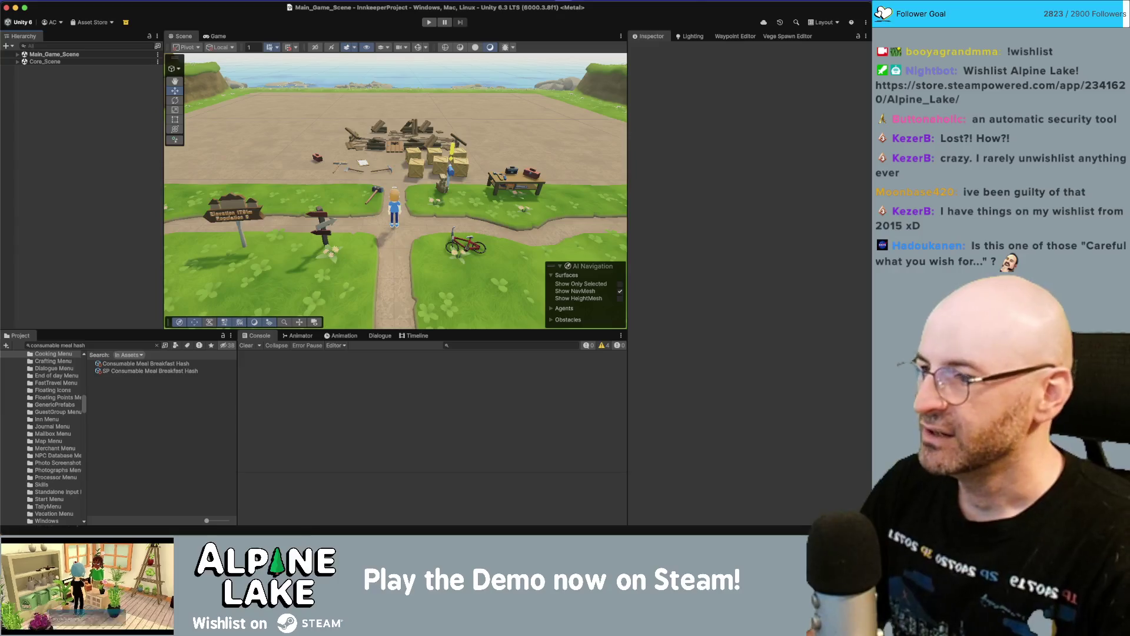
key("super+Tab")
key("super+Tab")
key("super+Tab")
key("super+Tab")
key("super+Tab")
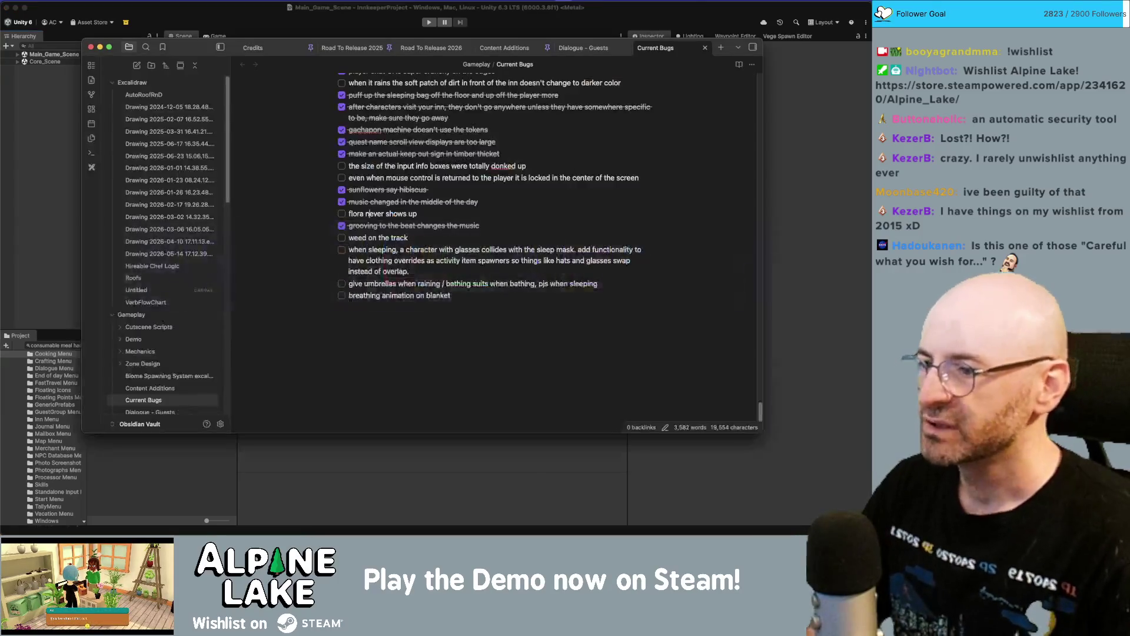
- Check off the glasses-and-sleep-mask bug and 'flora never shows up' in Current Bugs, then return to Unity
left_click(341, 250)
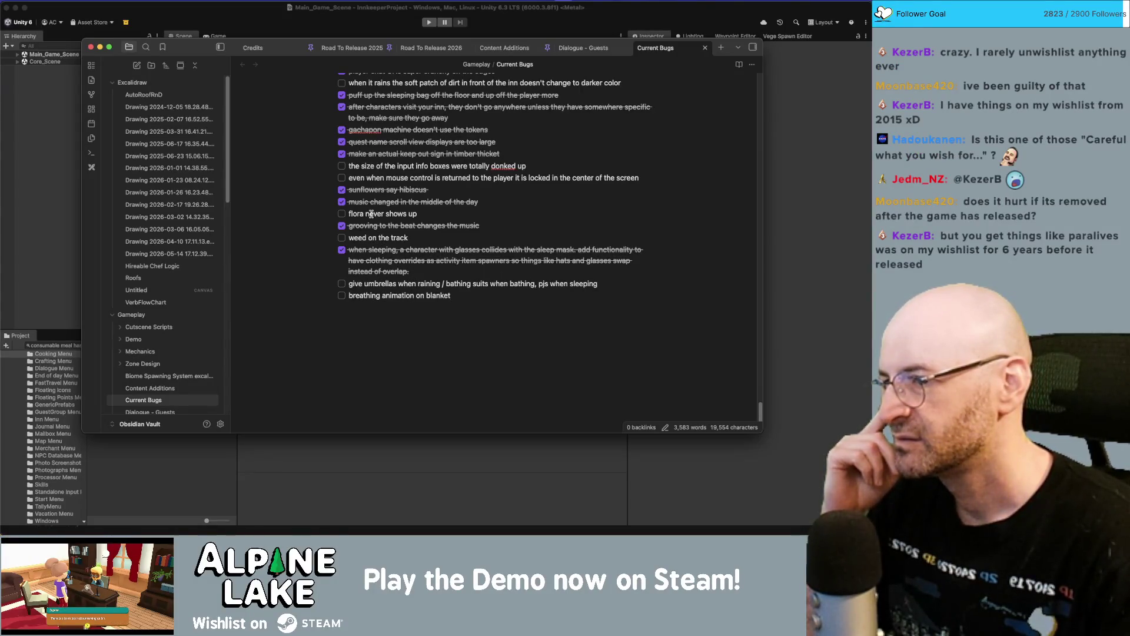
left_click(341, 214)
left_click(439, 213)
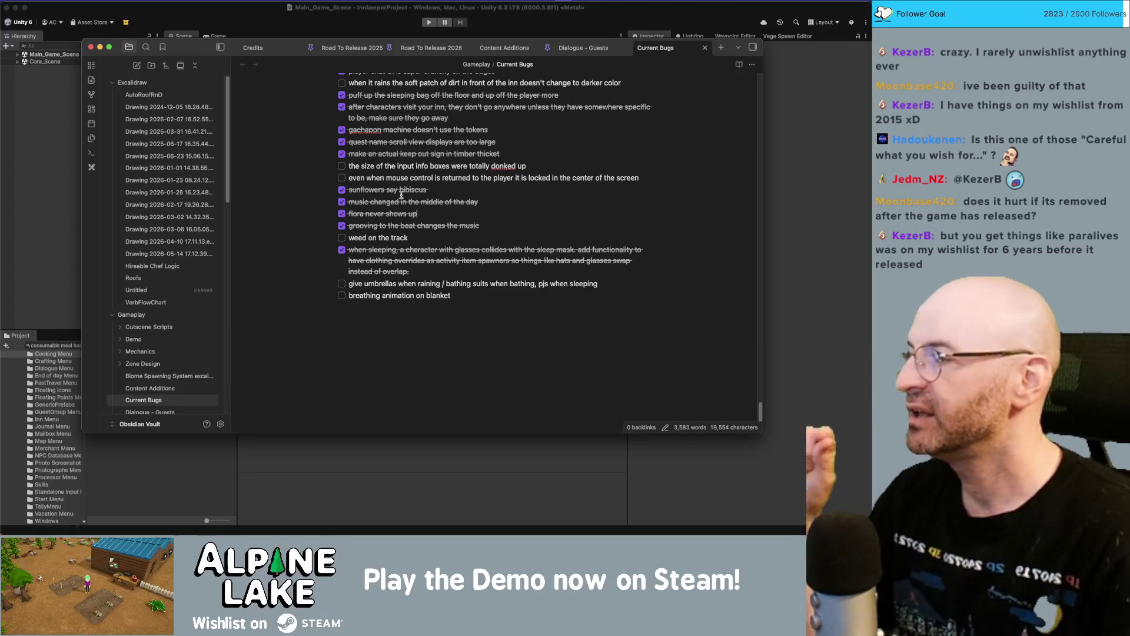
left_click(232, 21)
key("super+Tab")
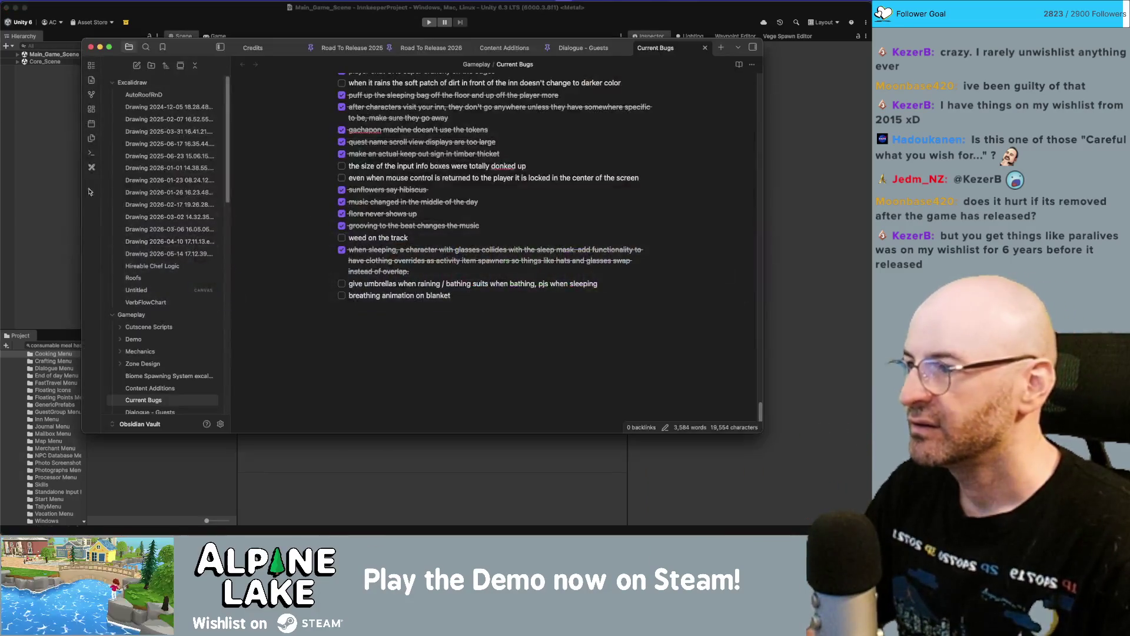
- Bring up the 'consumable meal hash' Project search listing both Consumable Meal Breakfast Hash assets
left_click(68, 176)
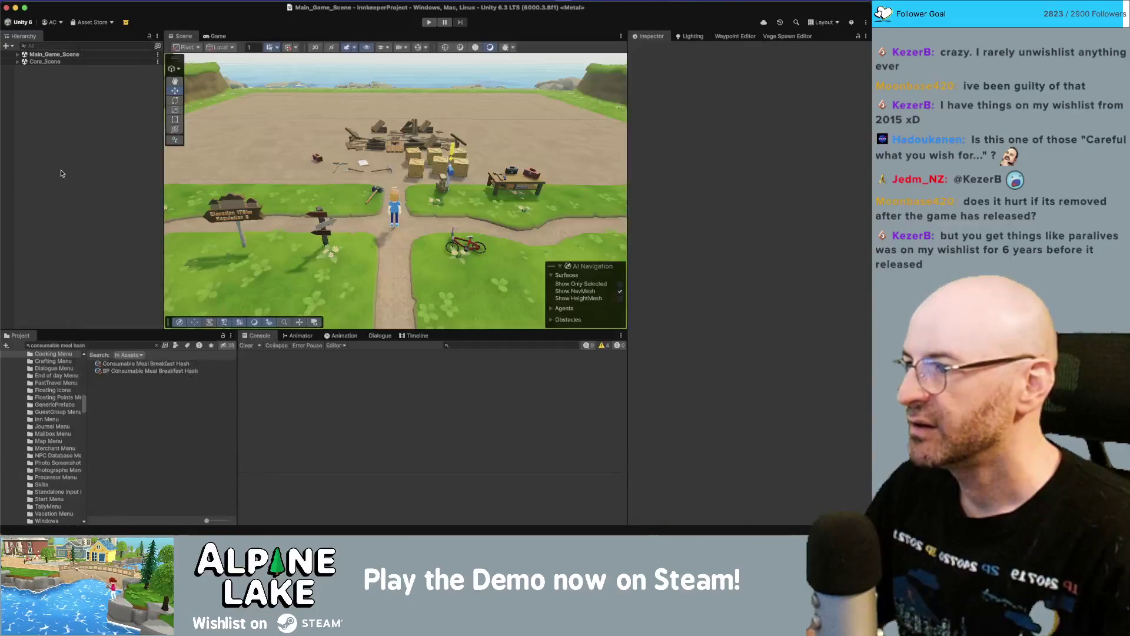
key("super+Tab")
key("super+Tab")
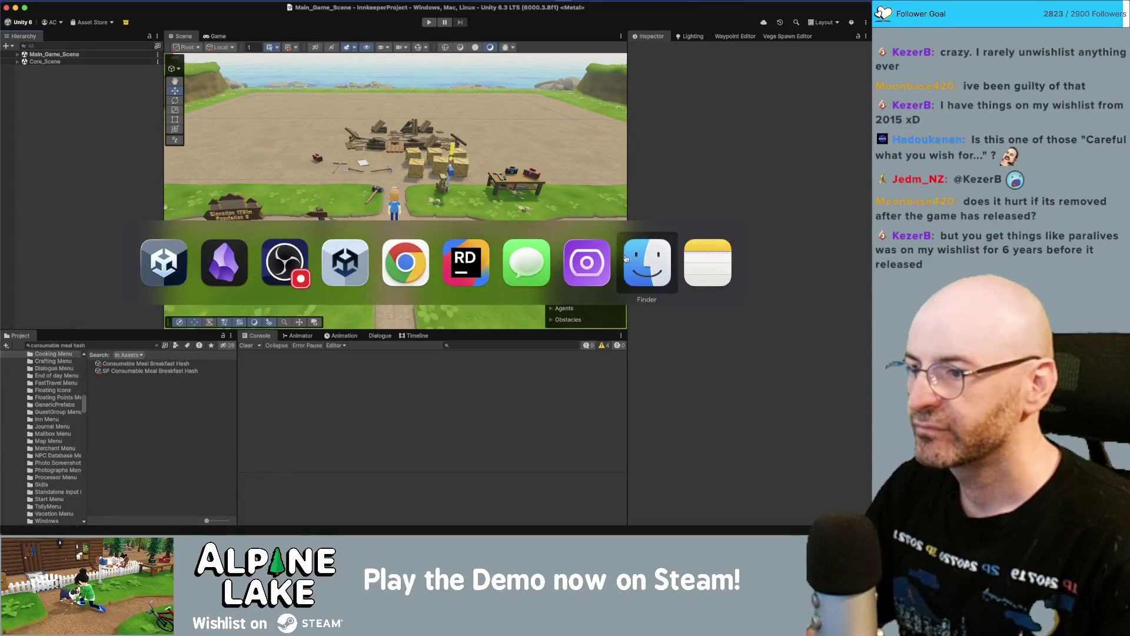
key("Escape")
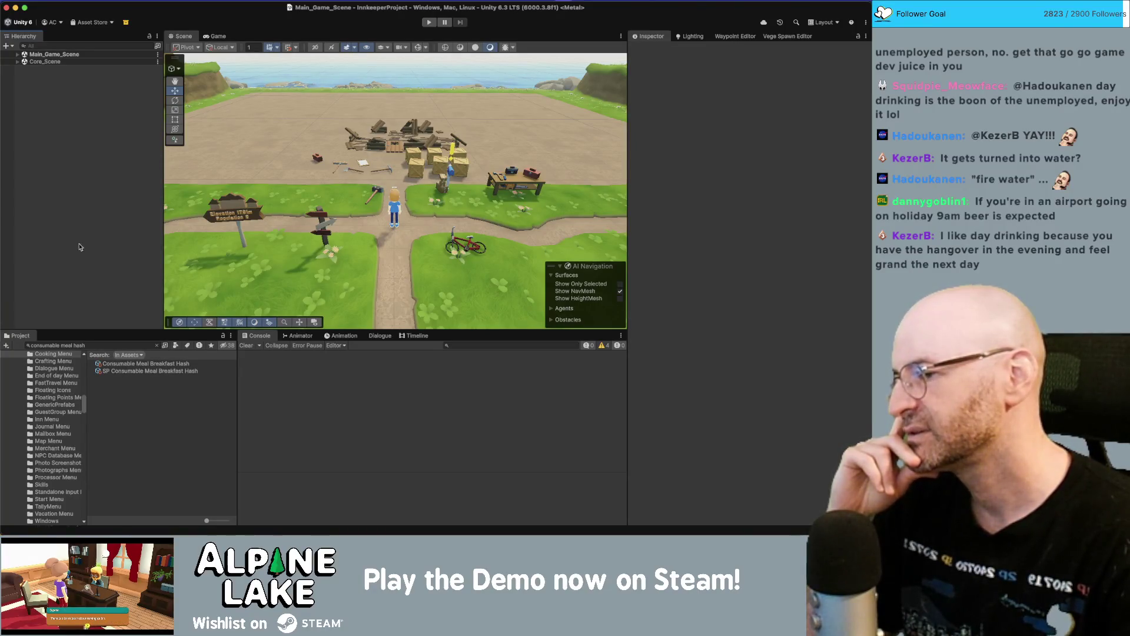
key("super+Tab")
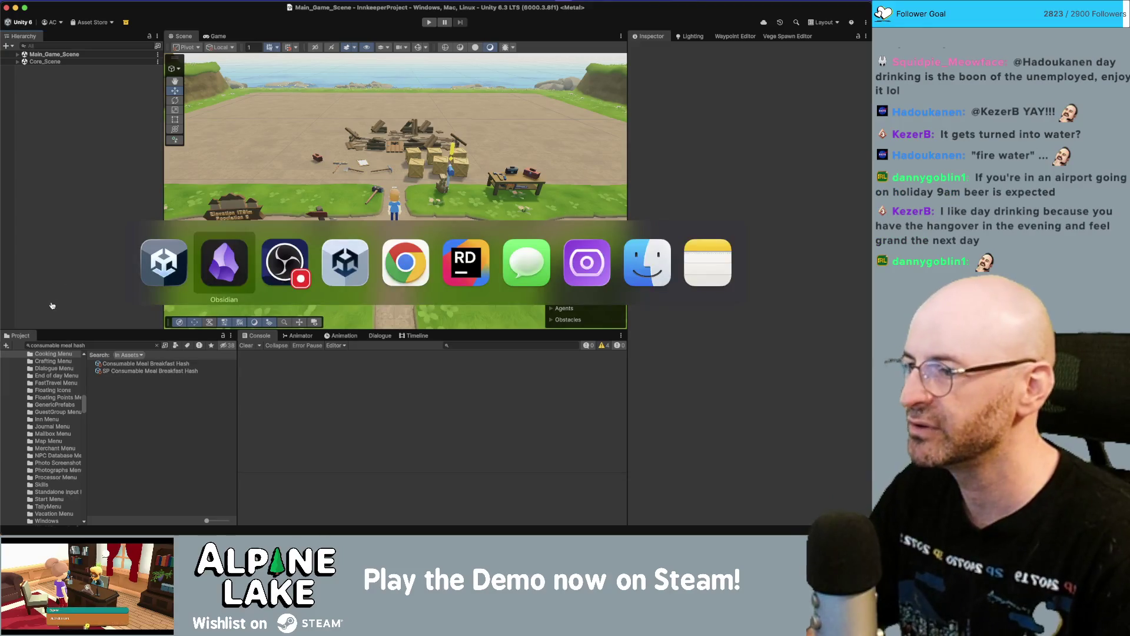
- In SpawnGuestSystem.cs, expand the line-172 Narrative vacancy check into a braced block with a blank line above return false
key("super+Tab")
key("super+Tab")
key("super+Tab")
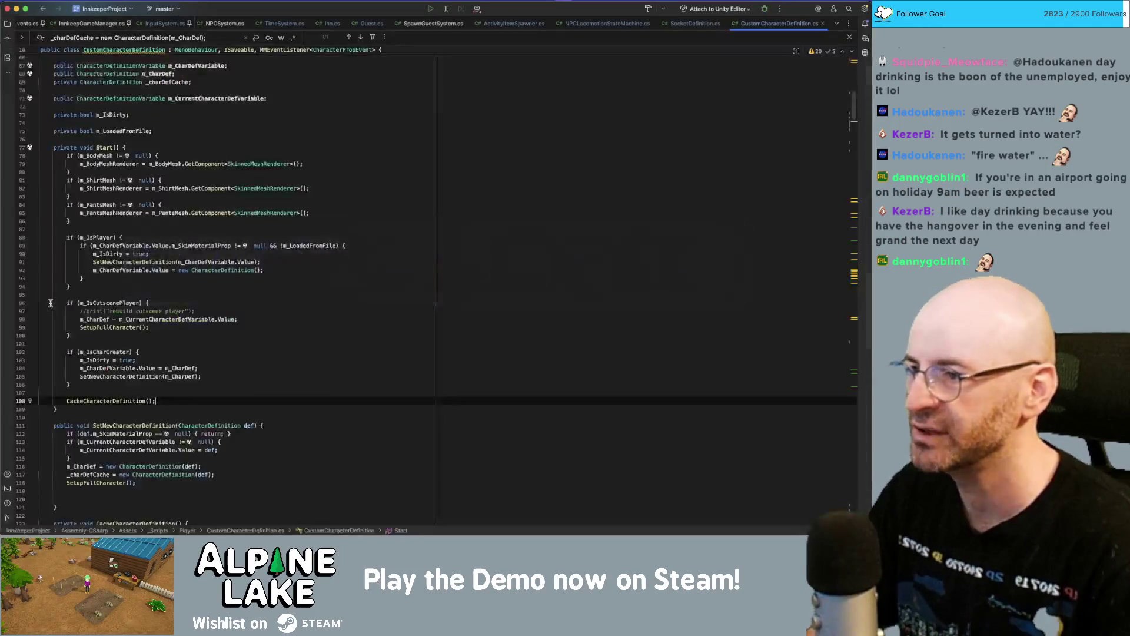
left_click(433, 24)
scroll(374, 247, "down", 2)
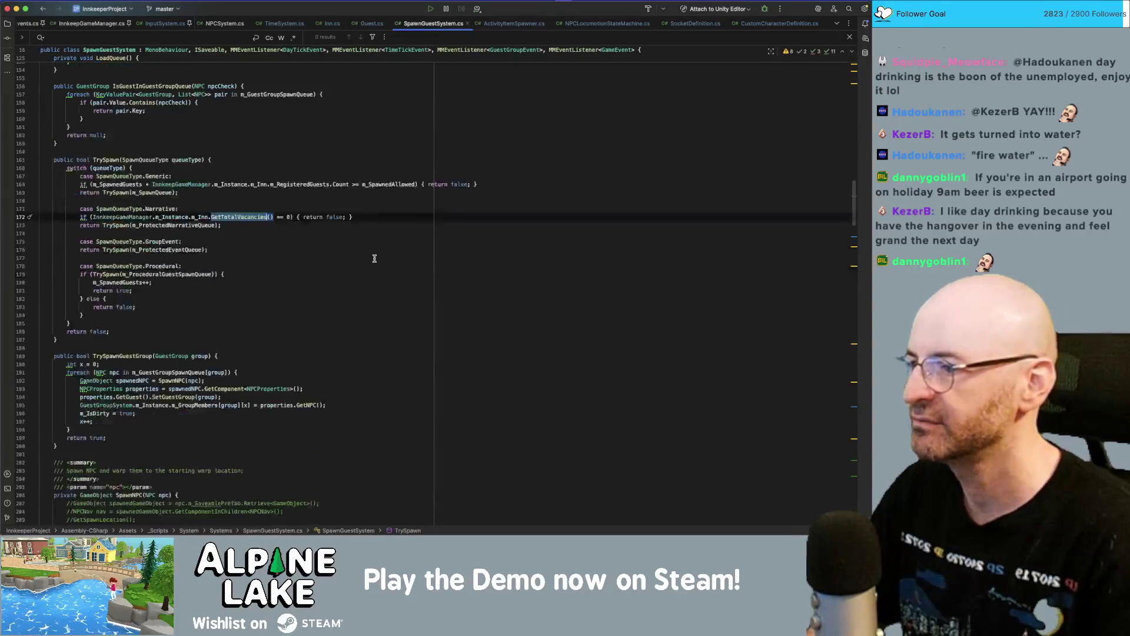
left_click(188, 217)
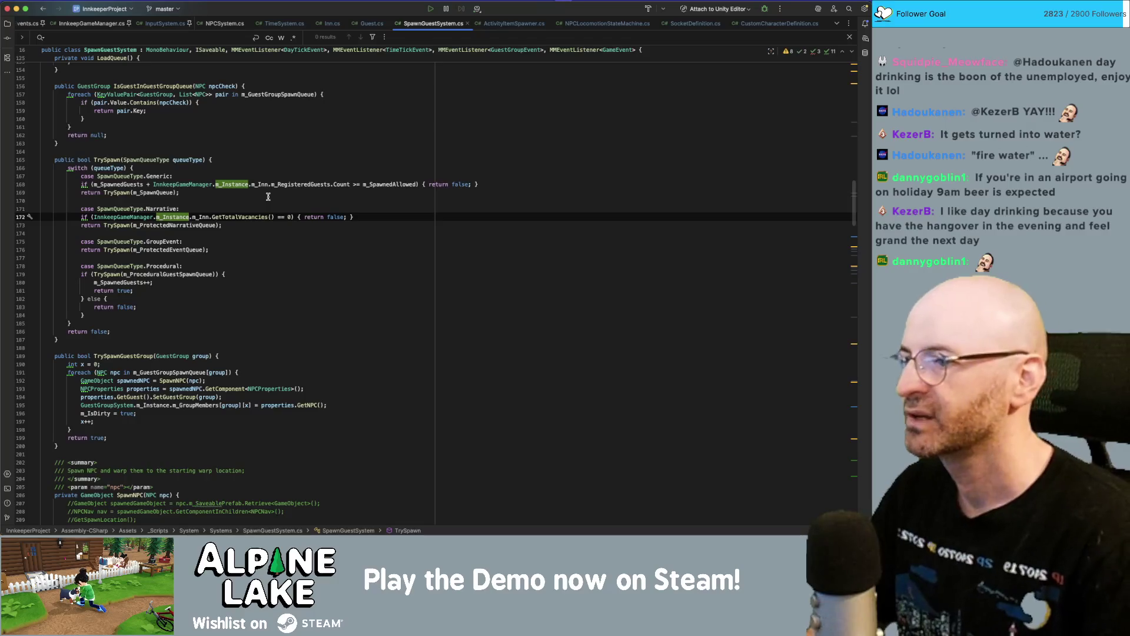
left_click(302, 216)
key("Return")
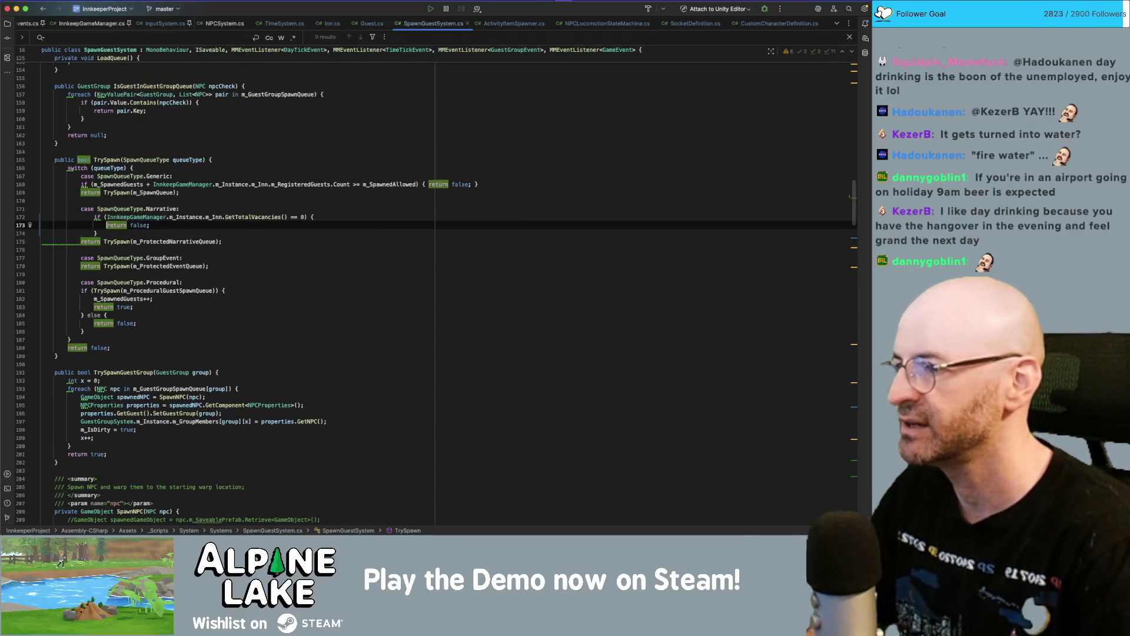
key("Return")
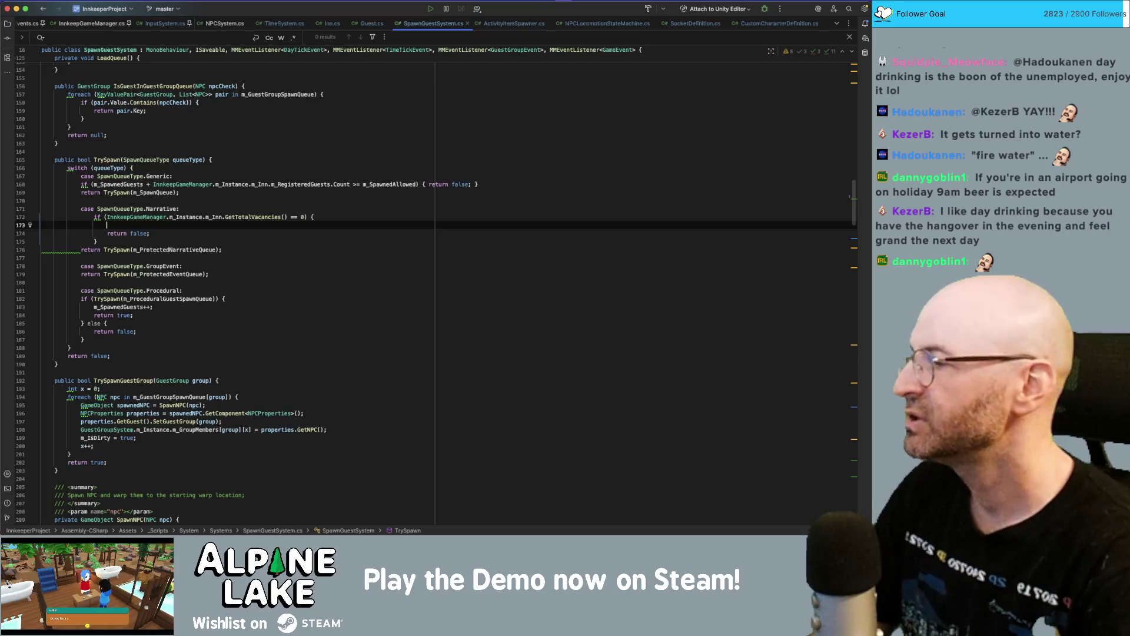